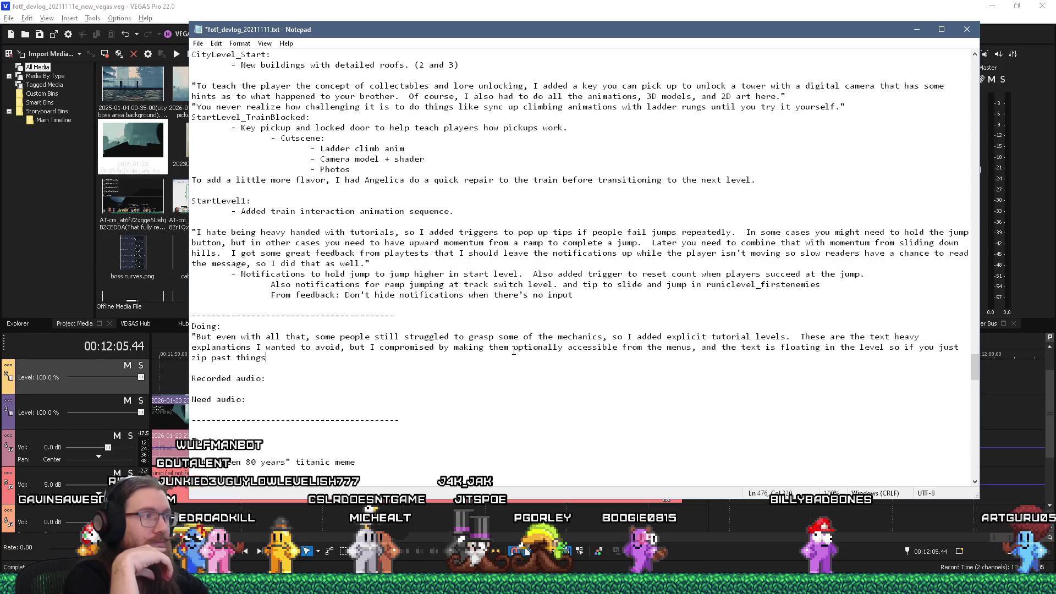
Step: Finish the Doing quote with ", you don't have to read it all." after "zip past things"
type(", yo")
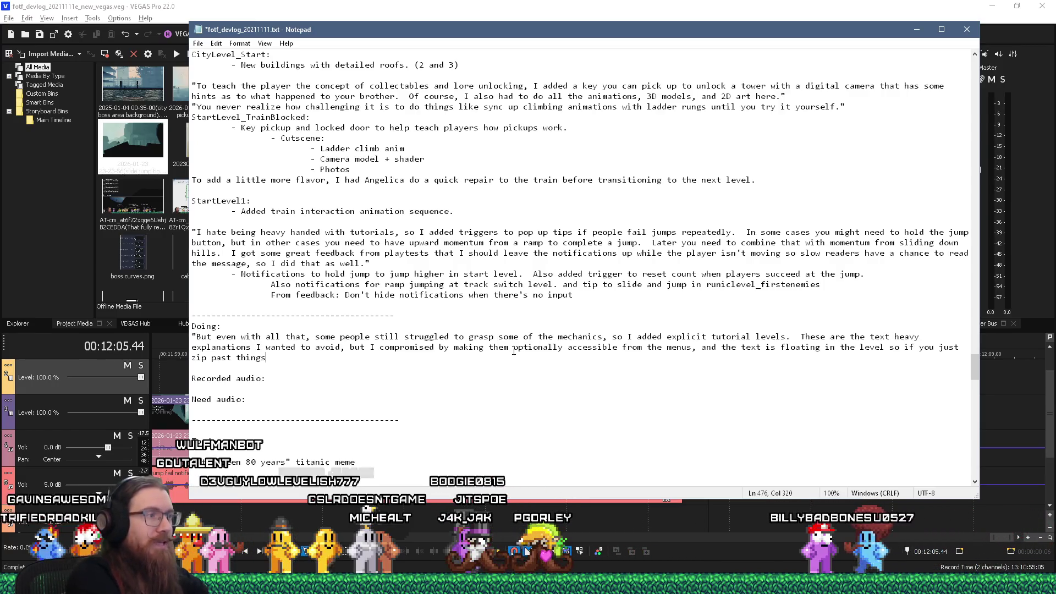
type("u can")
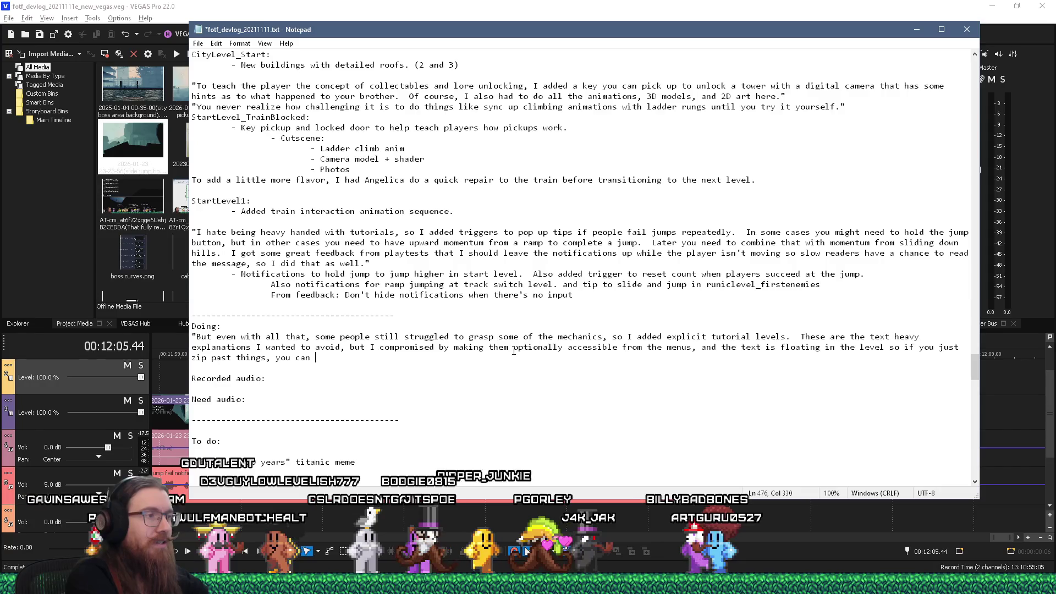
key("BackSpace")
type("don't have to read it all")
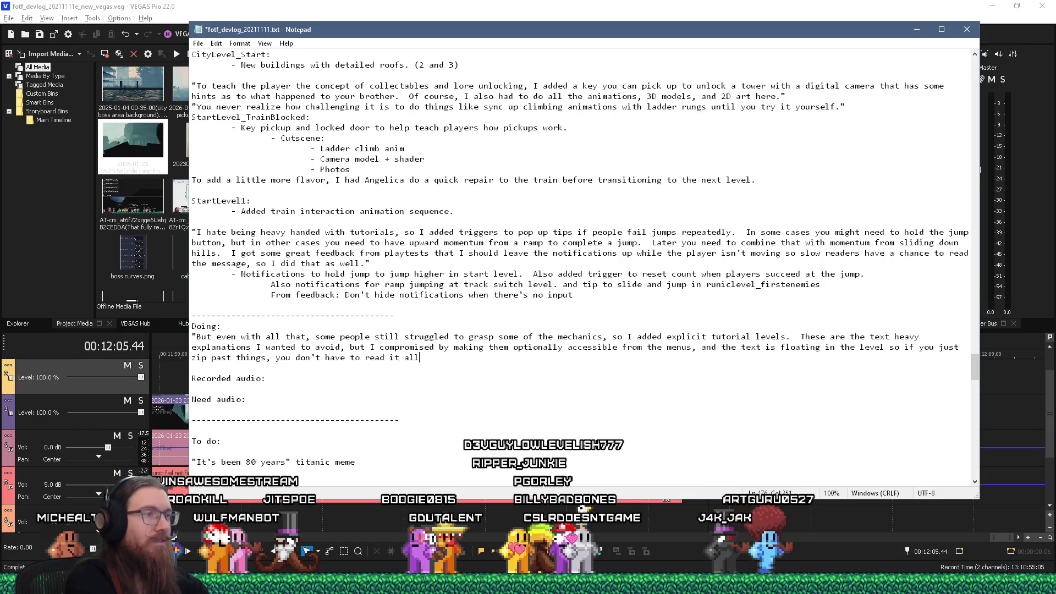
type(".")
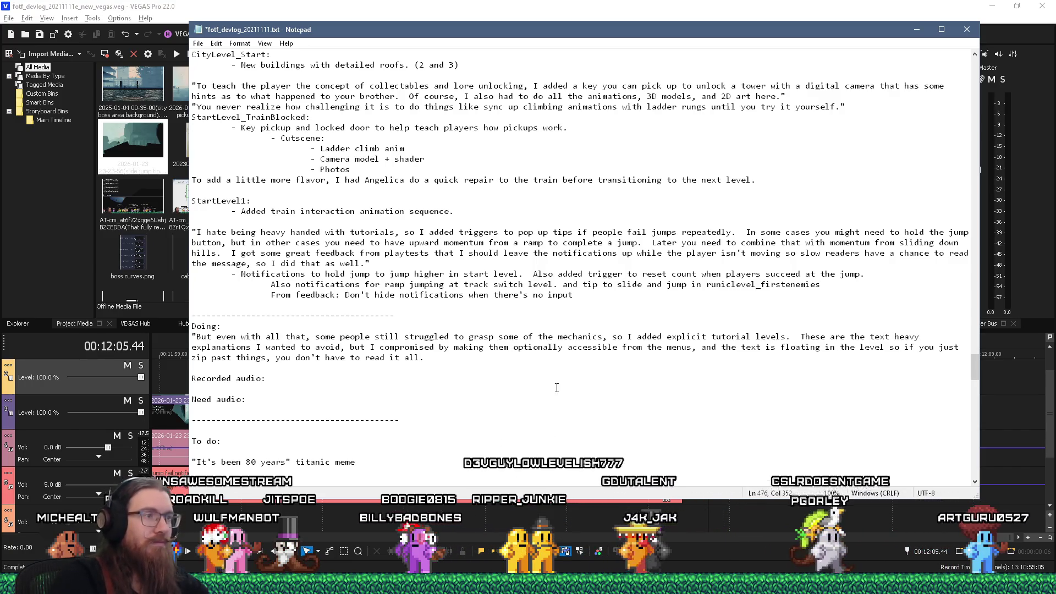
Step: Select the tutorial checkpoint notes and the tutorial level paragraph in the Tutorial section
scroll(558, 388, "down", 20)
scroll(558, 388, "down", 20)
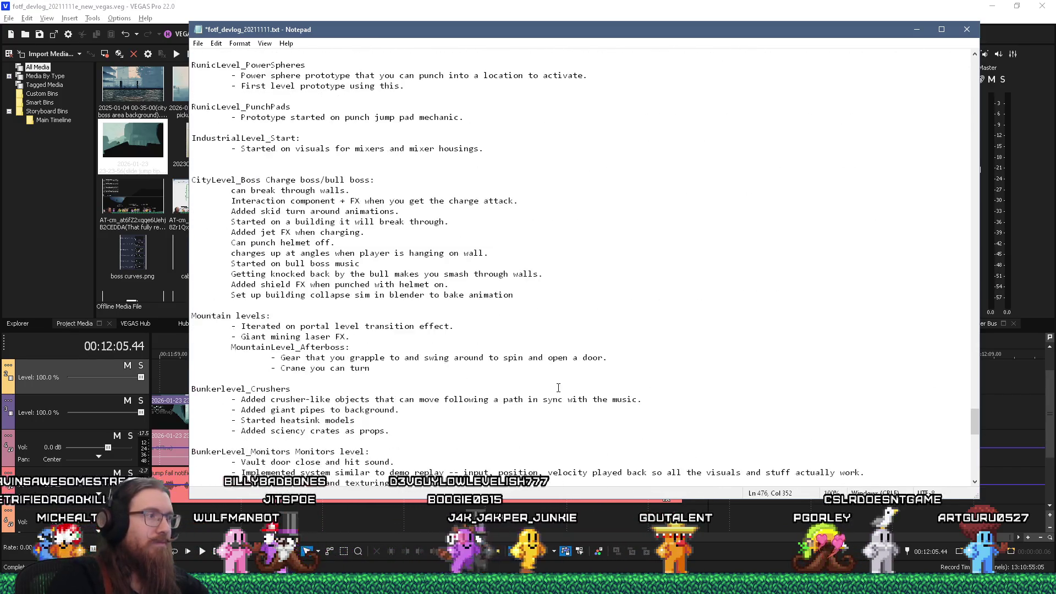
scroll(559, 388, "down", 4)
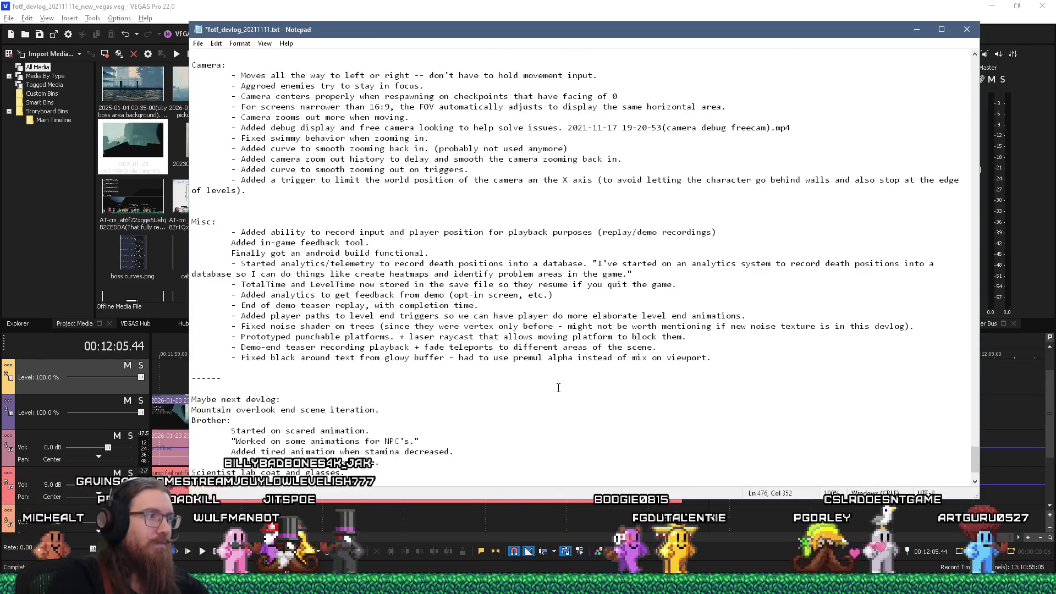
scroll(557, 384, "up", 4)
scroll(557, 384, "up", 8)
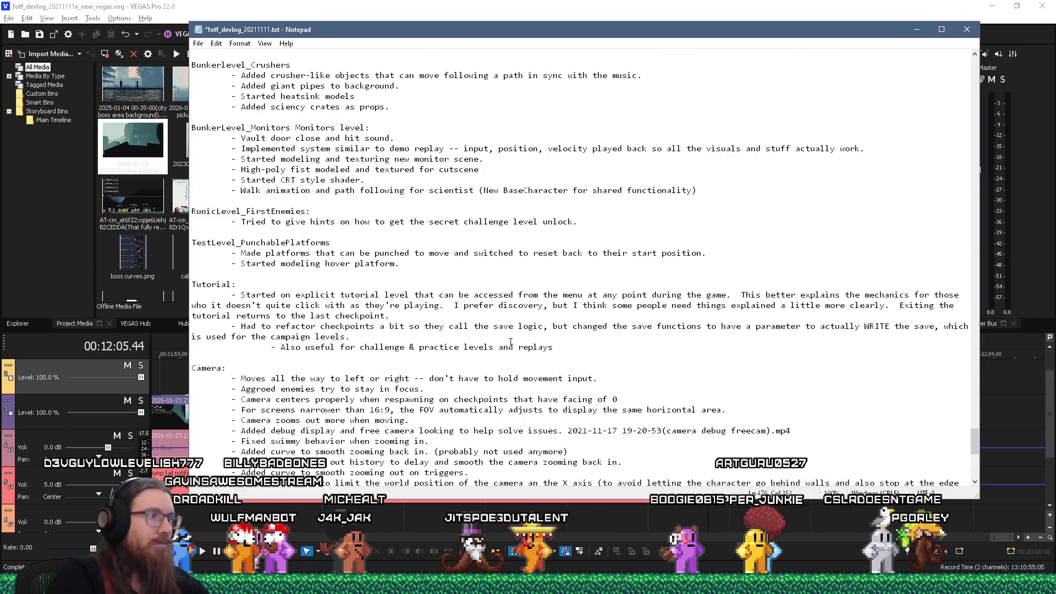
left_click_drag(554, 347, 231, 320)
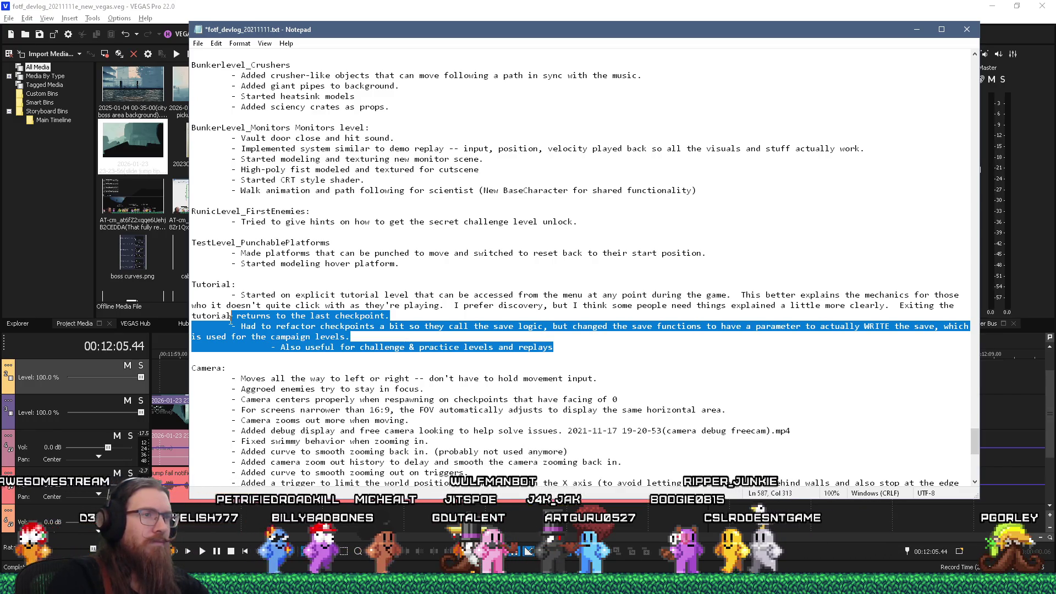
key("shift+Up")
key("shift+Up")
key("shift+Home")
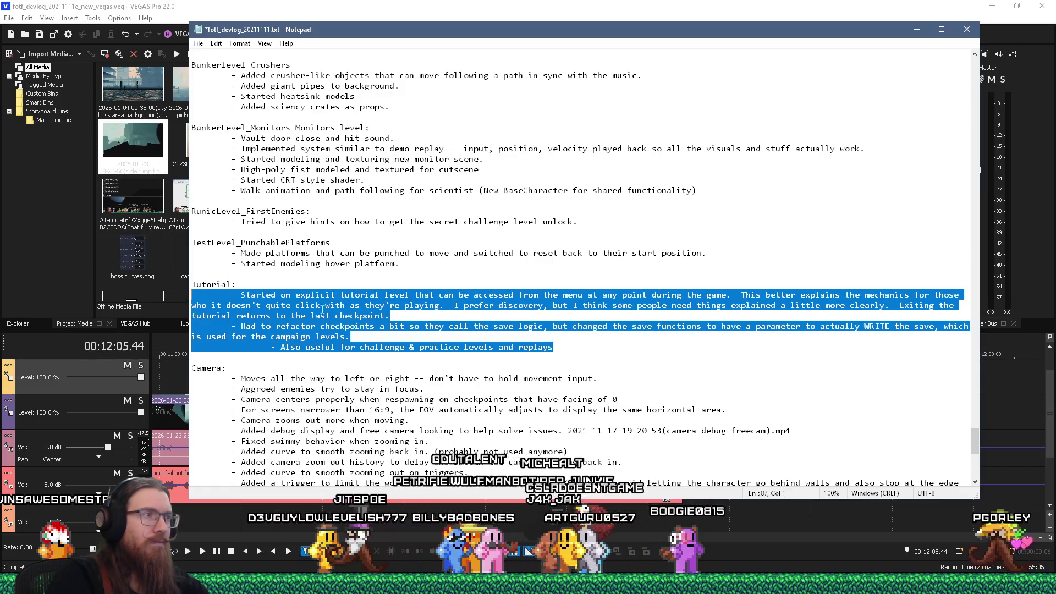
Step: Extend the selection up to the "Tutorial:" heading and cut the whole block
key("Right")
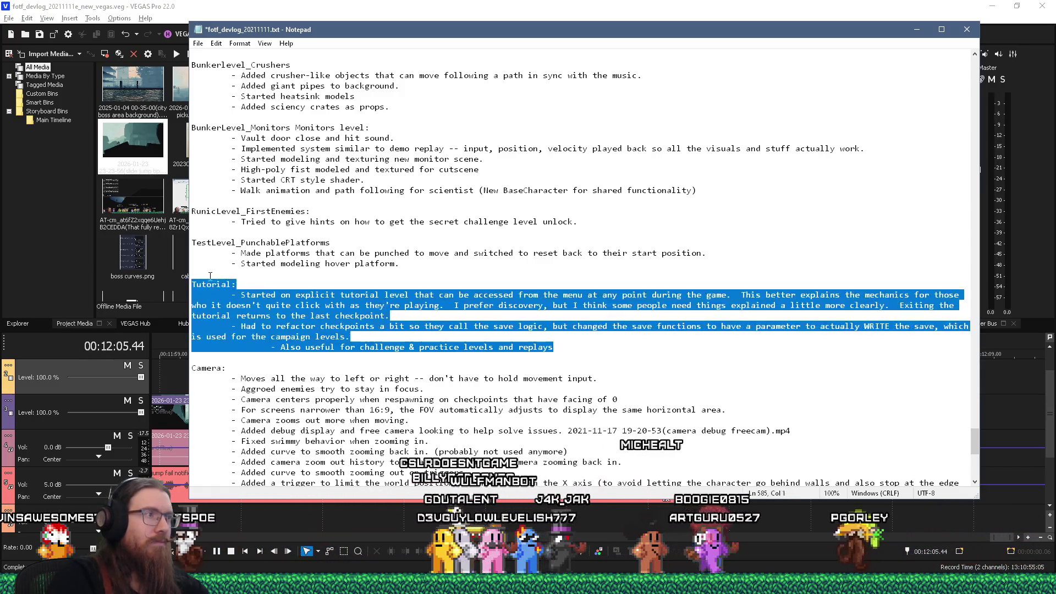
key("shift+Up")
key("shift+Up")
key("shift+Up")
key("shift+Home")
key("ctrl+x")
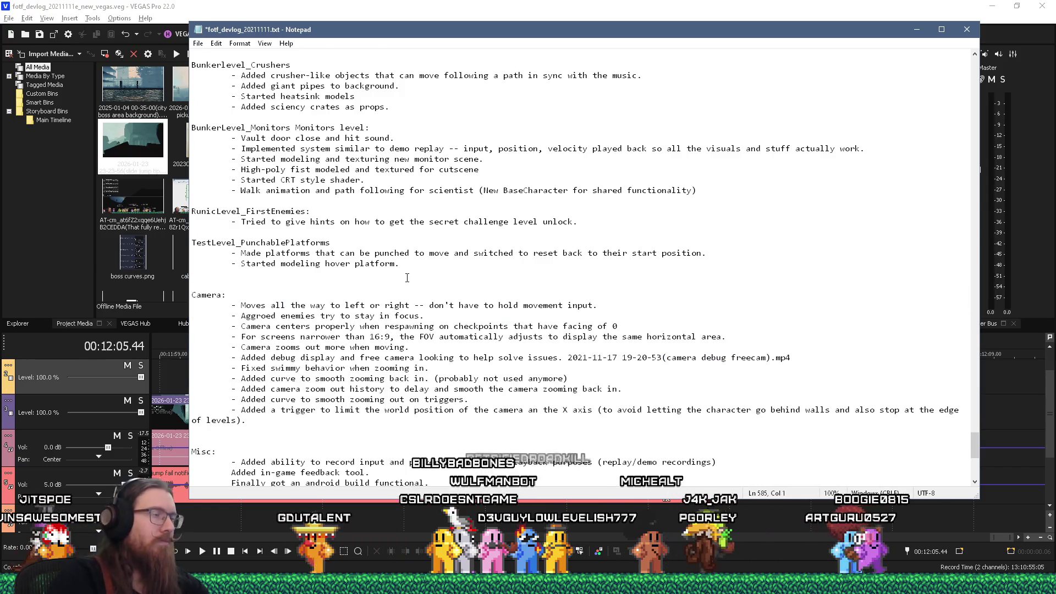
scroll(463, 272, "up", 18)
scroll(463, 272, "up", 18)
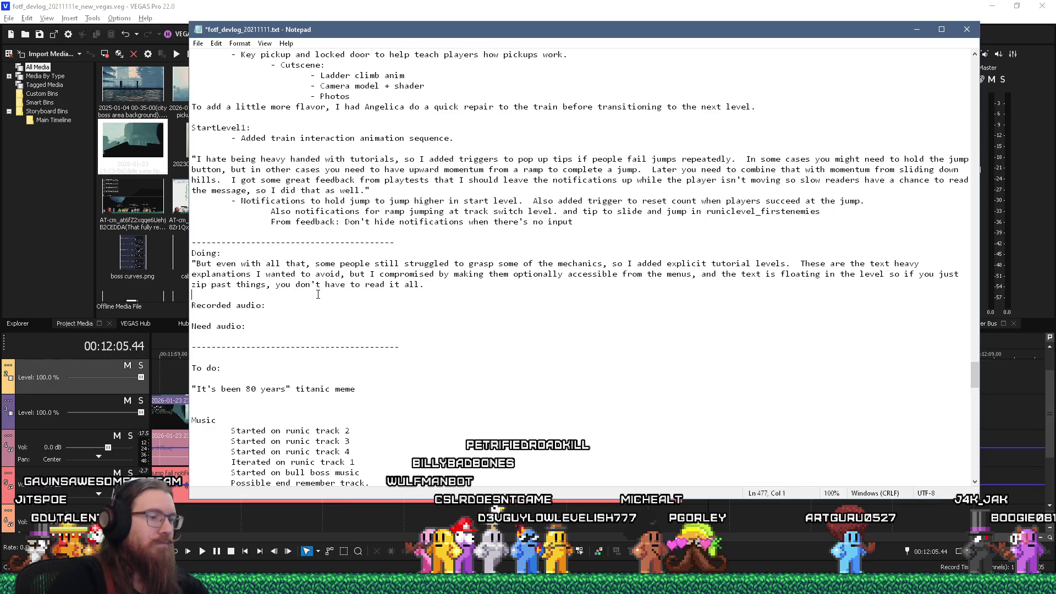
Step: Paste the Tutorial notes below the Doing quote and add " at any time" after "menus"
key("ctrl+v")
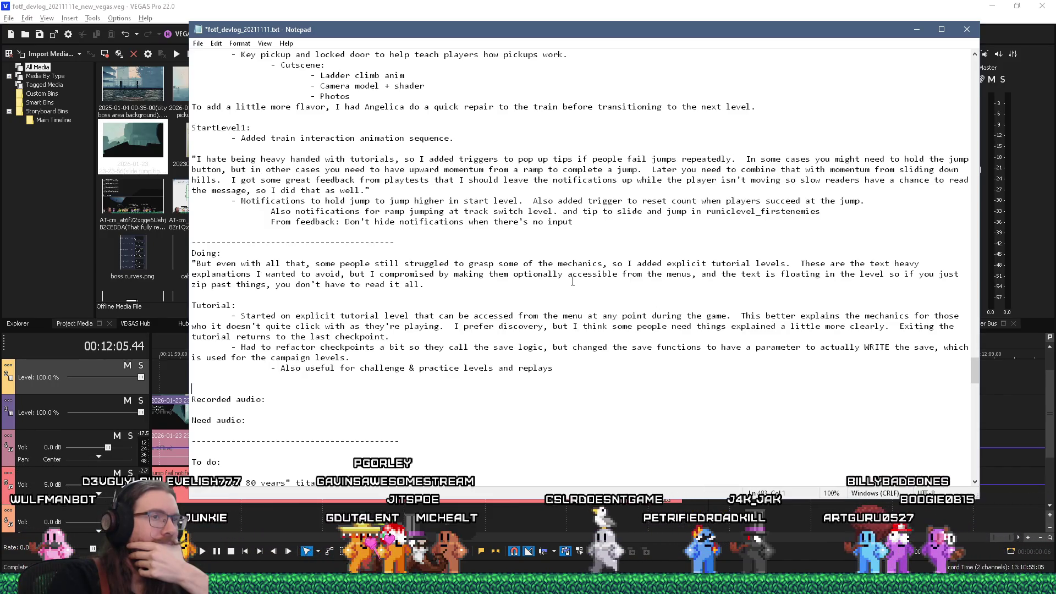
left_click(692, 274)
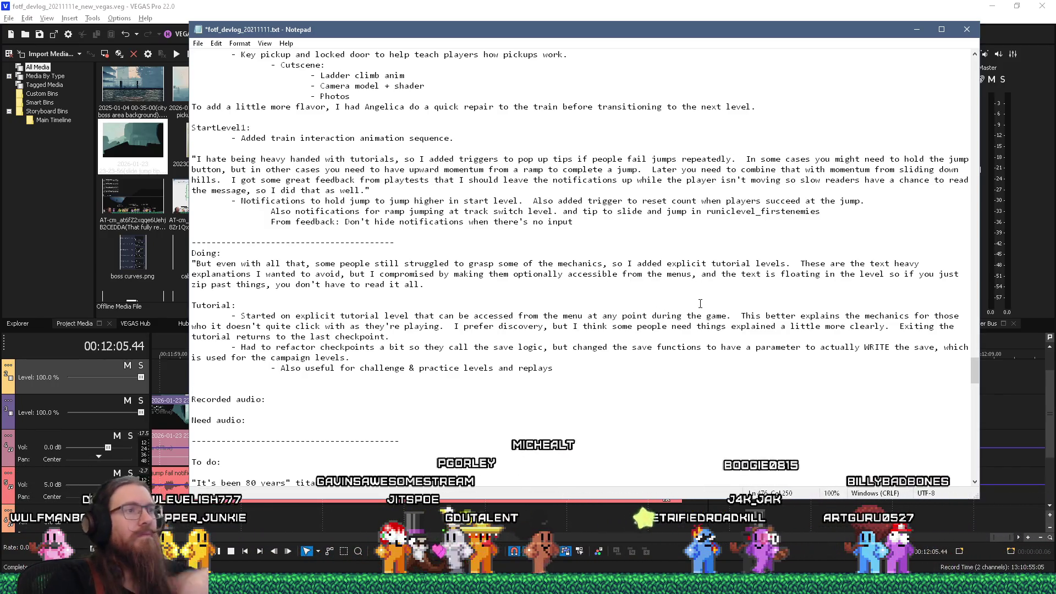
type("at any time")
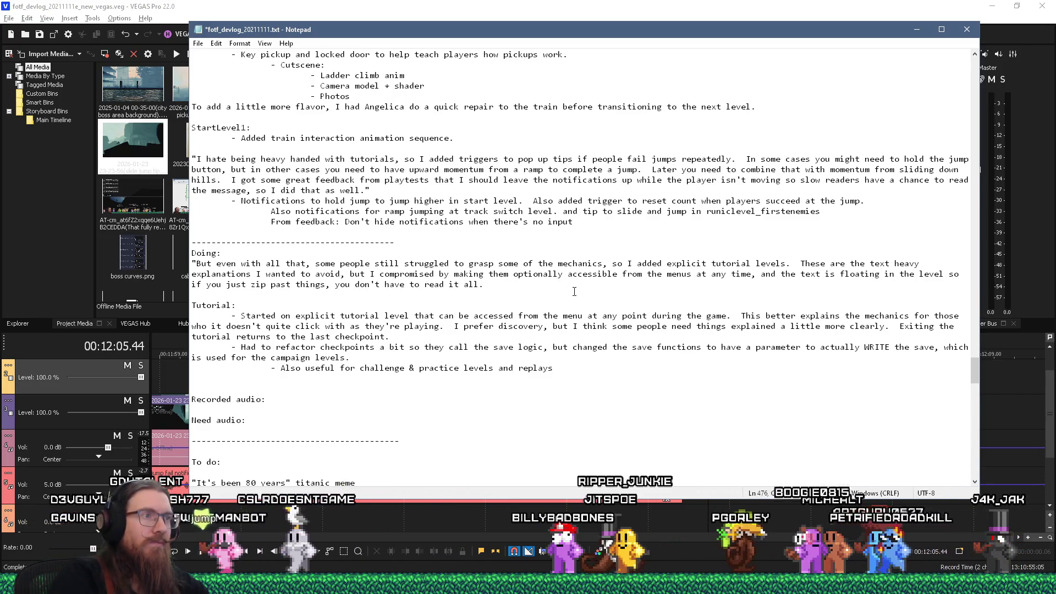
key("Down")
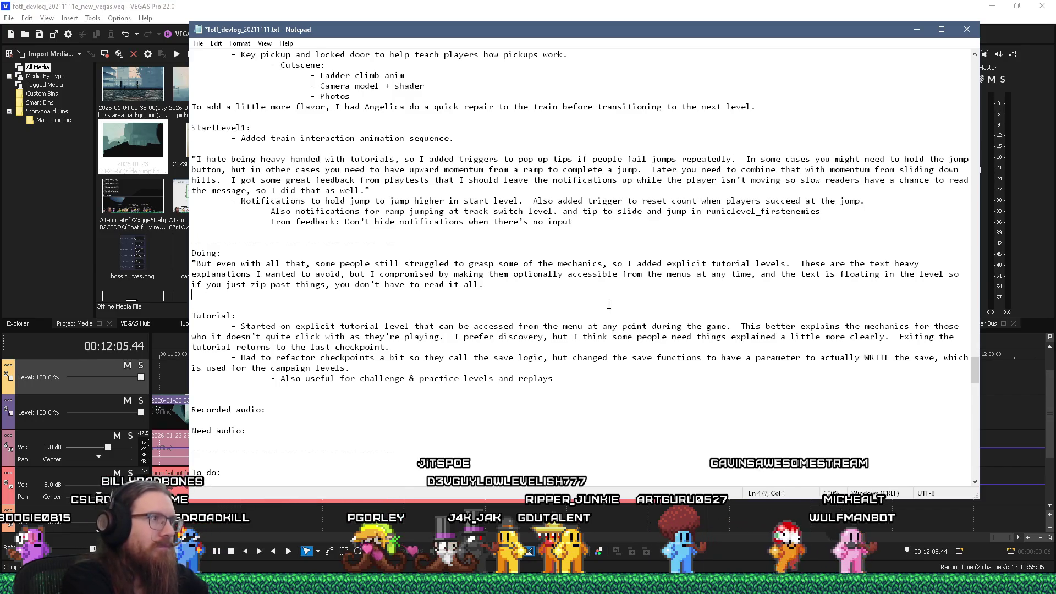
Step: Start a "ghosting" line below the Doing quote, dismiss the accidental Find box, and select "some of"
key("Return")
key("Return")
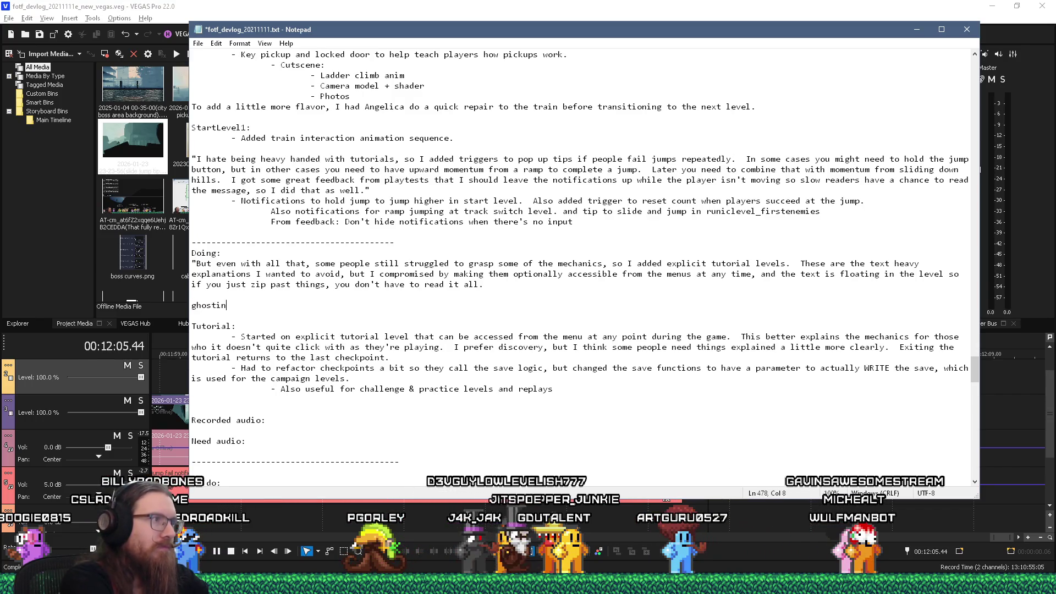
type("g")
key("ctrl+f")
key("Escape")
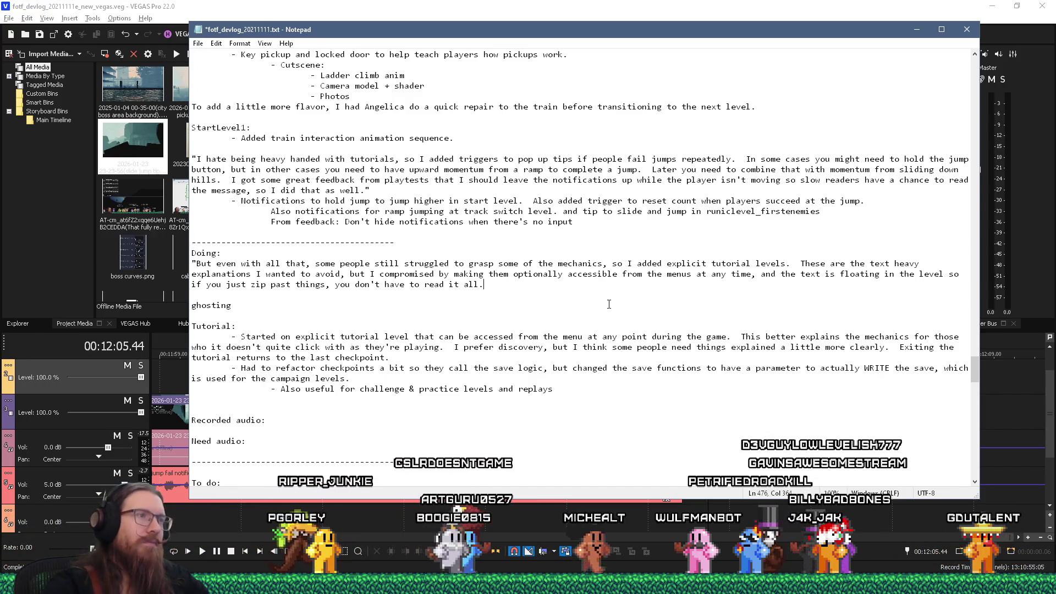
left_click_drag(498, 263, 539, 263)
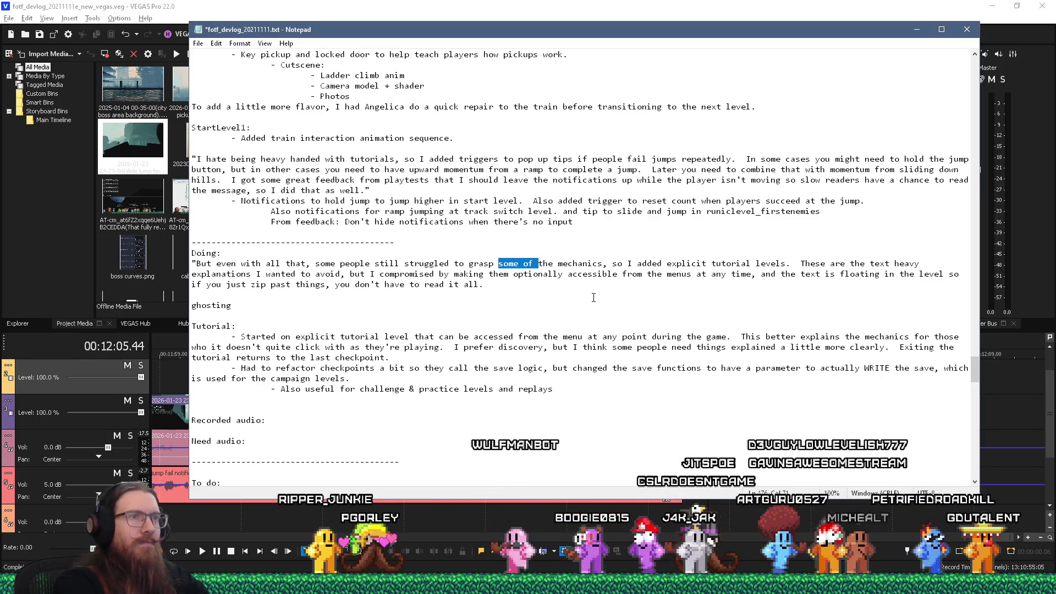
Step: Delete "some of" from the Doing quote, leaving "some people still struggled to grasp the mechanics"
key("BackSpace")
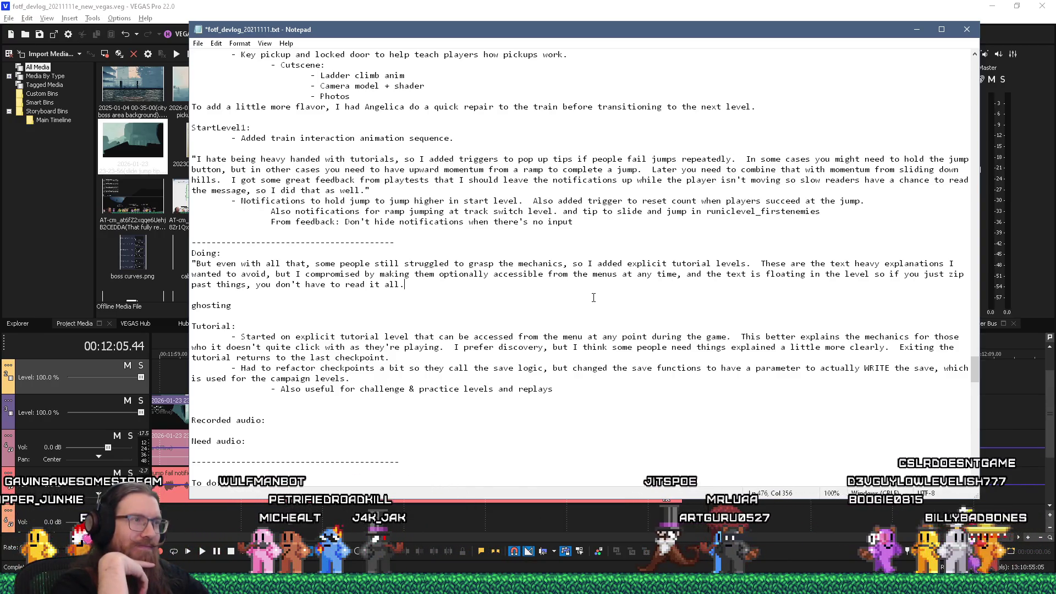
type("Exiting the tutor")
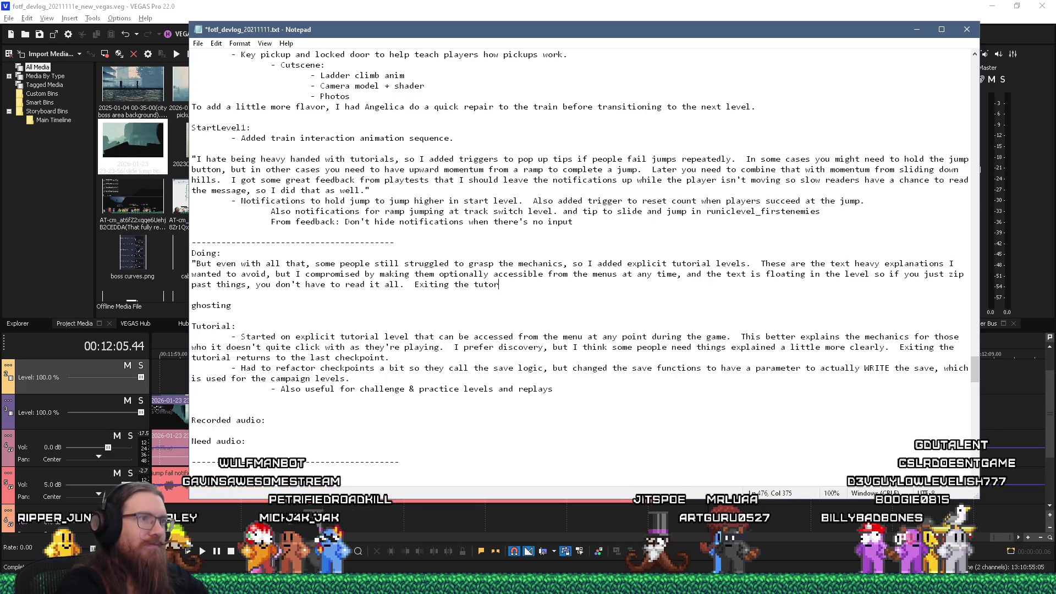
type("ial")
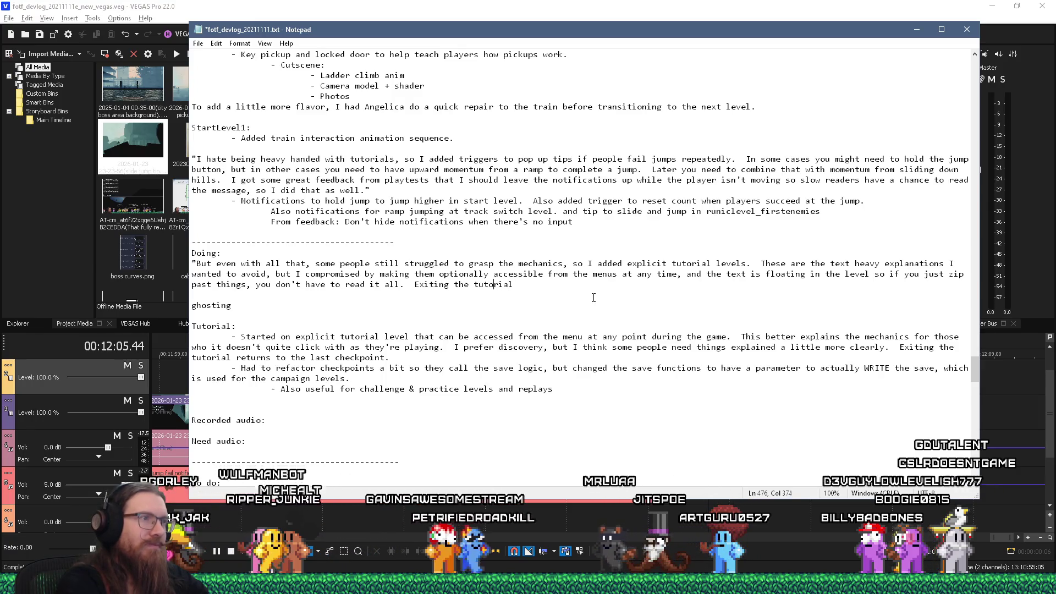
Step: Move "Exiting the tutorial" onto its own line below the Doing quote
key("ctrl+Left")
key("ctrl+Left")
key("ctrl+Left")
key("Return")
key("Return")
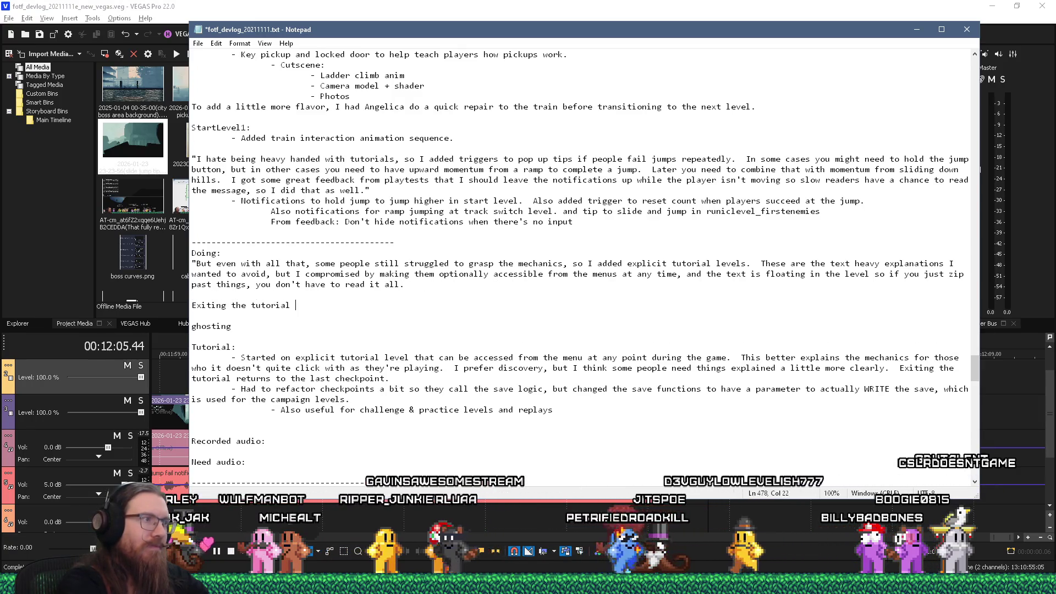
key("End")
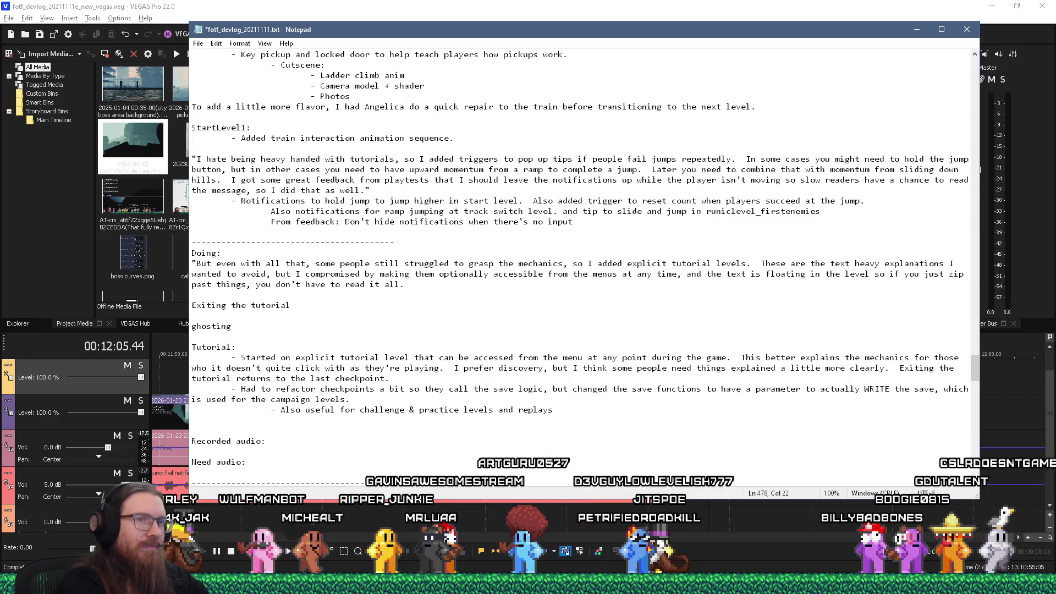
Step: Continue it with "returns the player to the last checkpoint, which meant I had to refactor the way checkpoints"
type("returns the palyer ")
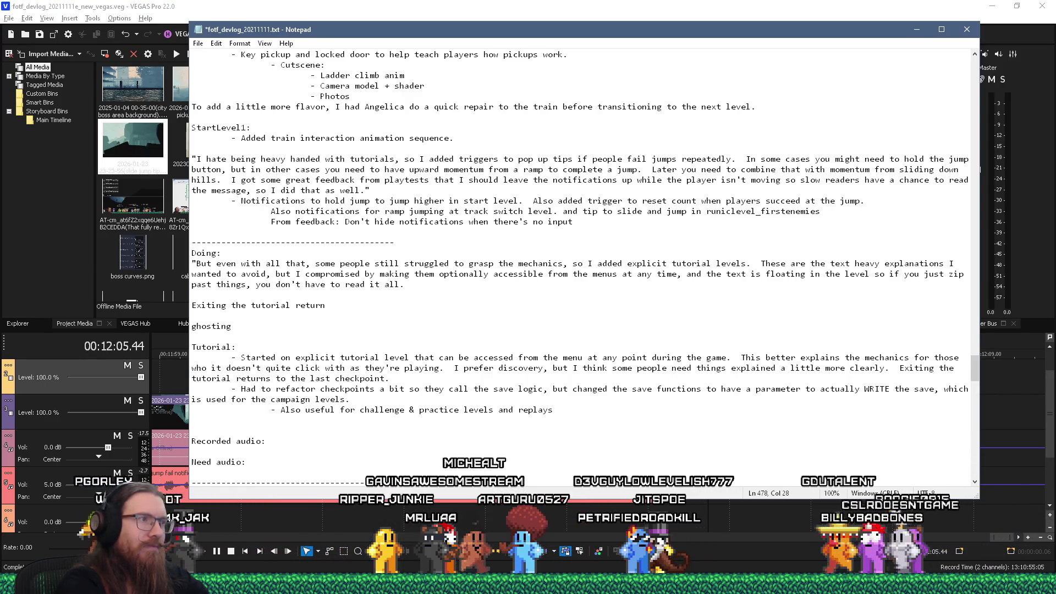
type("to the last")
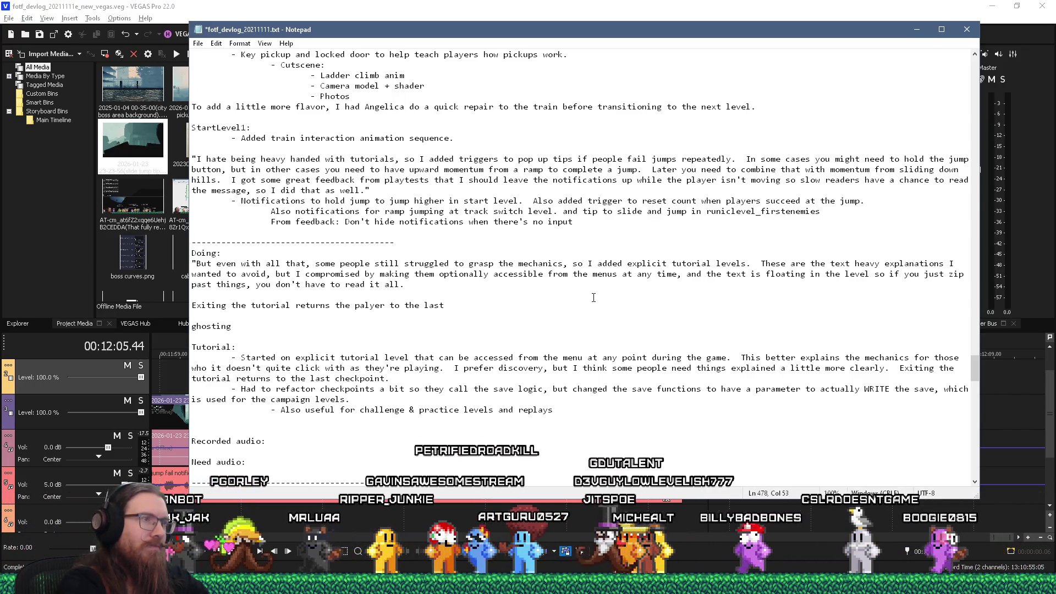
key("BackSpace")
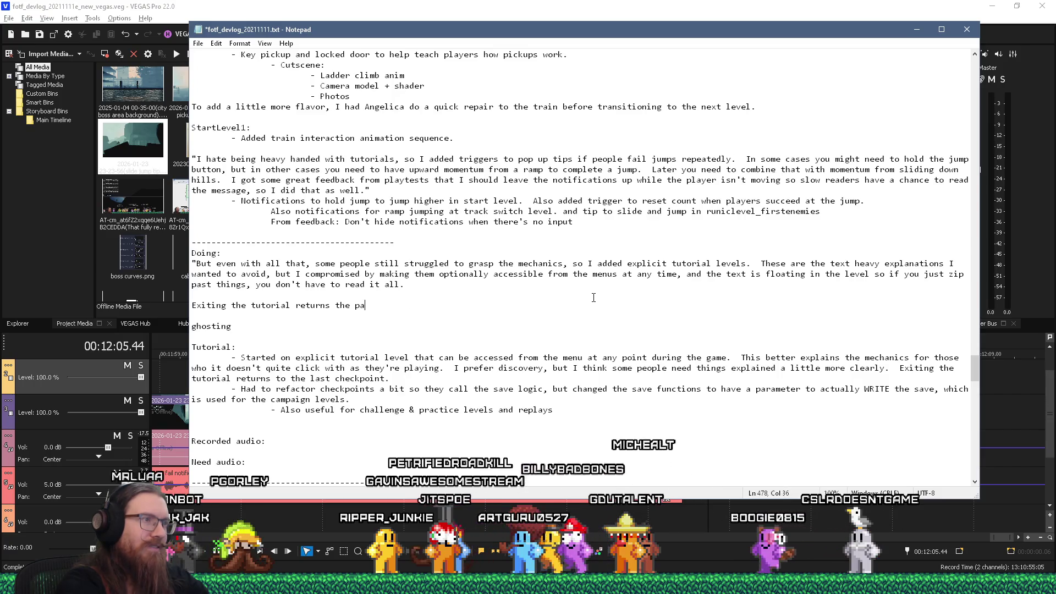
key("BackSpace")
type("layer to the last checkpoint")
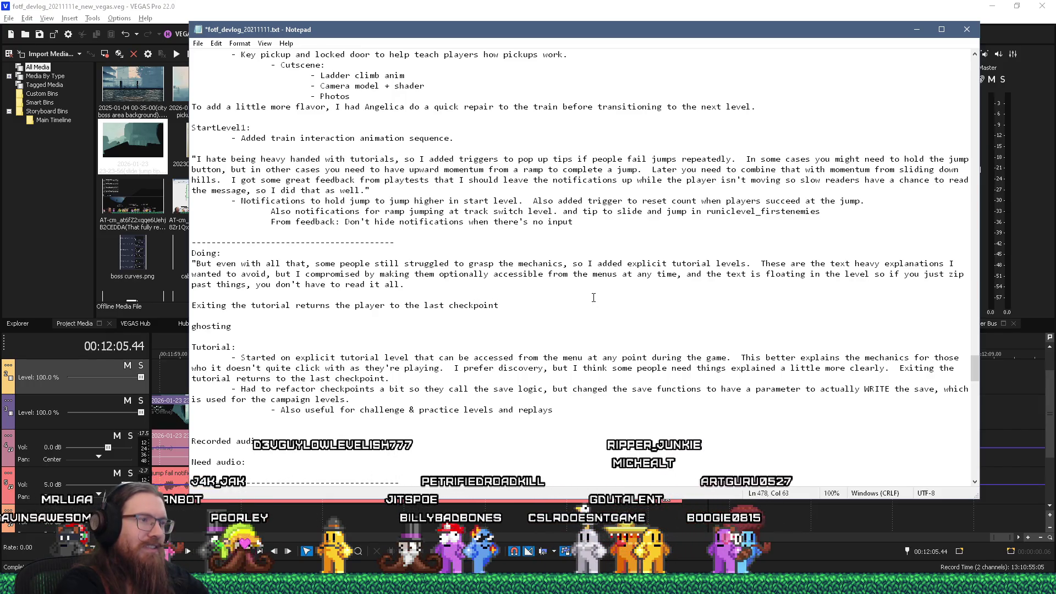
type(",")
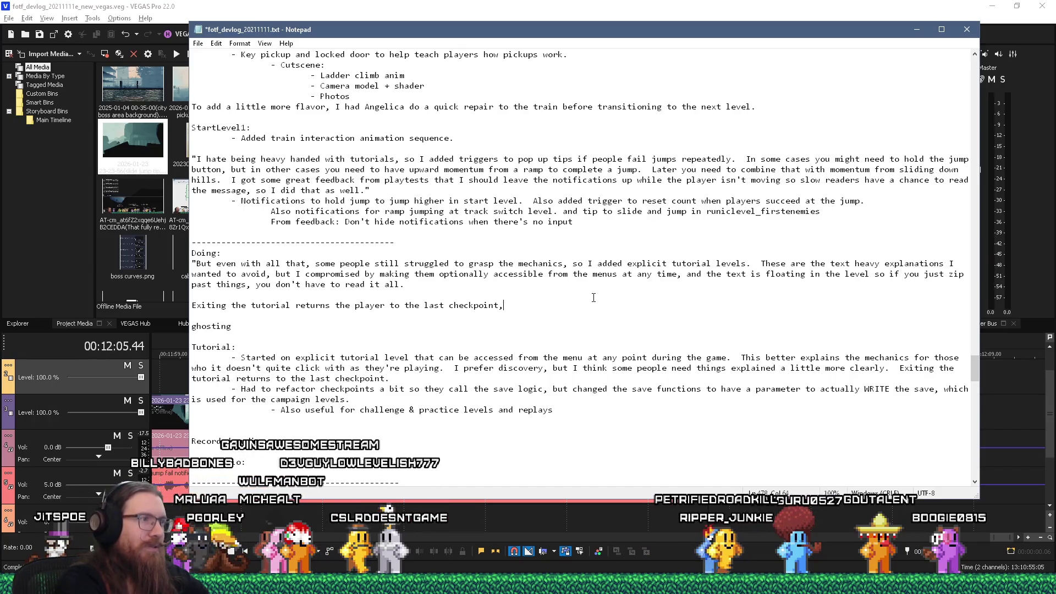
type("which mea")
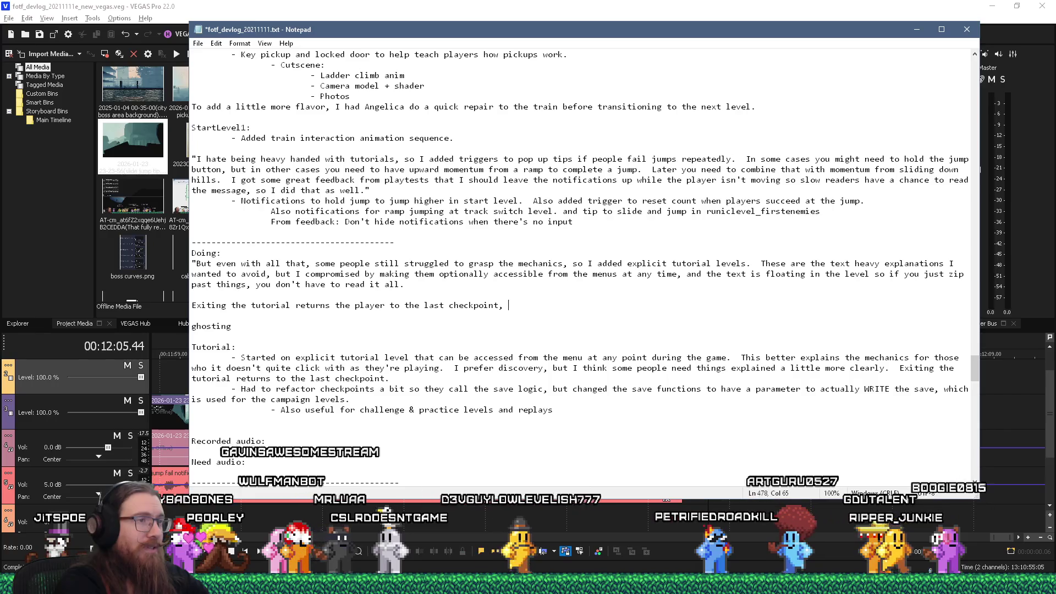
type("nt I had to ref")
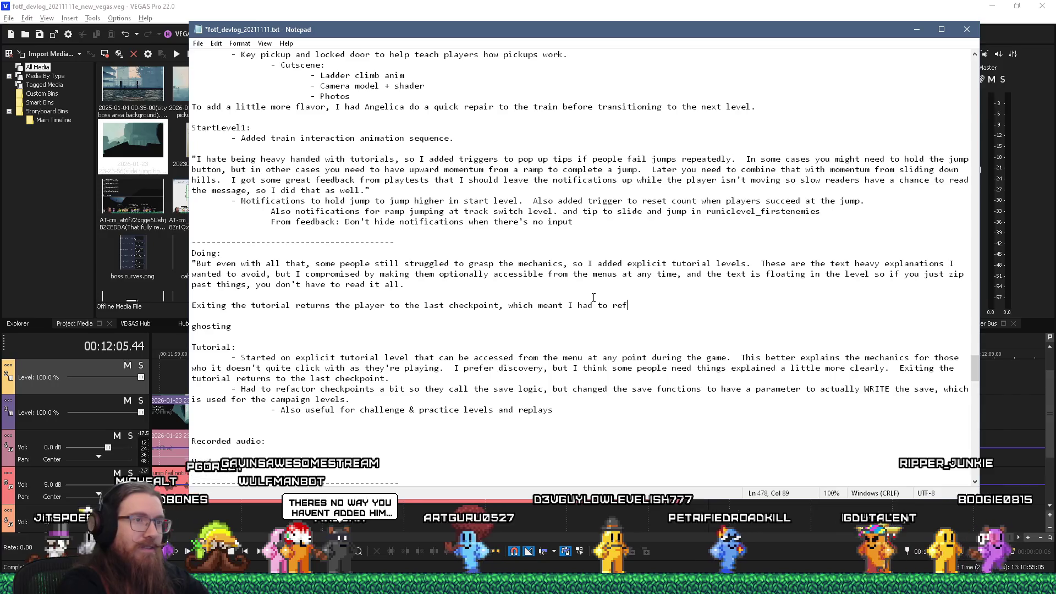
type("actor the way check")
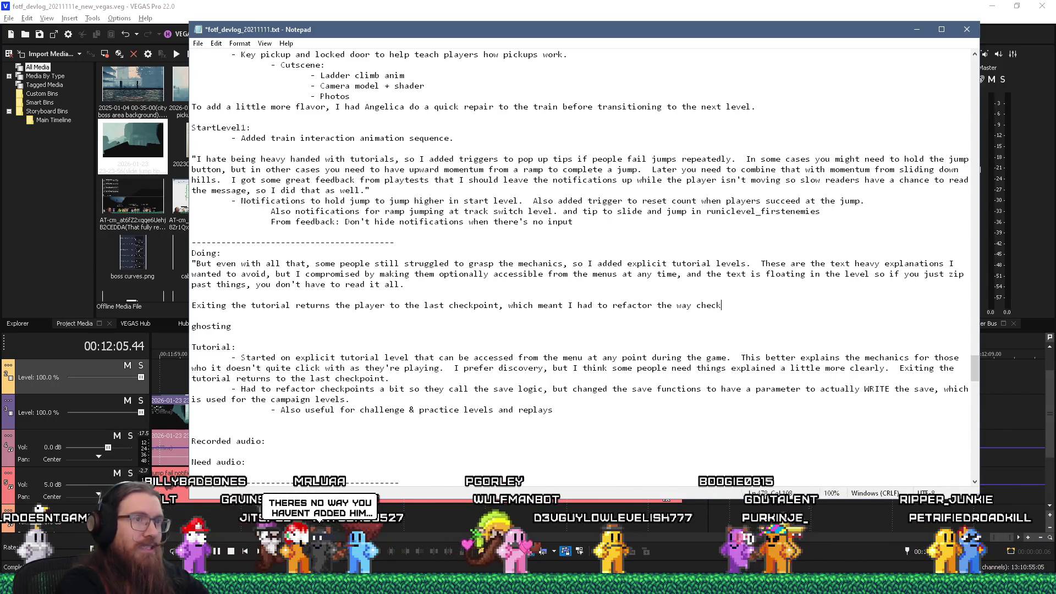
type("points worked")
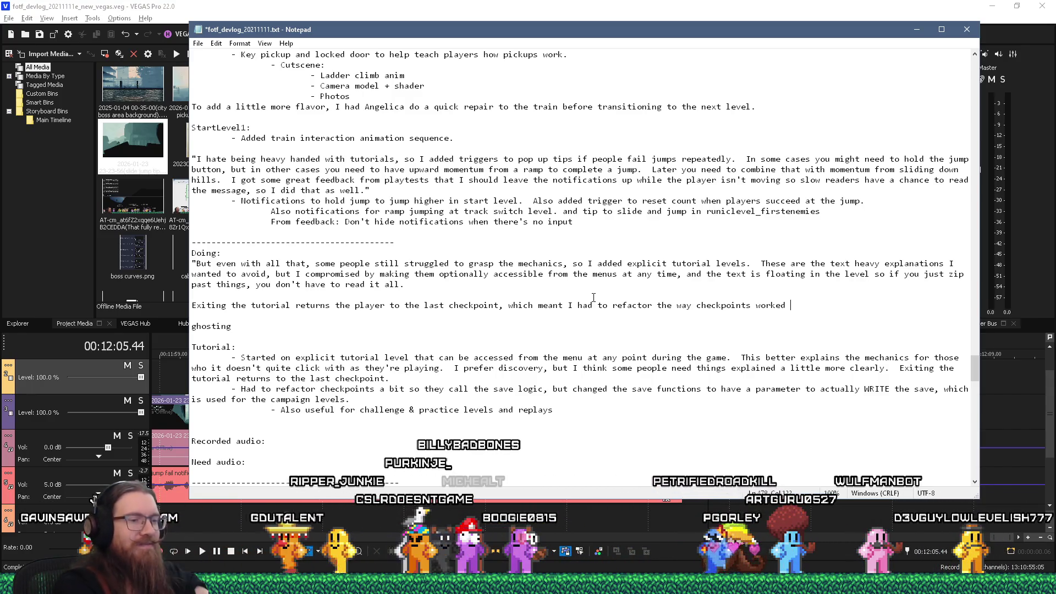
key("shift+Home")
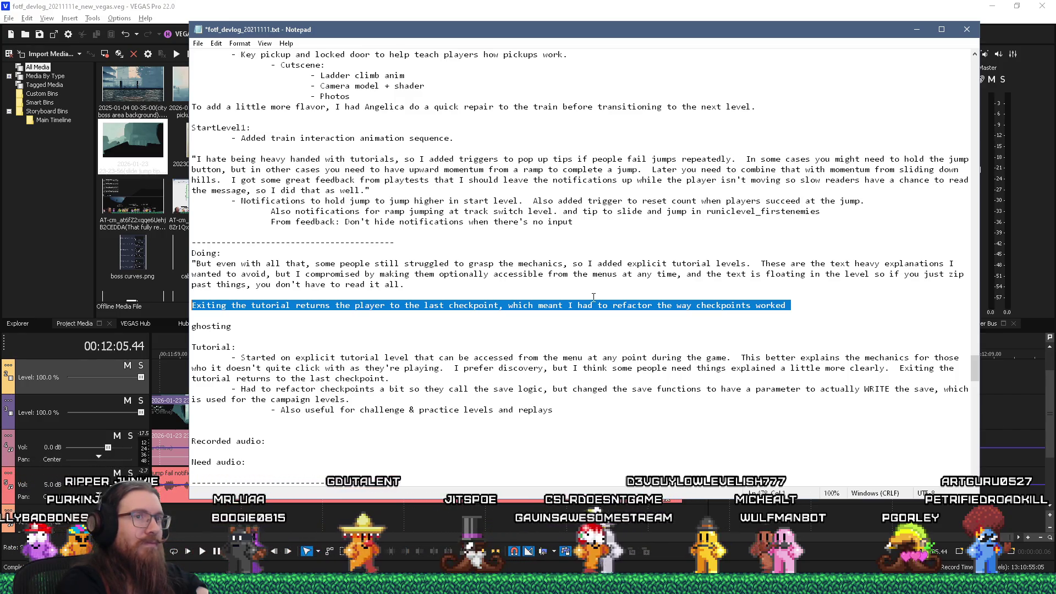
Step: Put the checkpoint sentence on its own line with a blank line before it
key("Left")
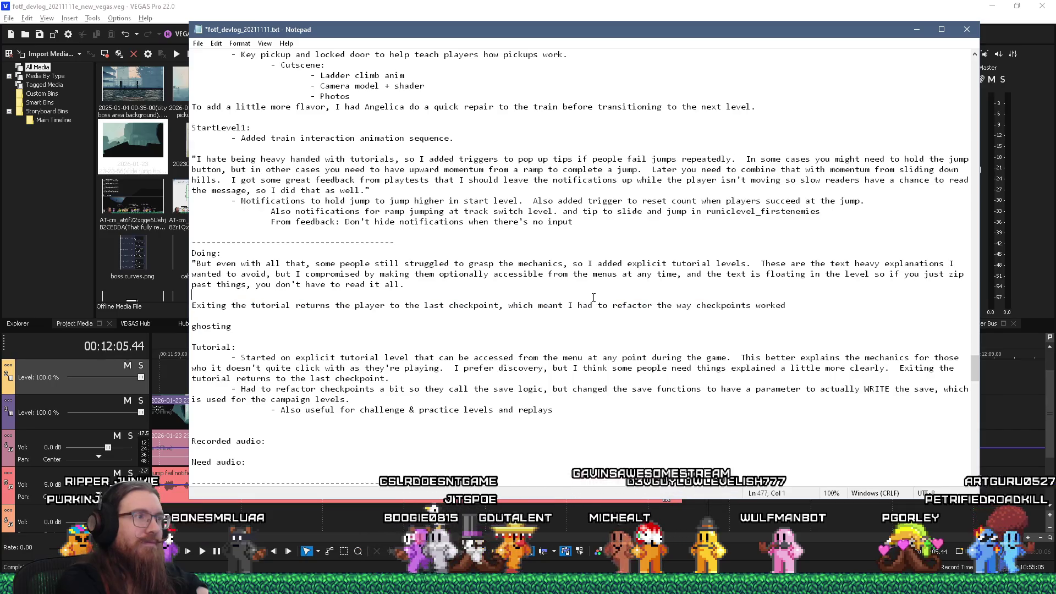
key("BackSpace")
key("BackSpace")
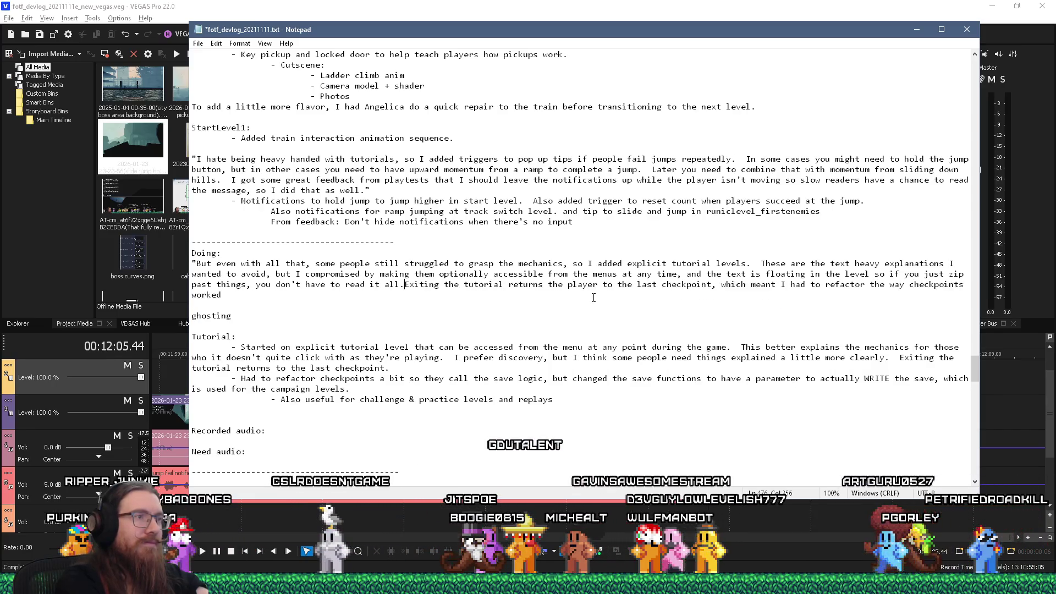
key("Right")
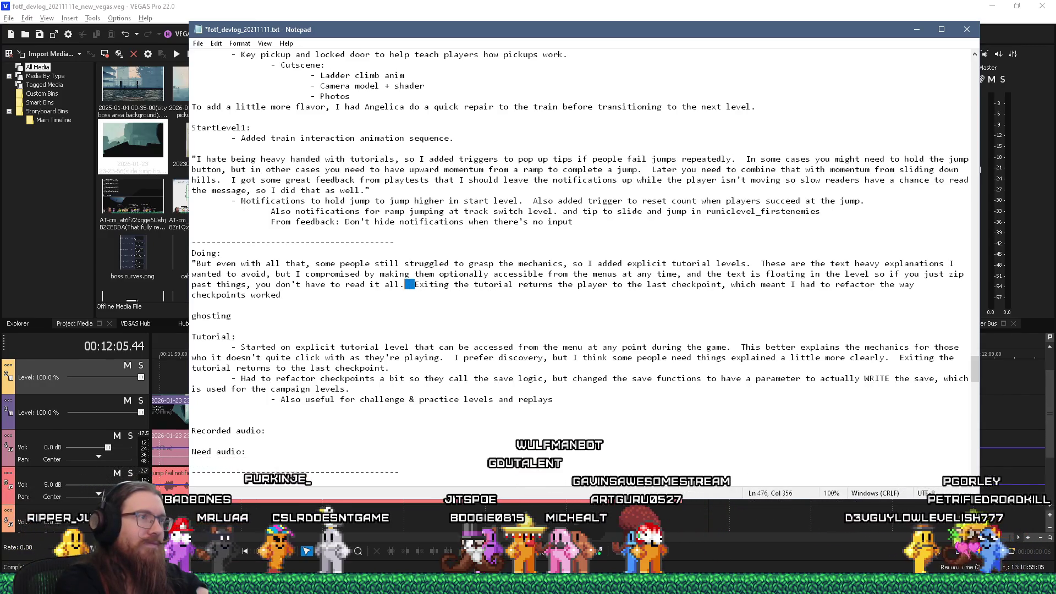
key("Left")
key("BackSpace")
key("BackSpace")
key("Return")
key("Return")
key("End")
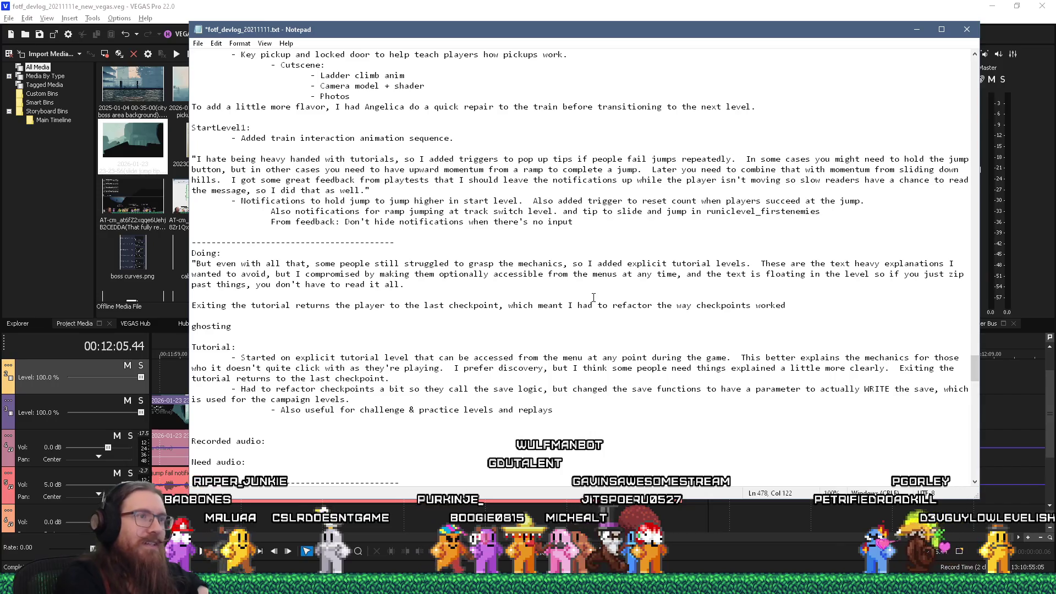
Step: Rewrite the text after "checkpoint,": the refactor makes checkpoints call the save logic without WRITE the save data
left_click(505, 305, "shift")
type("and sp")
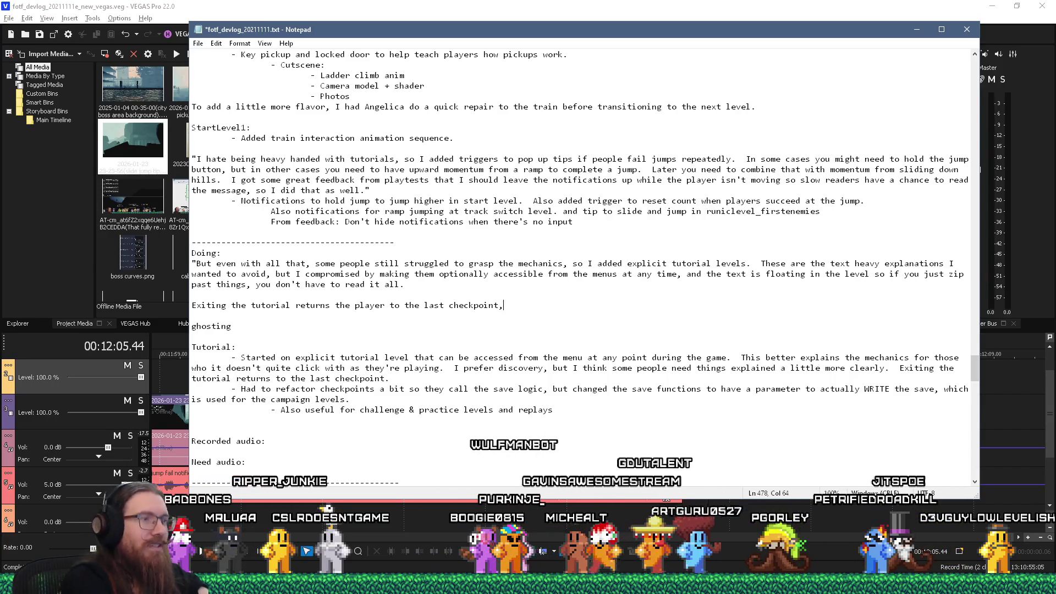
type("eaking of chec")
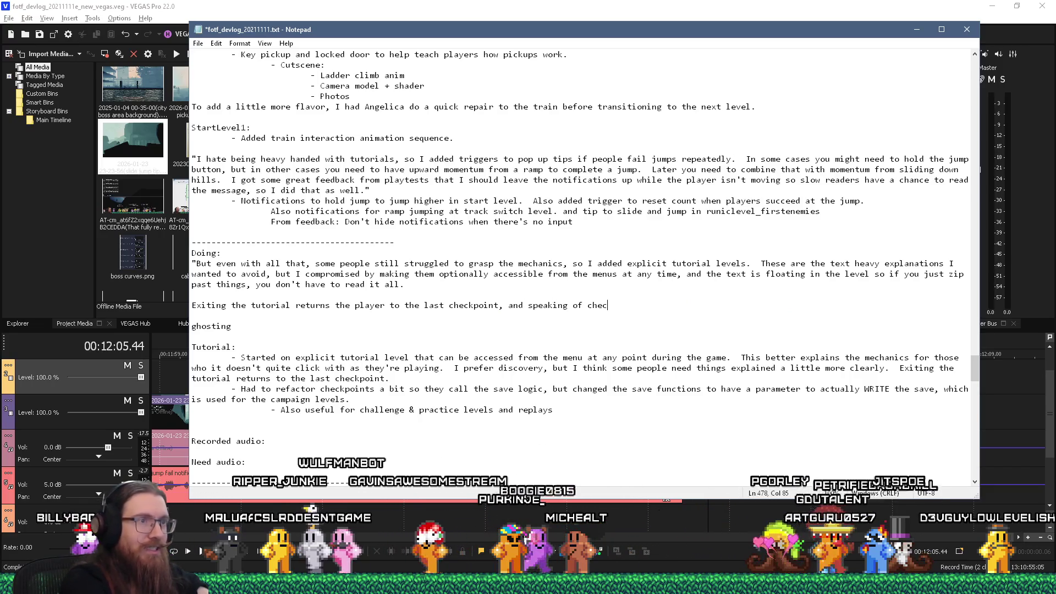
type("kpoints, having checkpoints in")
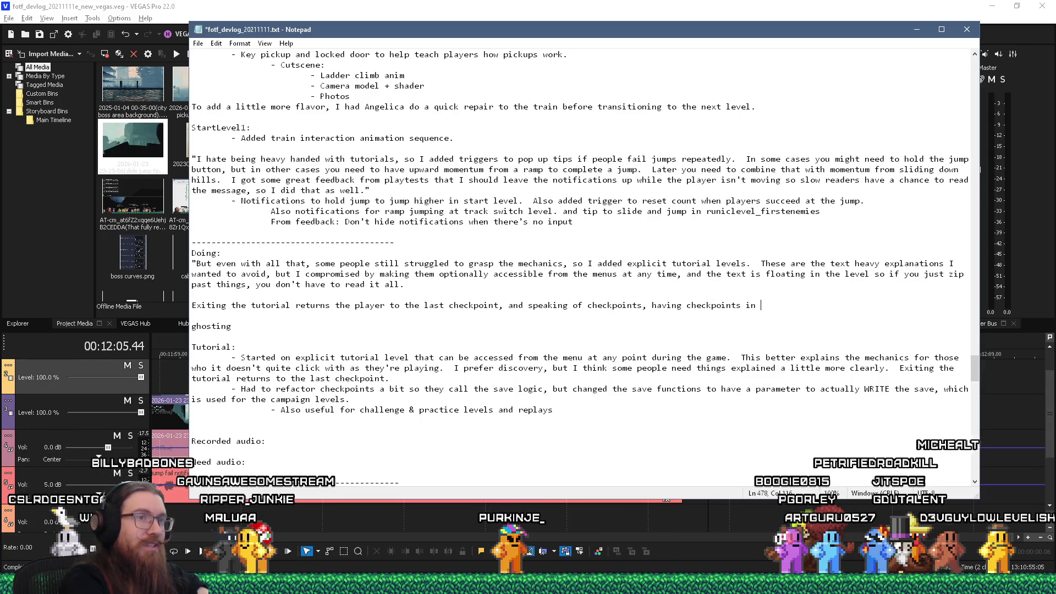
type("meant ")
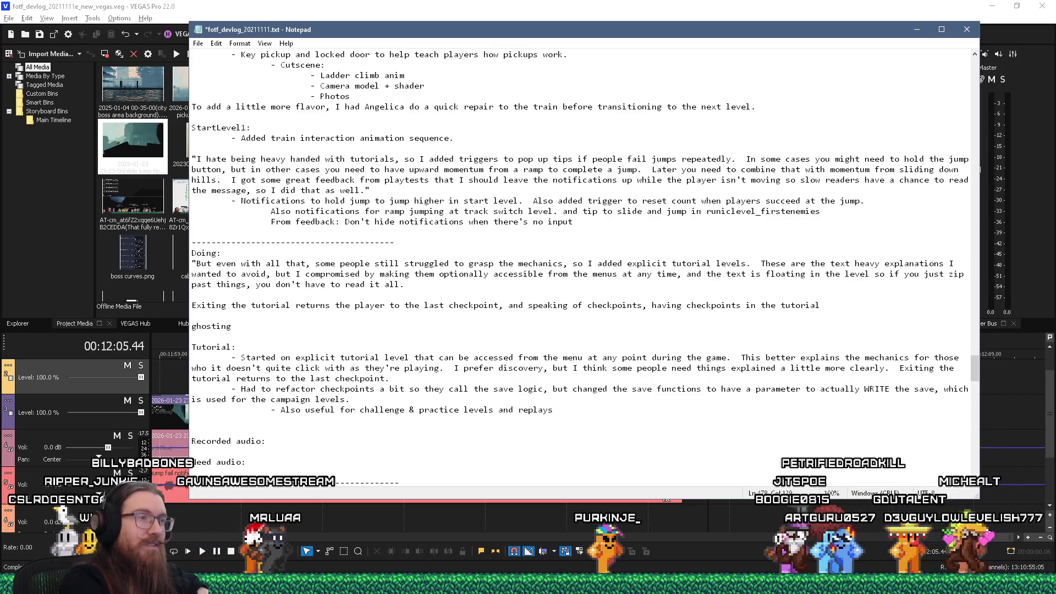
type("I hado")
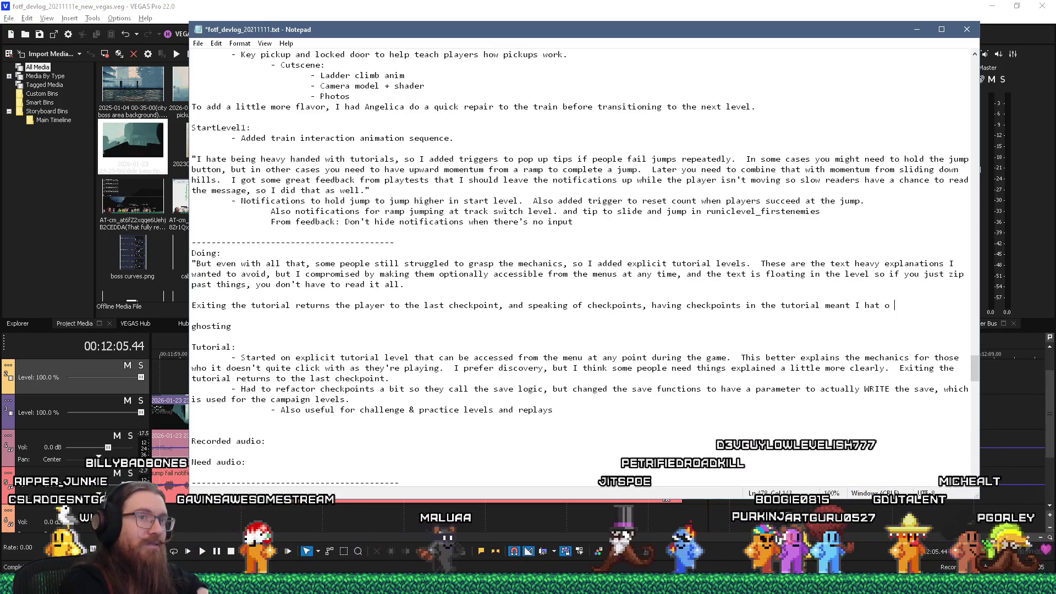
key("BackSpace")
key("BackSpace")
type("to refactor the way checkpoints work so they")
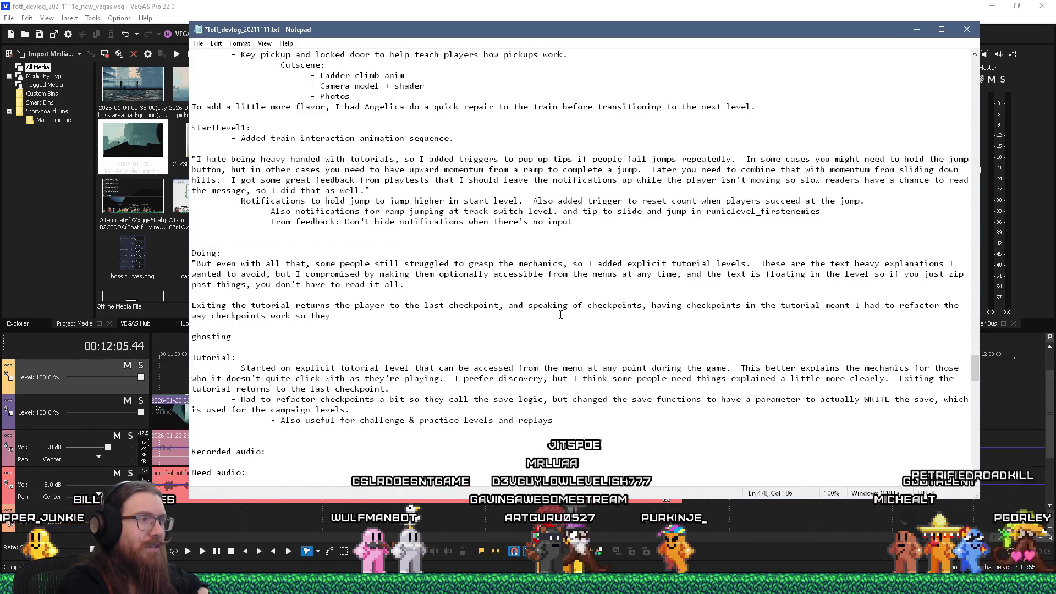
type("call the")
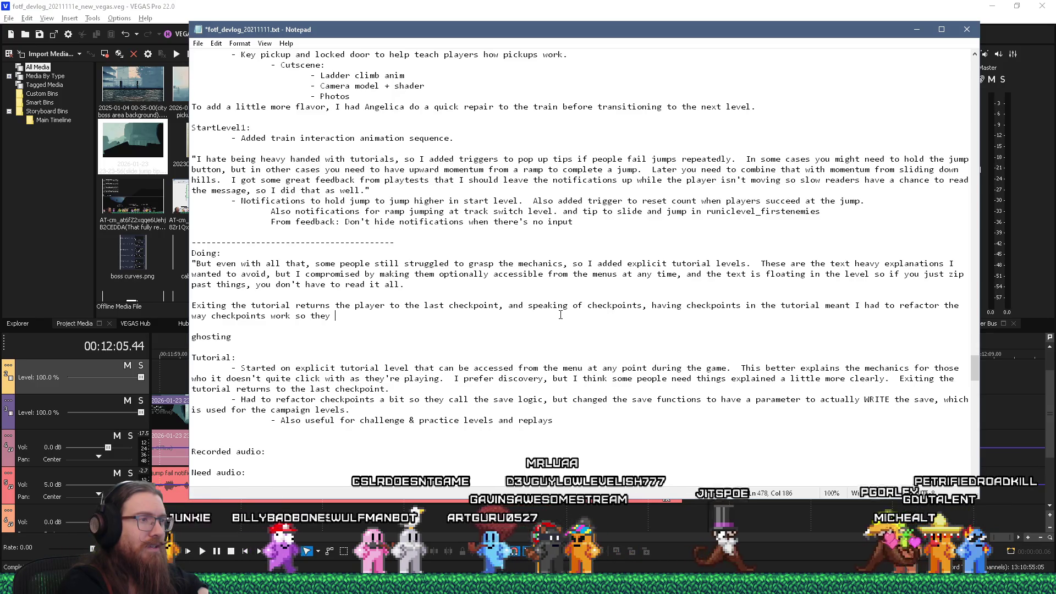
type(" save")
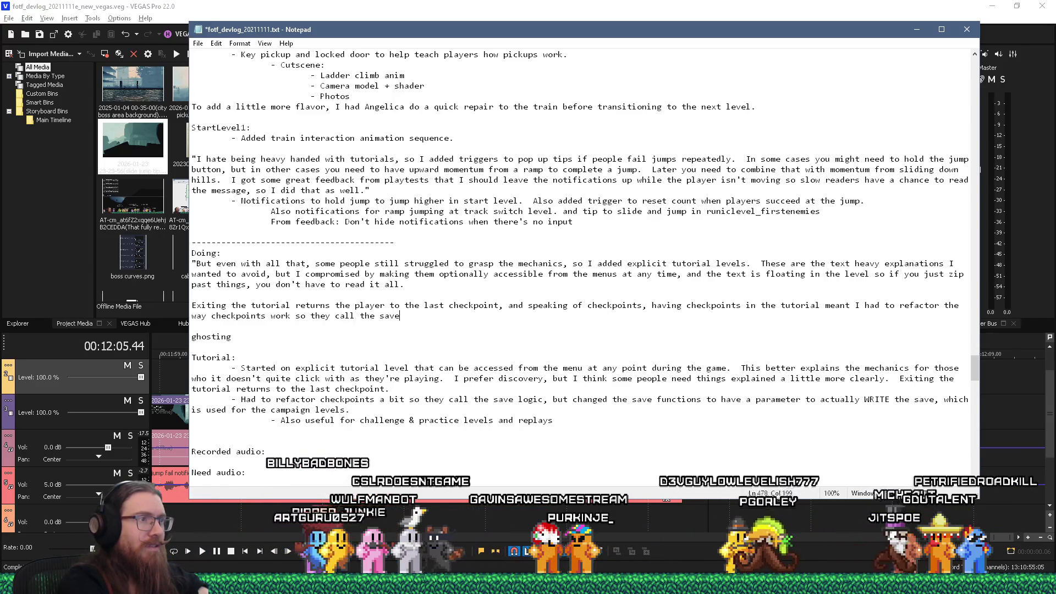
type(" logic but have an option to not")
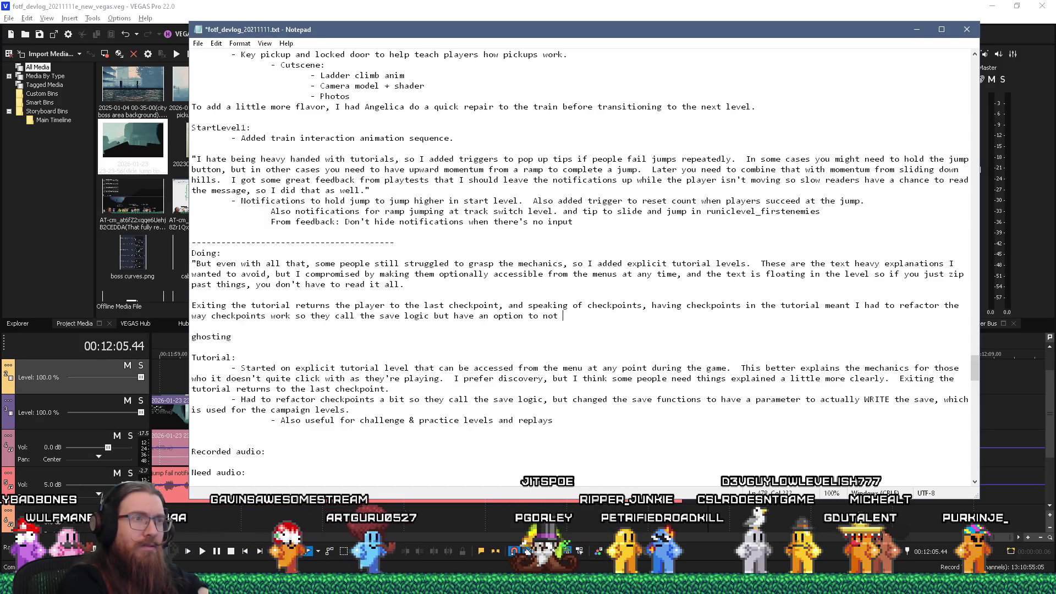
type("WRITE the save data.")
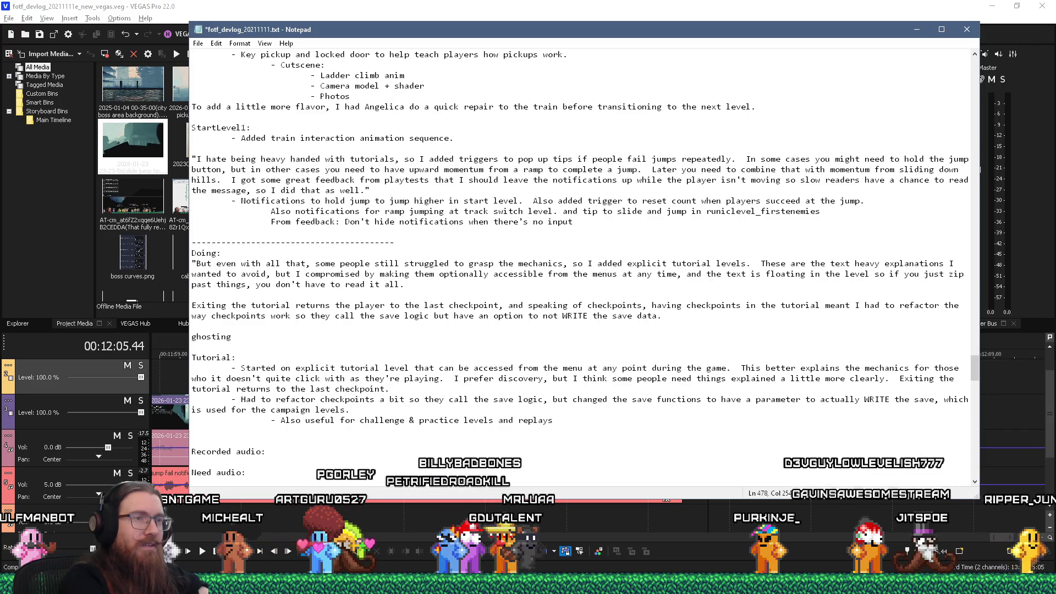
Step: Close the quote with "Conveniently, that also ended up being useful for the challenge levels, practice levels, and replays."
type("  Conven")
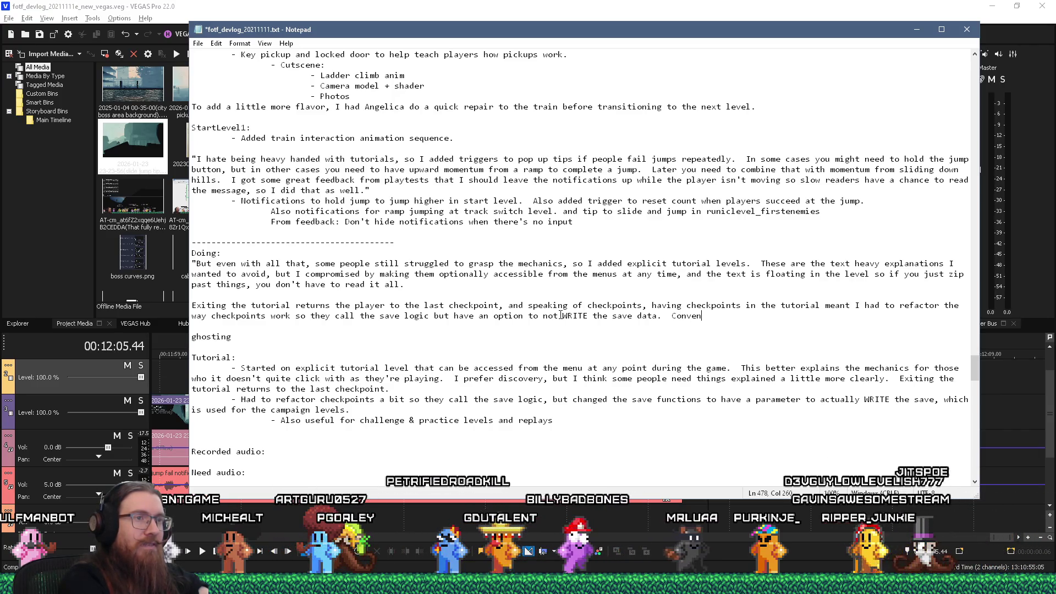
type("ientely,")
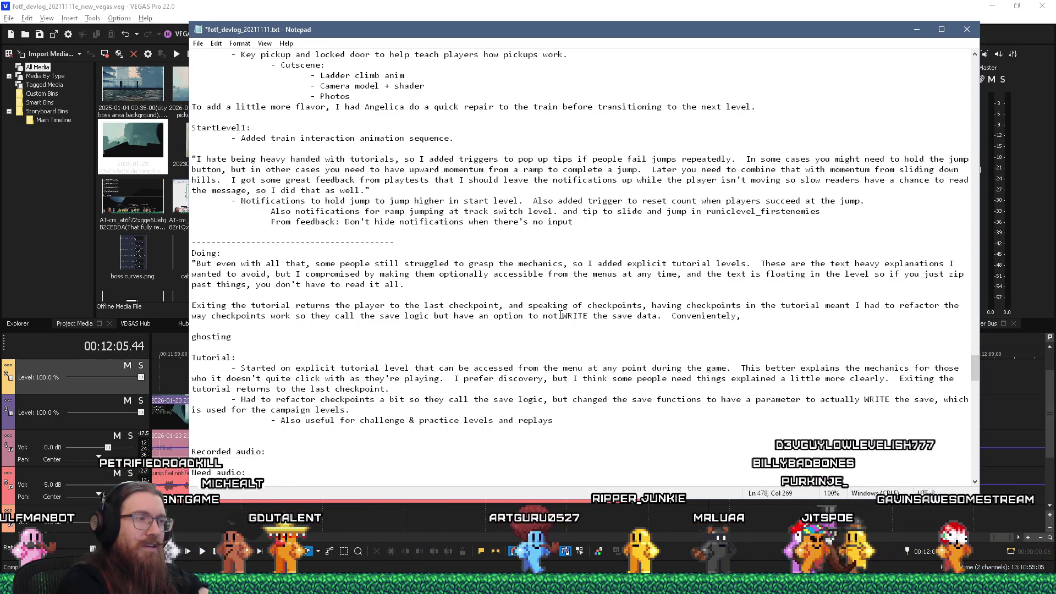
type("tha")
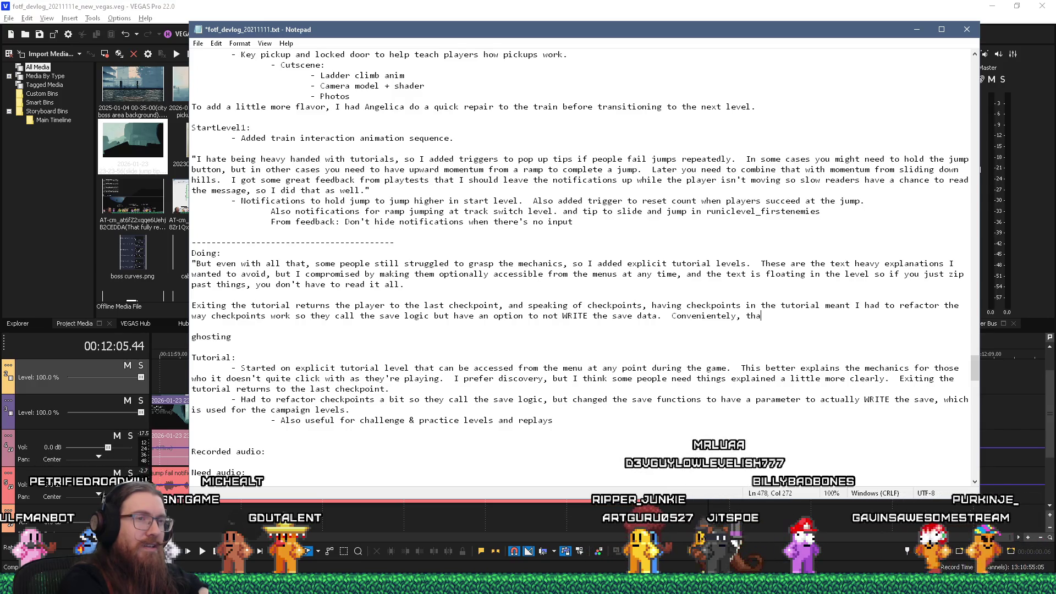
type("t")
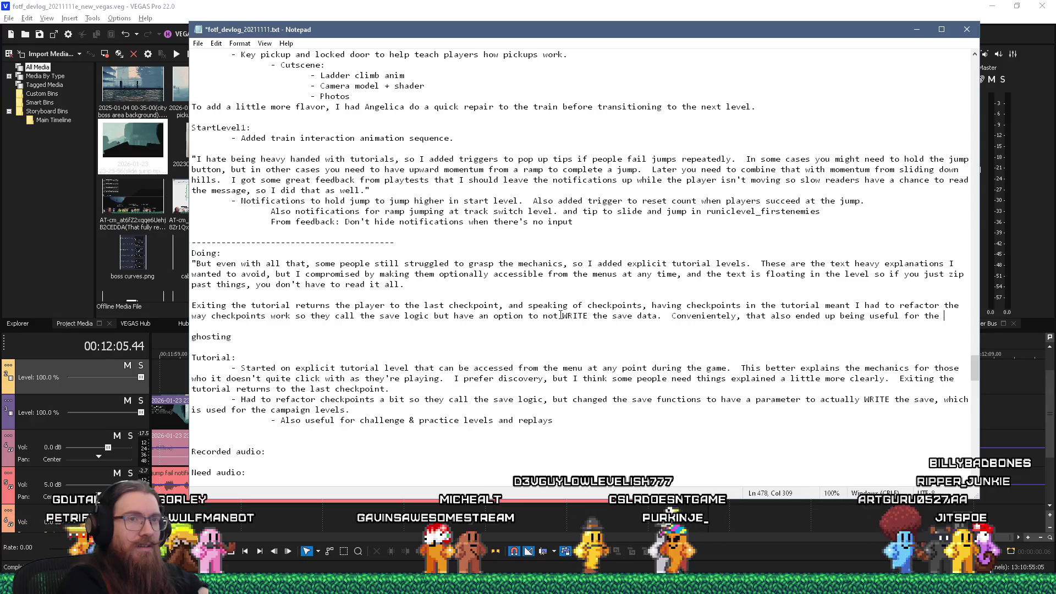
type("lenge levels, practice levels, and replays.")
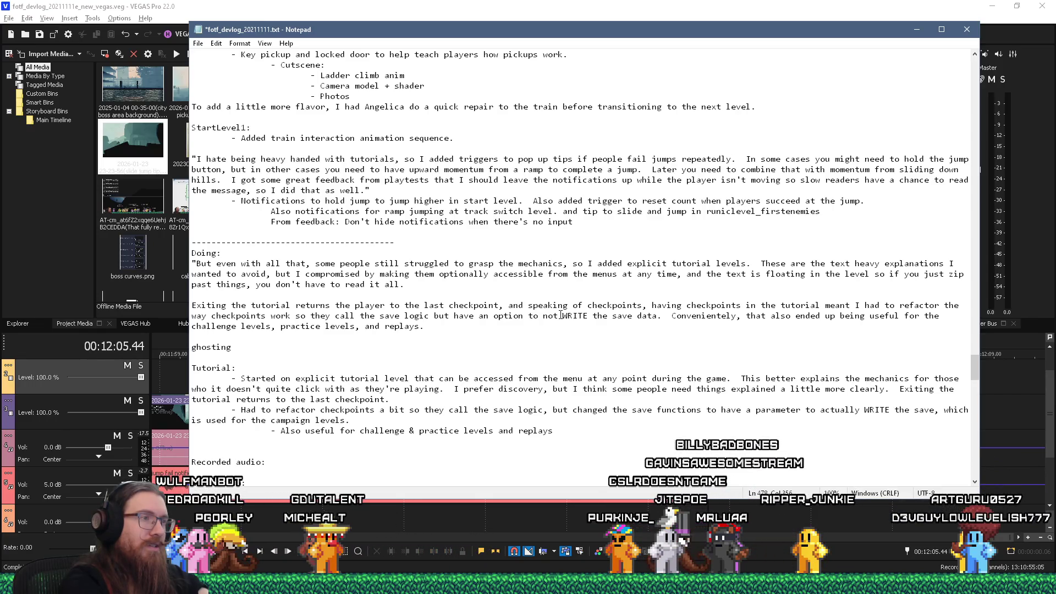
key("Return")
key("Return")
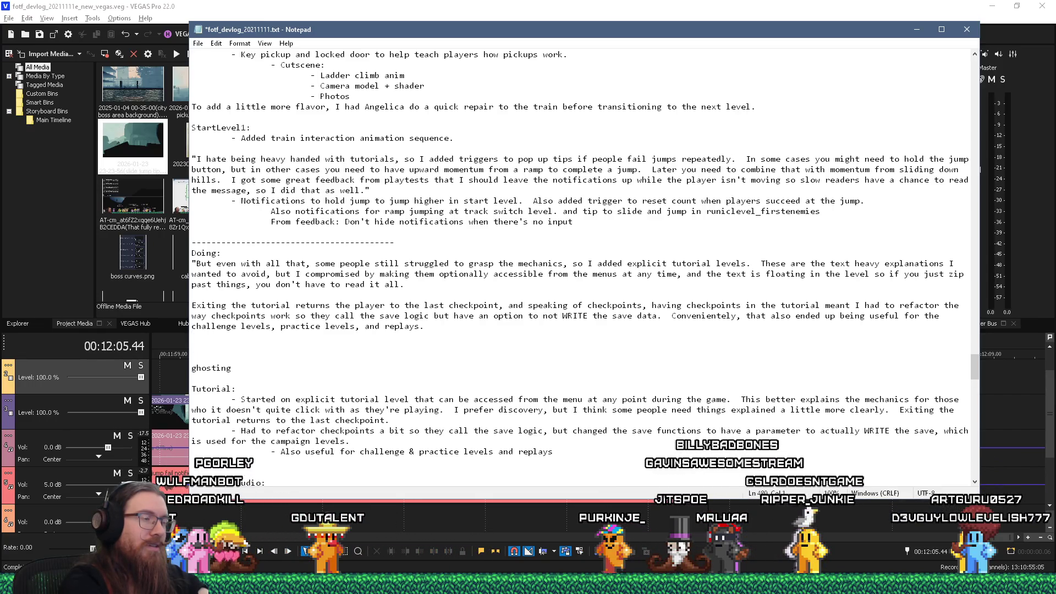
key("BackSpace")
key("BackSpace")
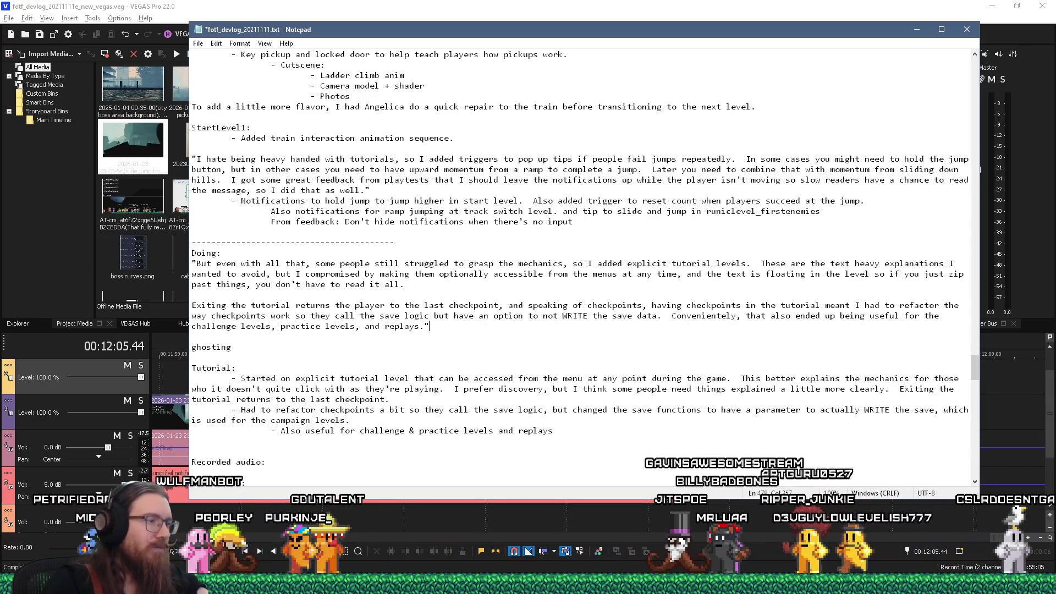
key("alt+Tab")
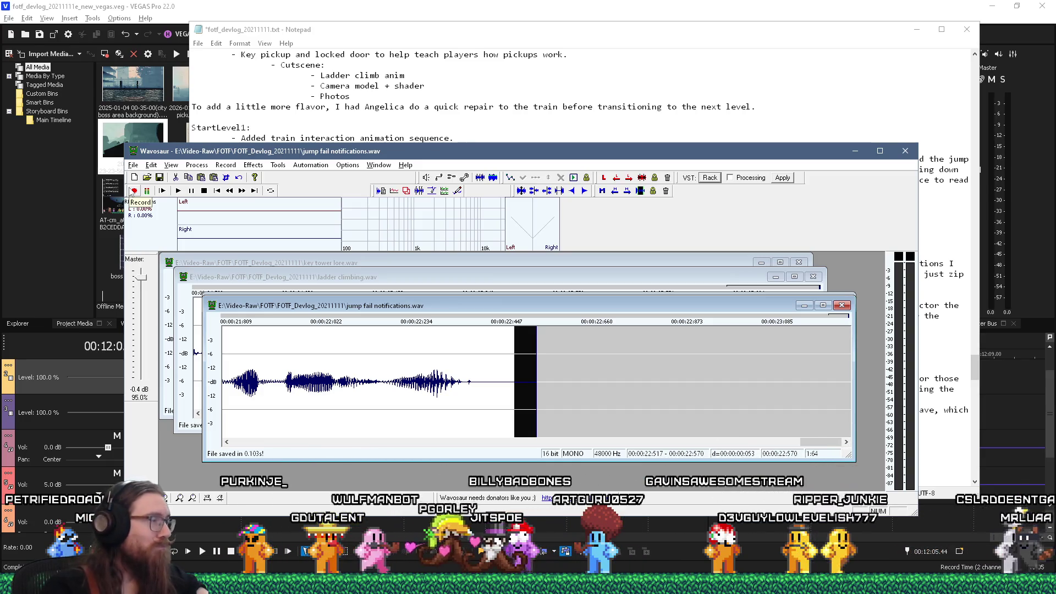
Step: Save the devlog notes file and nudge the Wavosaur and Notepad windows slightly left
left_click_drag(189, 154, 163, 160)
key("alt+Tab")
key("ctrl+s")
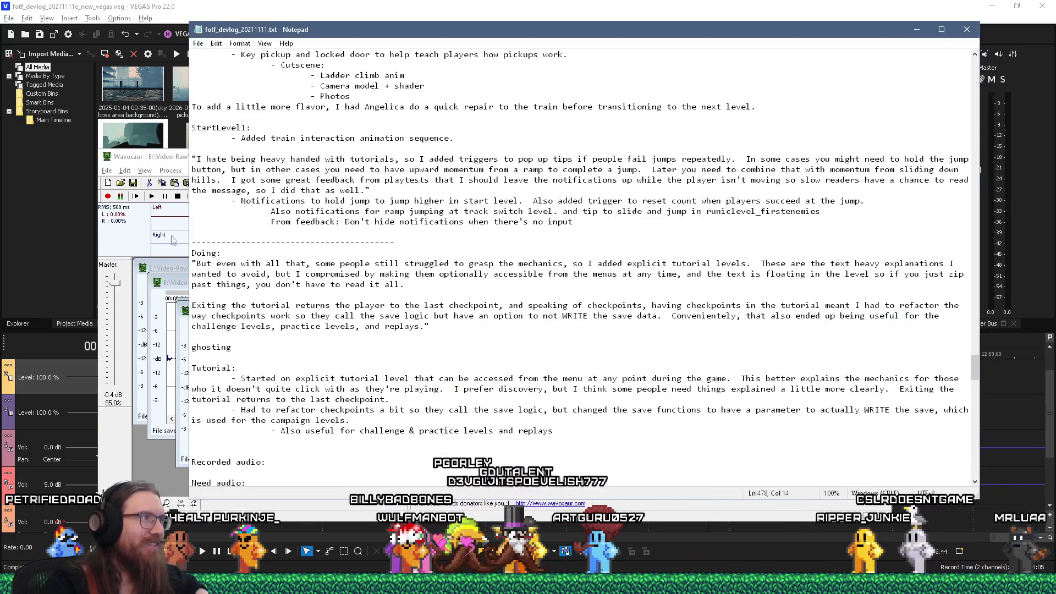
key("alt+Tab")
left_click(440, 128)
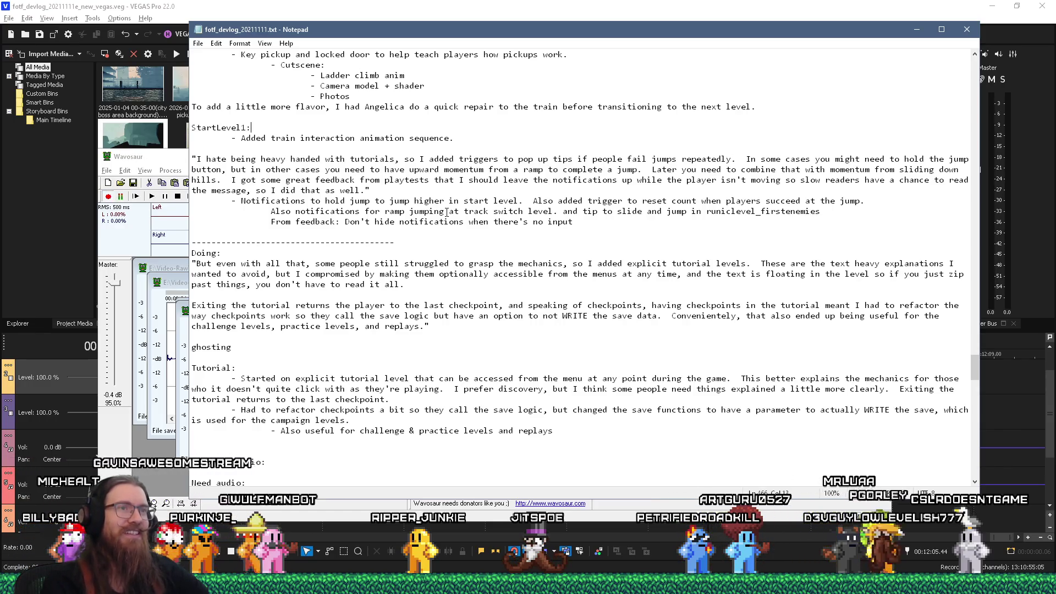
left_click_drag(623, 38, 586, 33)
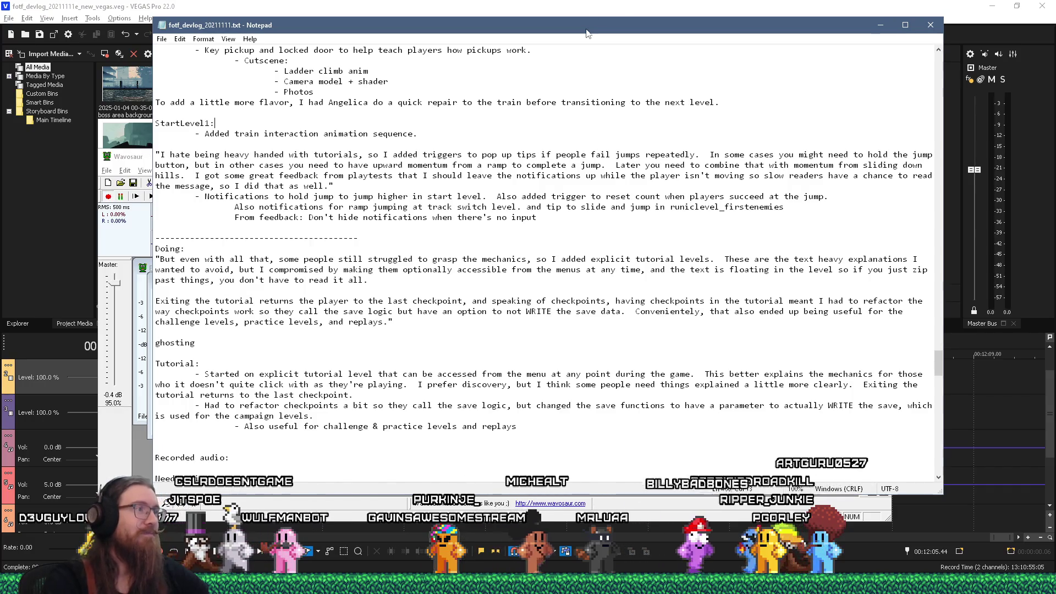
Step: Convert record.wav to mono keeping the left channel and boost its volume by 6 dB
key("alt+Tab")
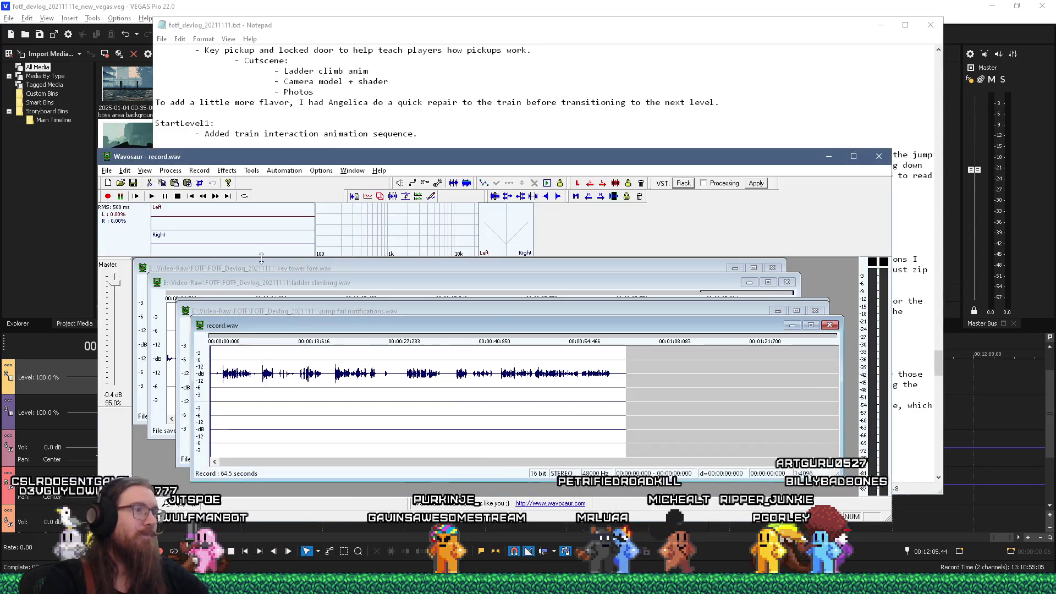
key("alt+Tab")
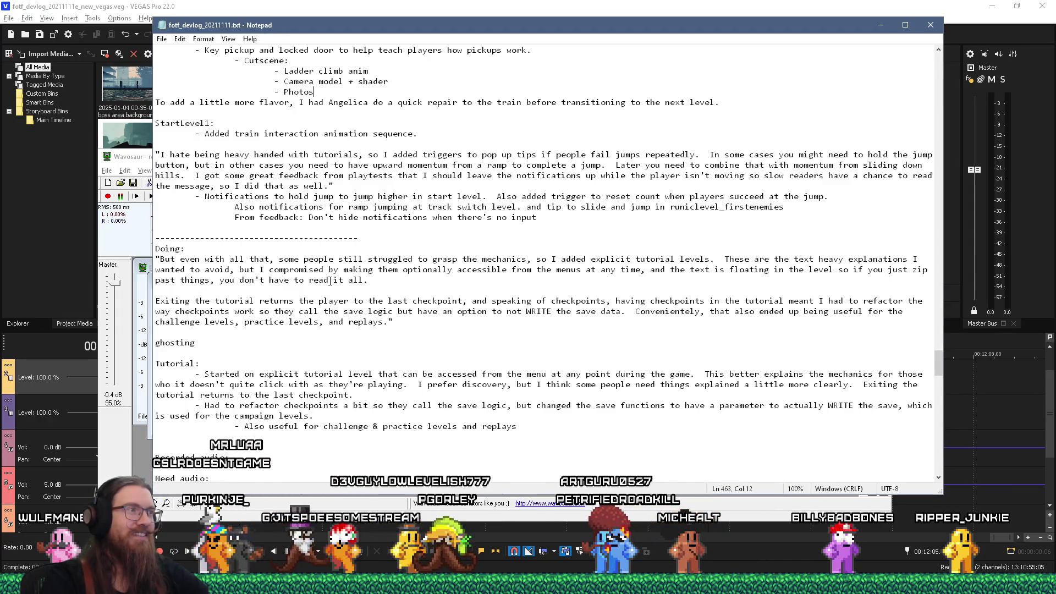
key("alt+Tab")
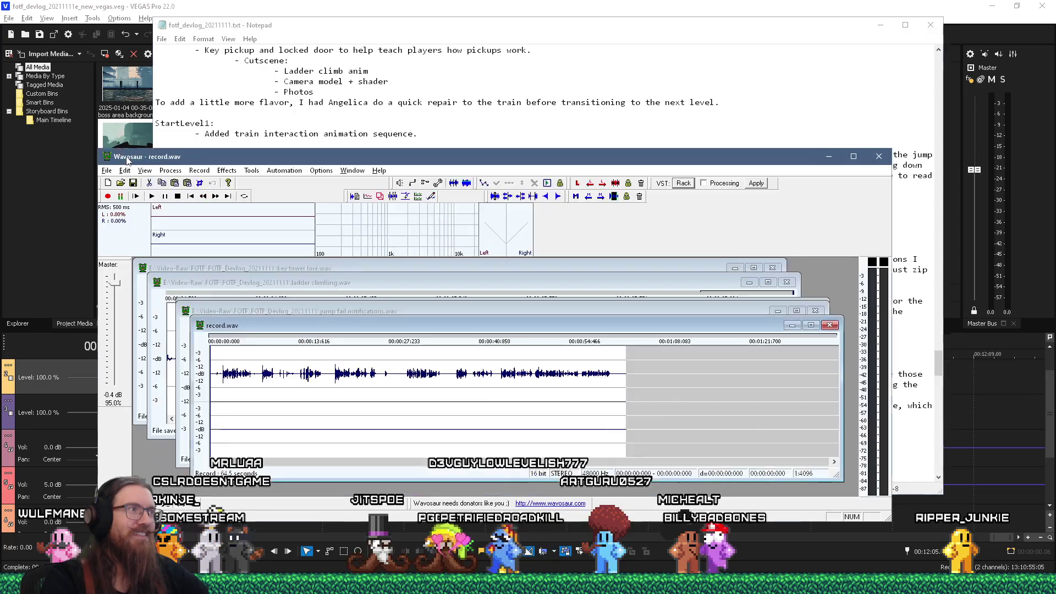
left_click(170, 171)
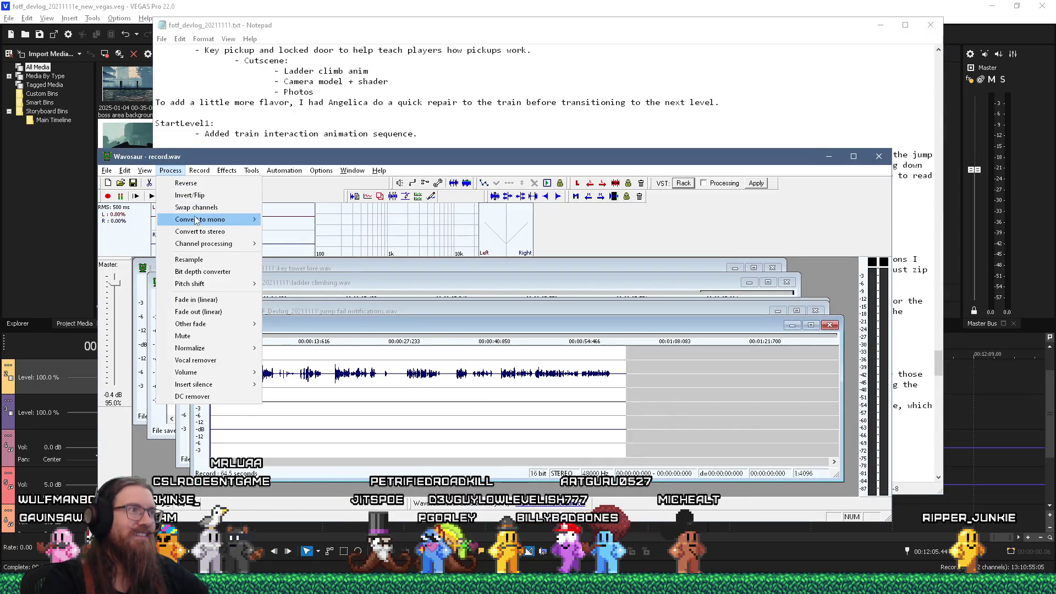
mouse_move(220, 219)
left_click(291, 248)
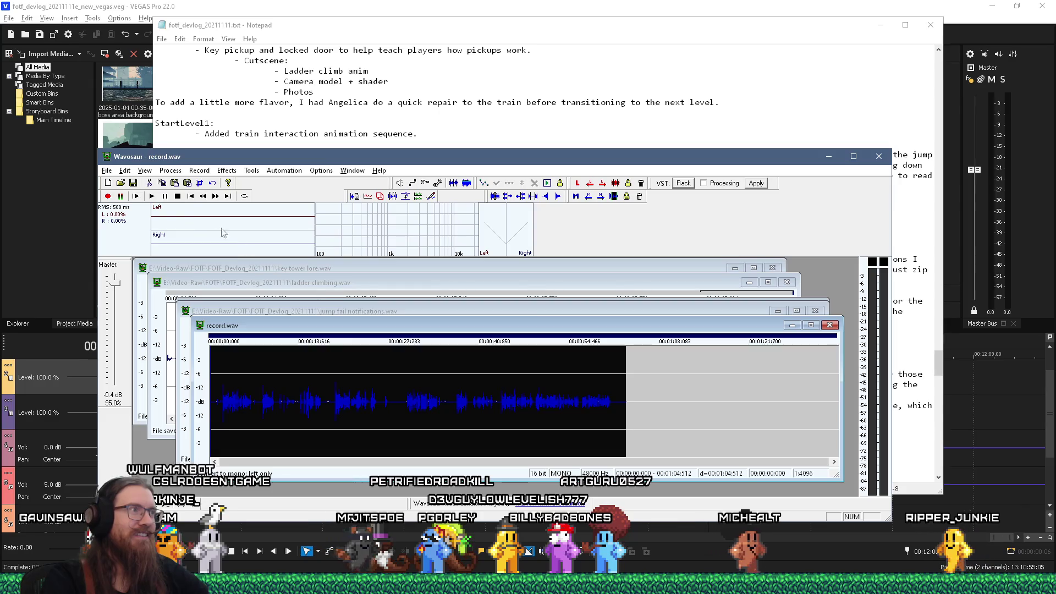
left_click(169, 172)
mouse_move(220, 372)
left_click(281, 373)
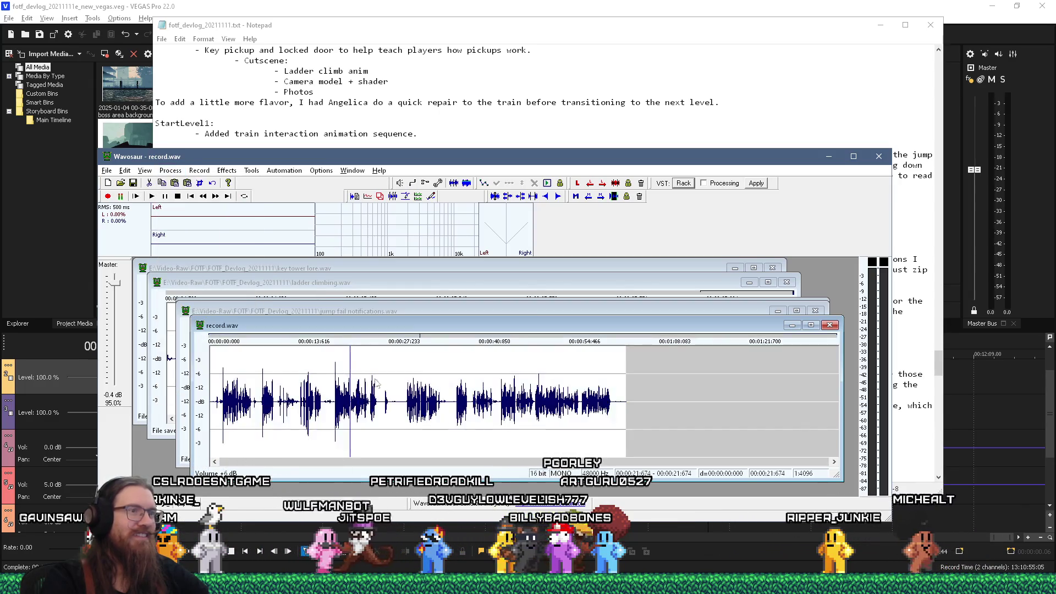
Step: Delete the first roughly 45 seconds of lead-in before the narration starts
scroll(683, 412, "down", 1)
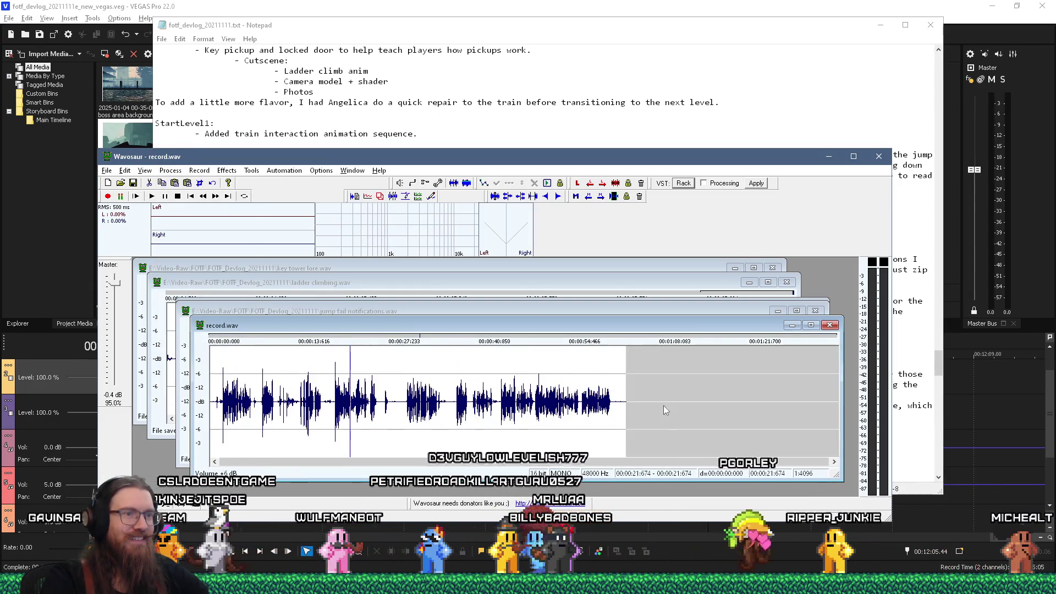
left_click(504, 421)
key("space")
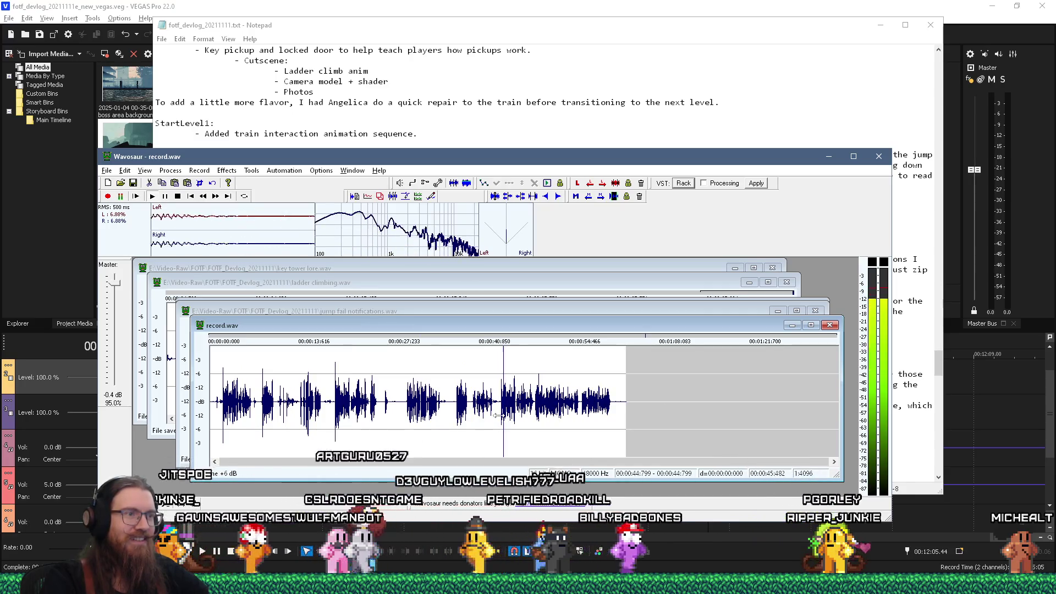
scroll(484, 424, "up", 1)
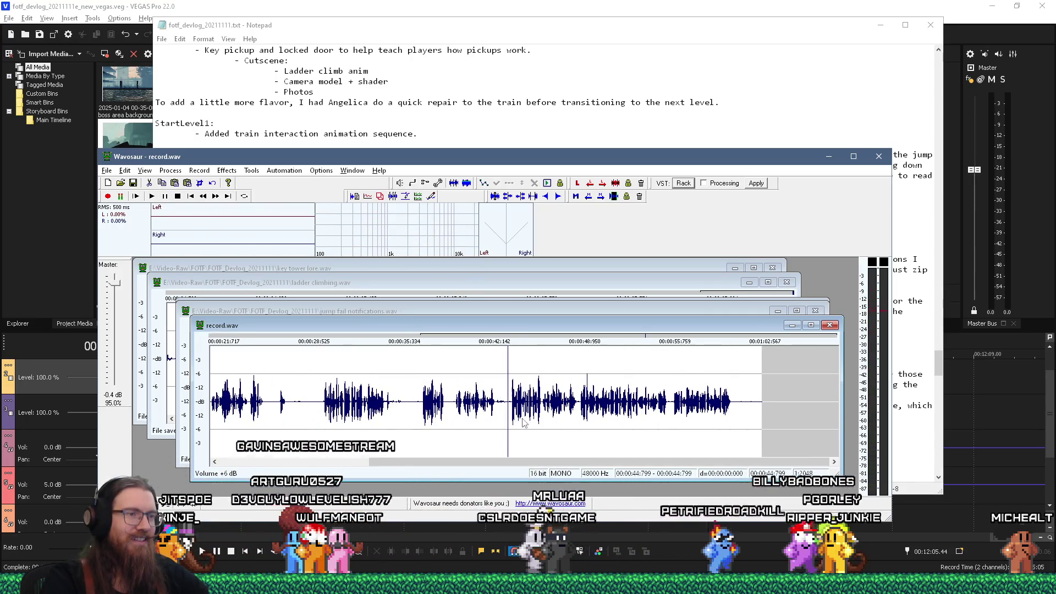
scroll(545, 421, "up", 3)
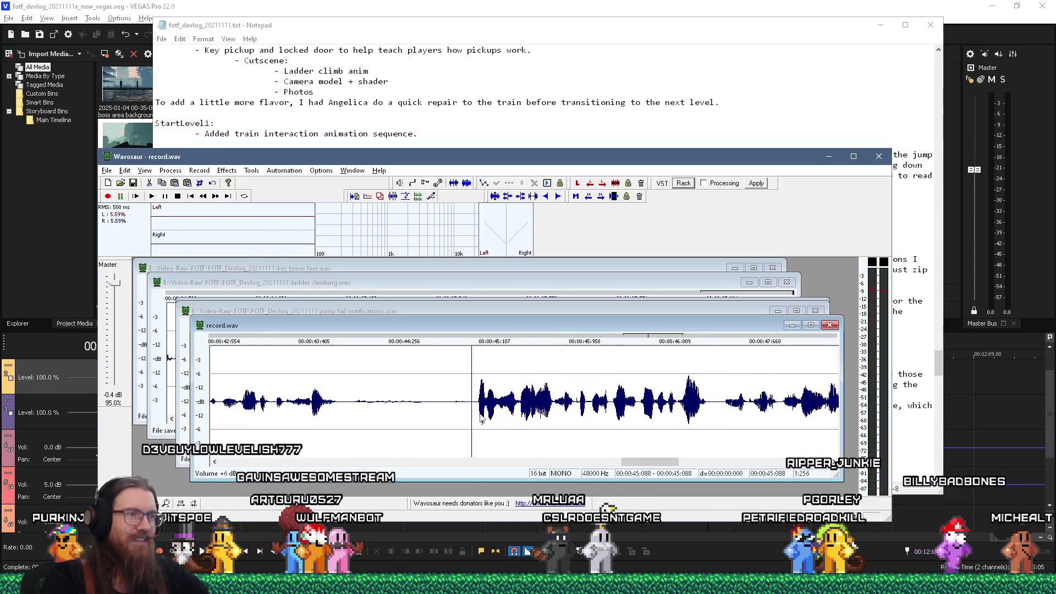
key("shift+Home")
key("Delete")
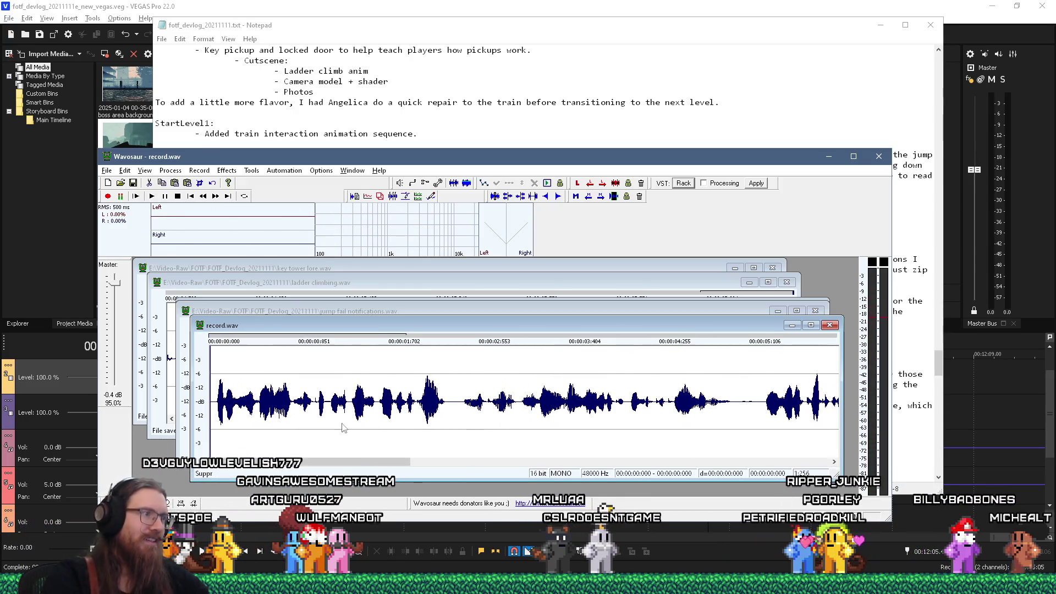
Step: Delete the trailing tail, linearly fade out the ending, and start saving as FOTF_Devlog_20211111
scroll(219, 430, "up", 1)
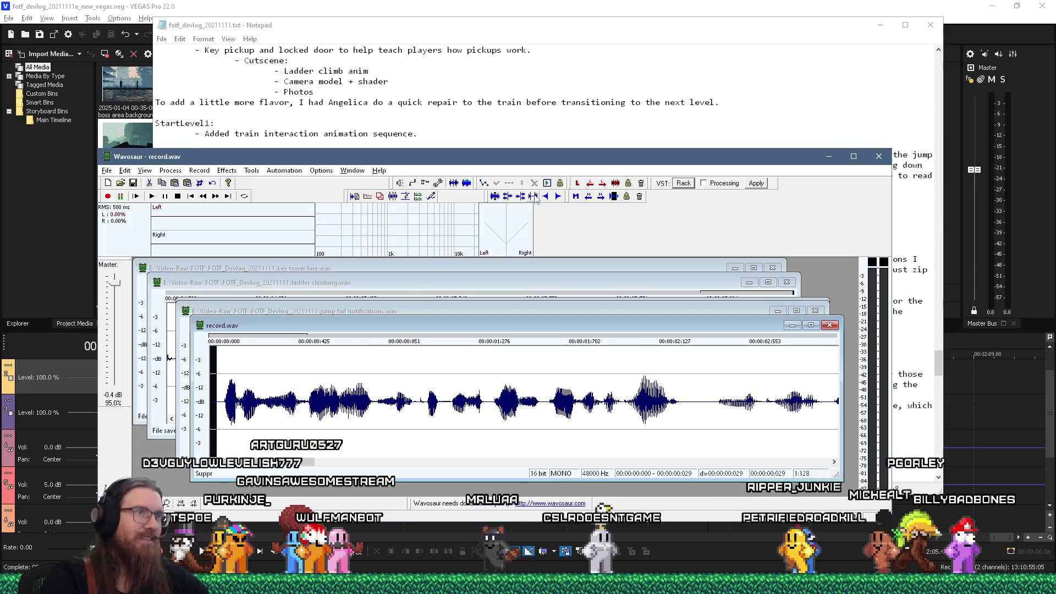
scroll(668, 425, "down", 3)
left_click_drag(653, 424, 790, 419)
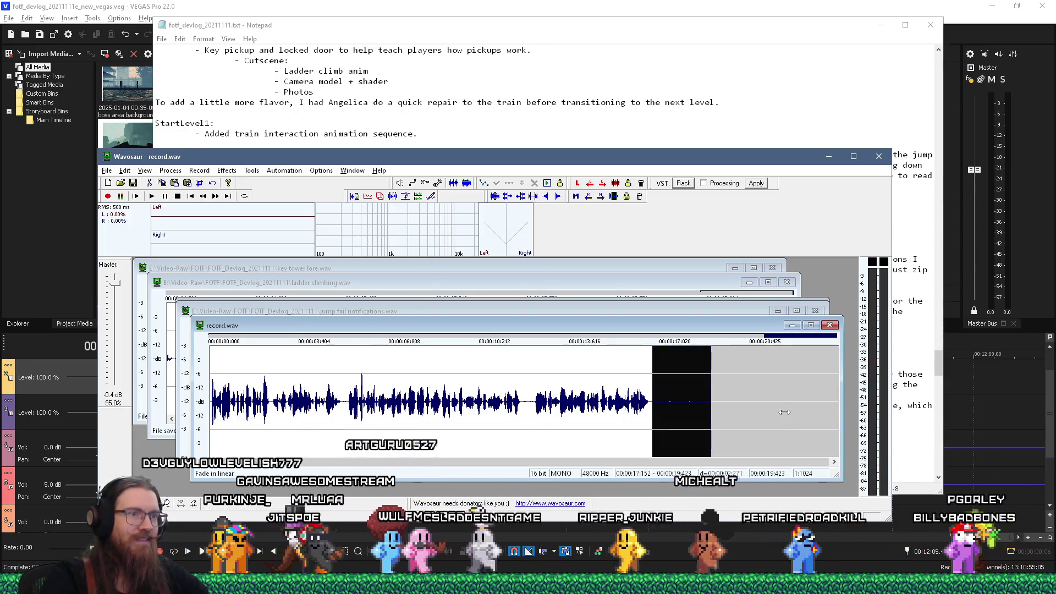
key("Delete")
scroll(679, 444, "up", 4)
left_click_drag(550, 418, 502, 414)
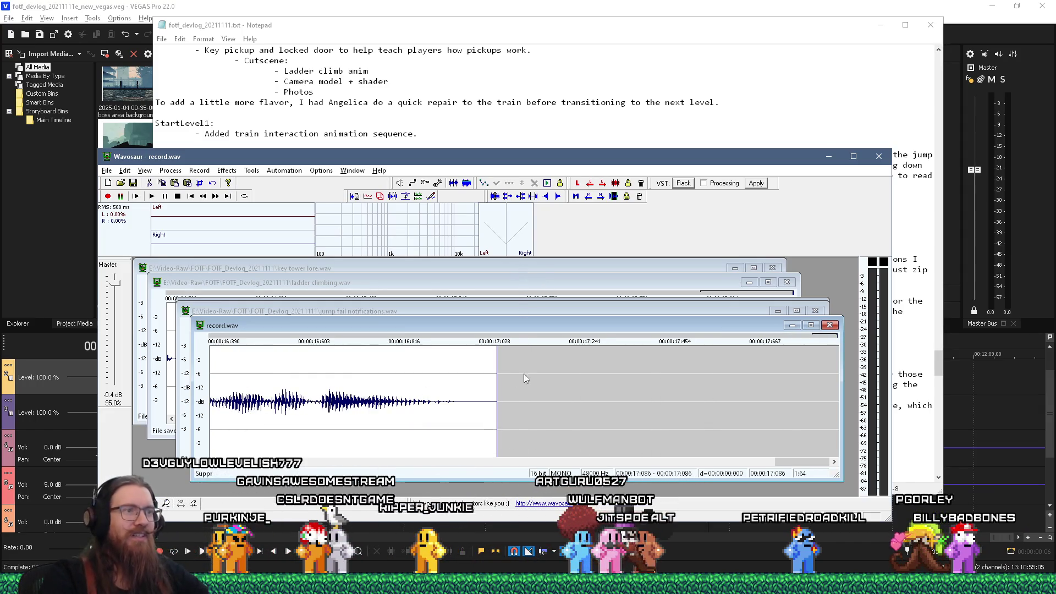
scroll(565, 376, "down", 4)
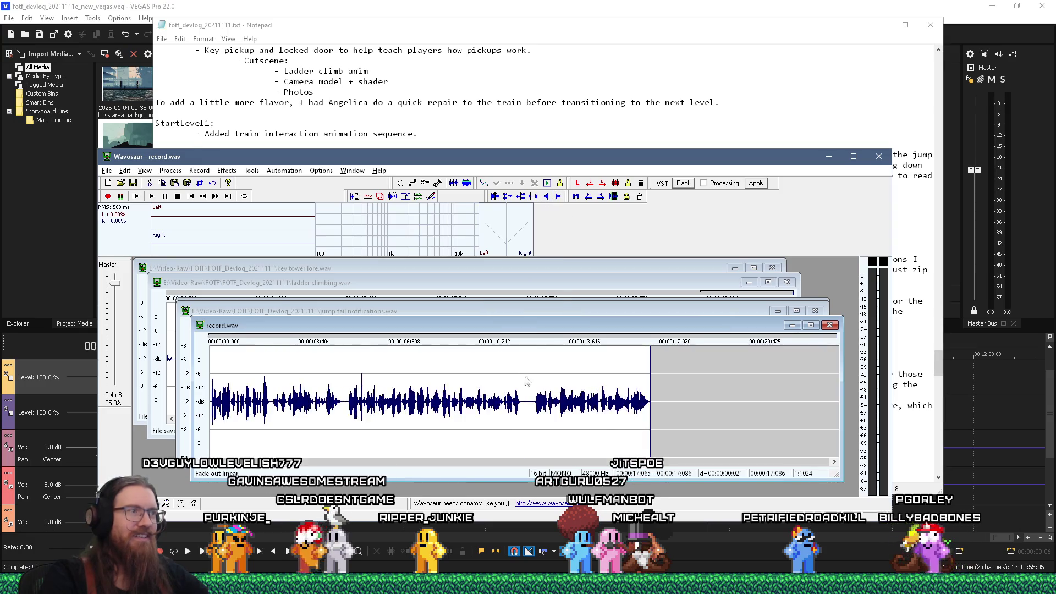
key("ctrl+s")
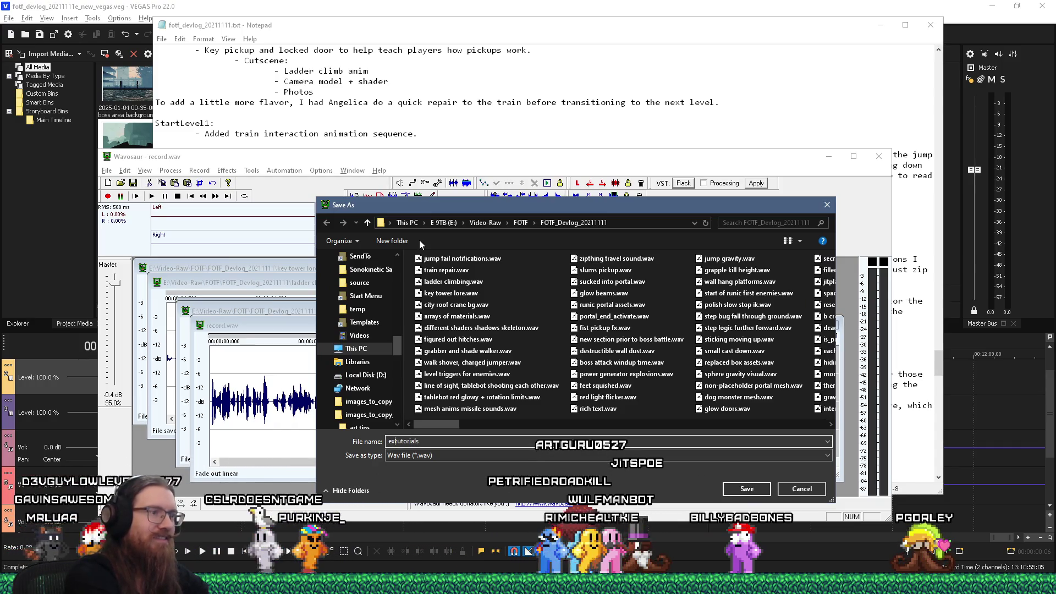
Step: Save the narration as explicit tutorials.wav and select it in the file browser
key("Return")
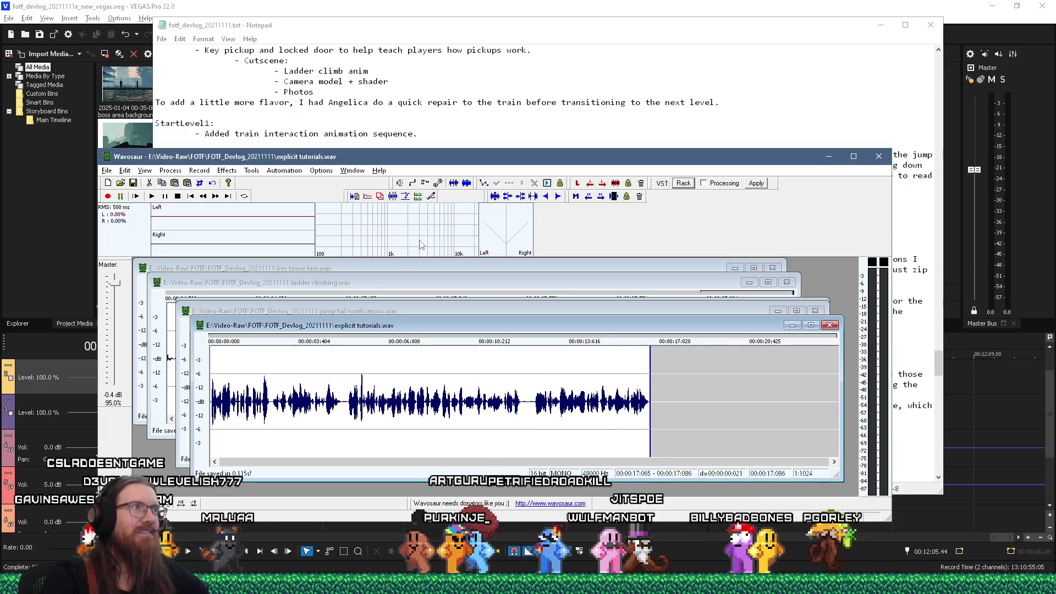
key("alt+Tab")
key("alt+Tab")
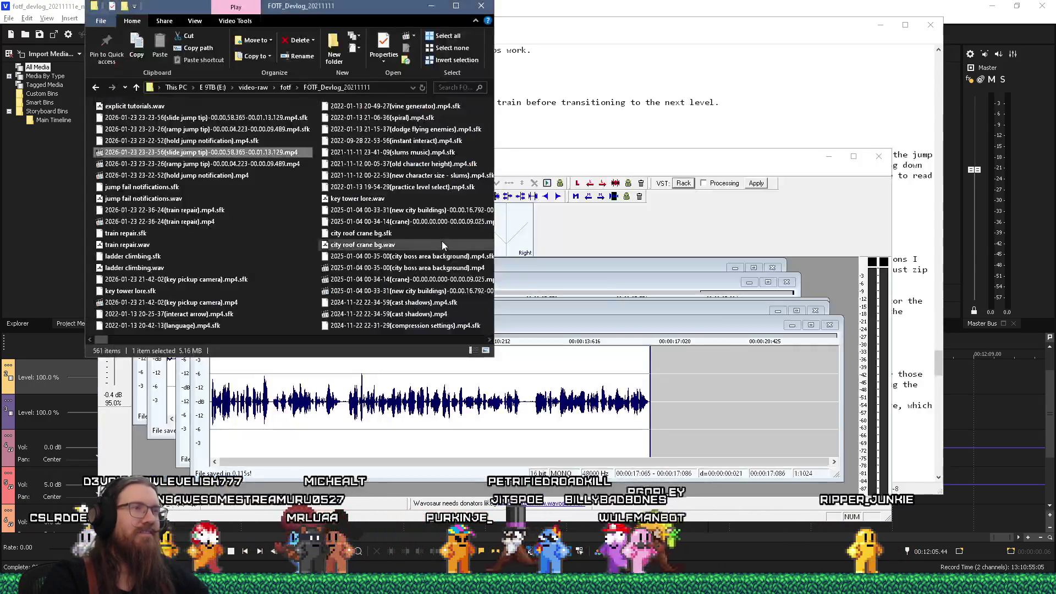
key("Up")
key("Up")
key("Up")
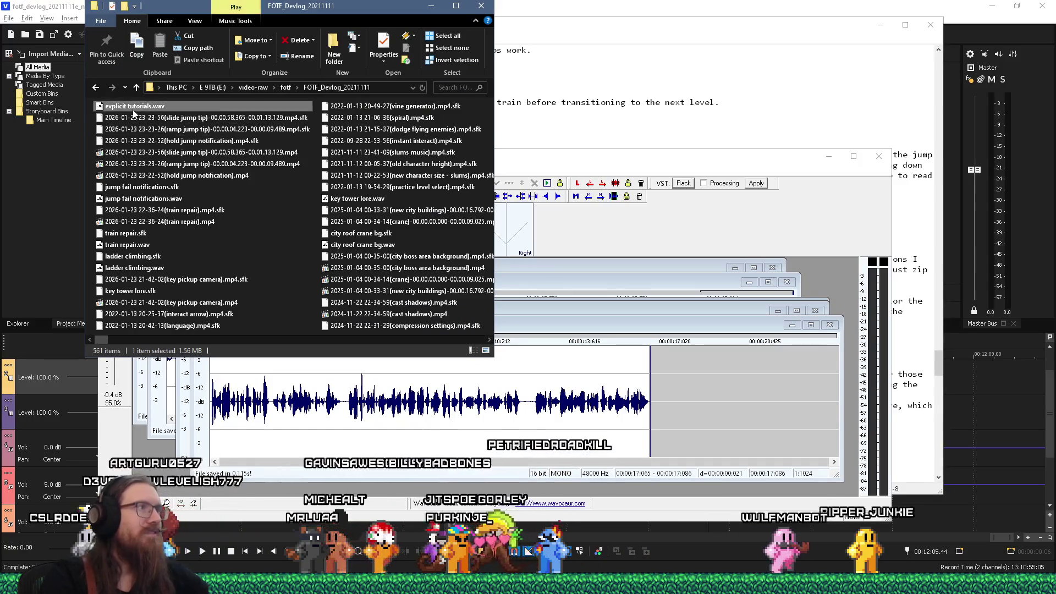
Step: Drop explicit tutorials.wav onto the VEGAS audio track right after the jump fail notifications clip
left_click(782, 5)
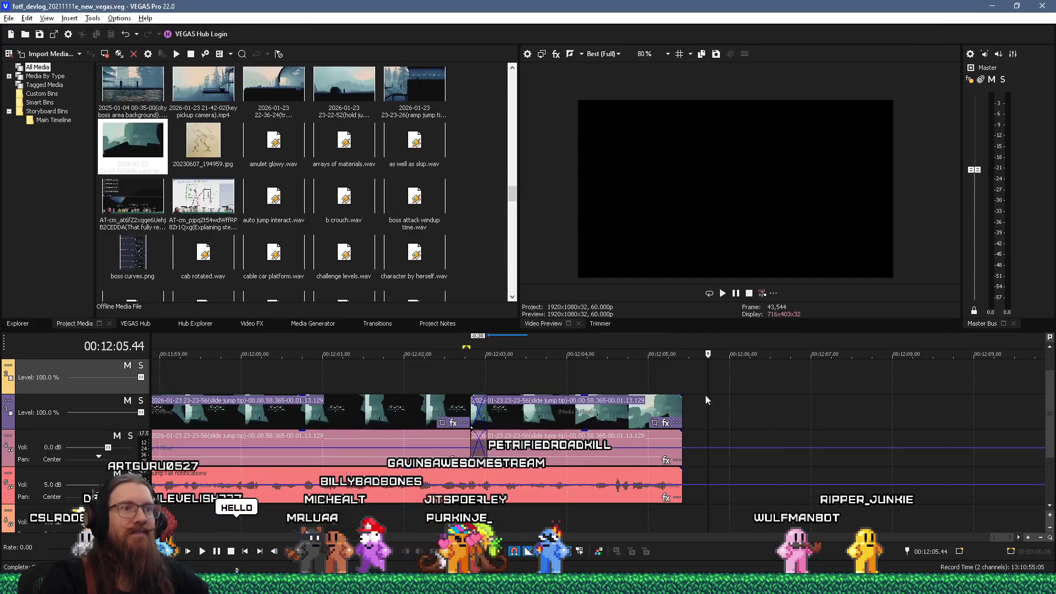
left_click(681, 480)
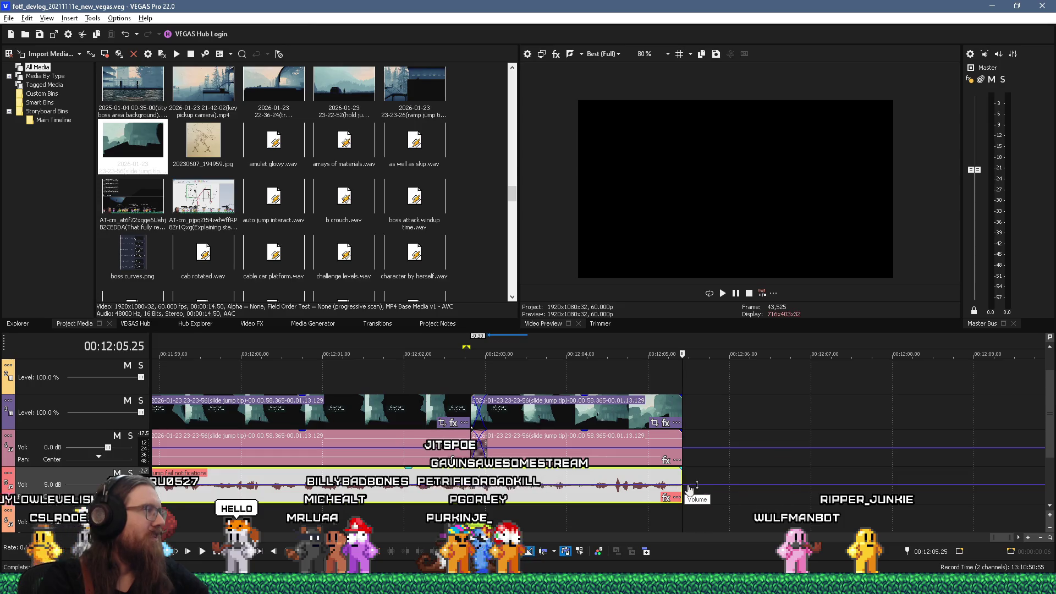
key("alt+Tab")
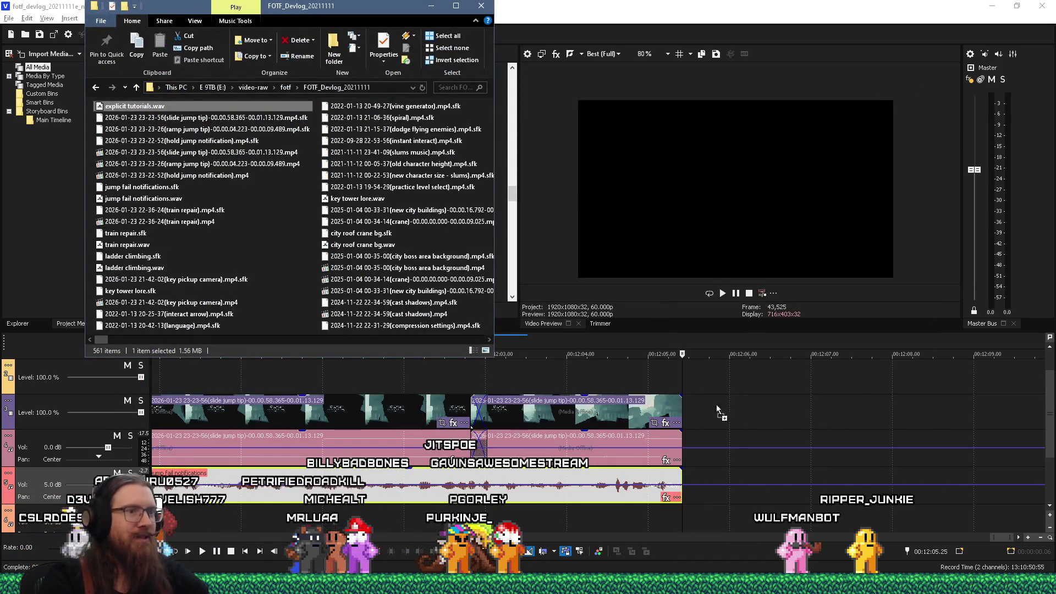
left_click_drag(689, 485, 697, 476)
scroll(701, 480, "down", 5)
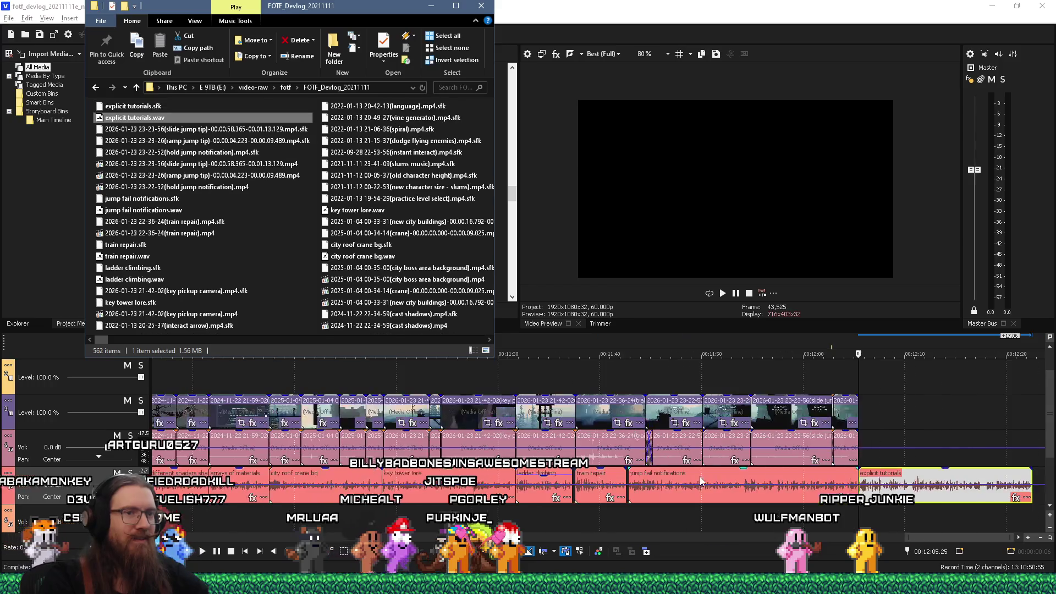
key("alt+Tab")
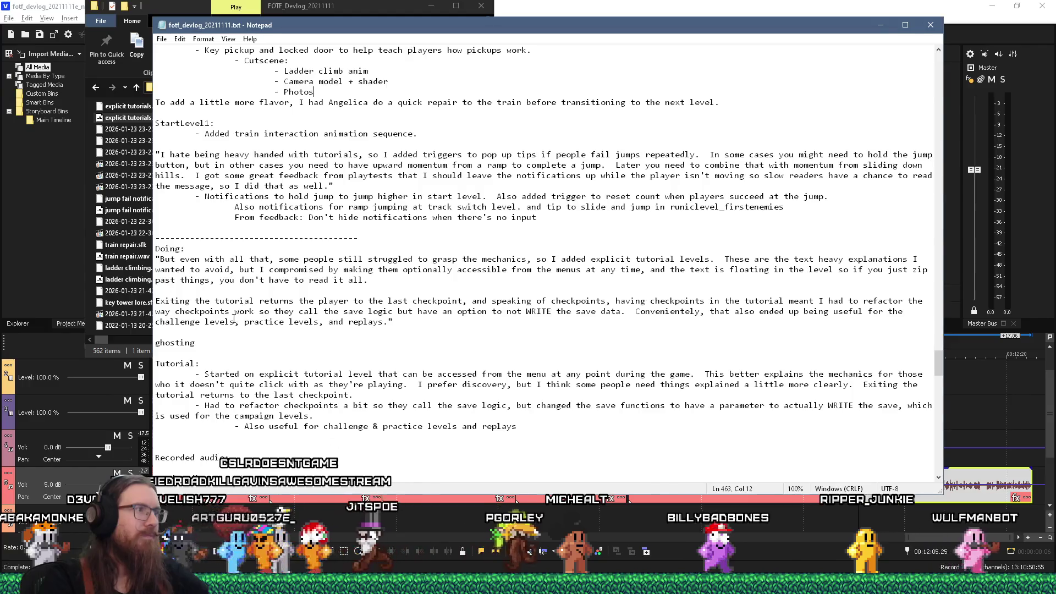
left_click(265, 333)
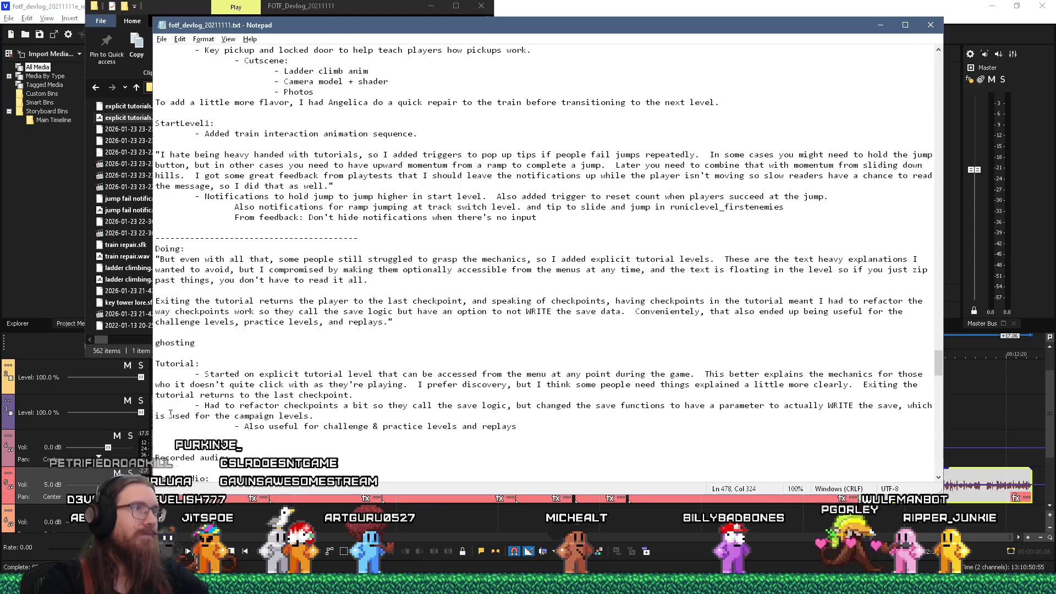
key("alt+Tab")
key("alt+Tab")
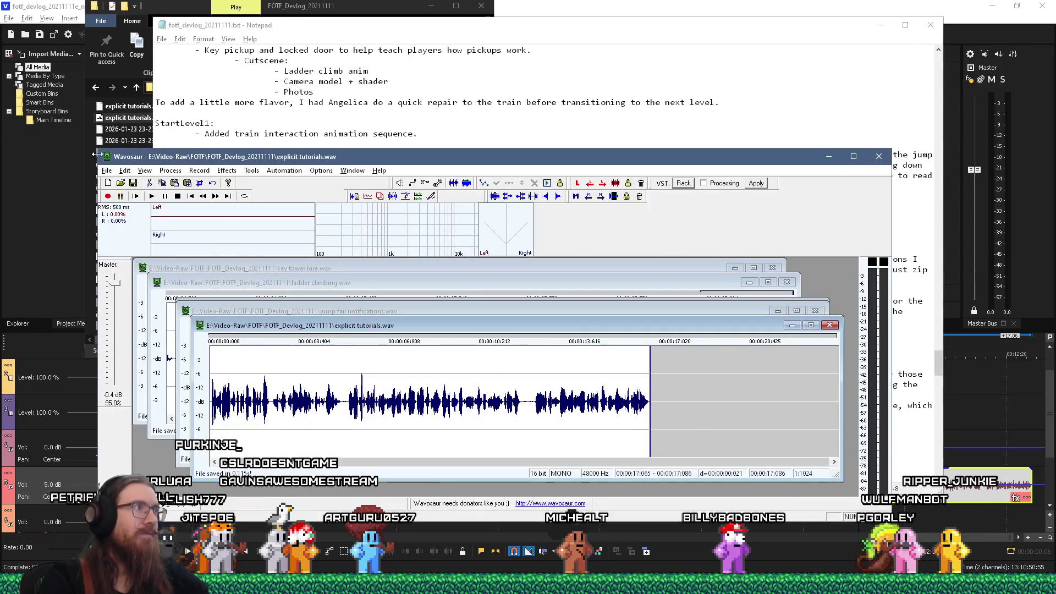
left_click(274, 120)
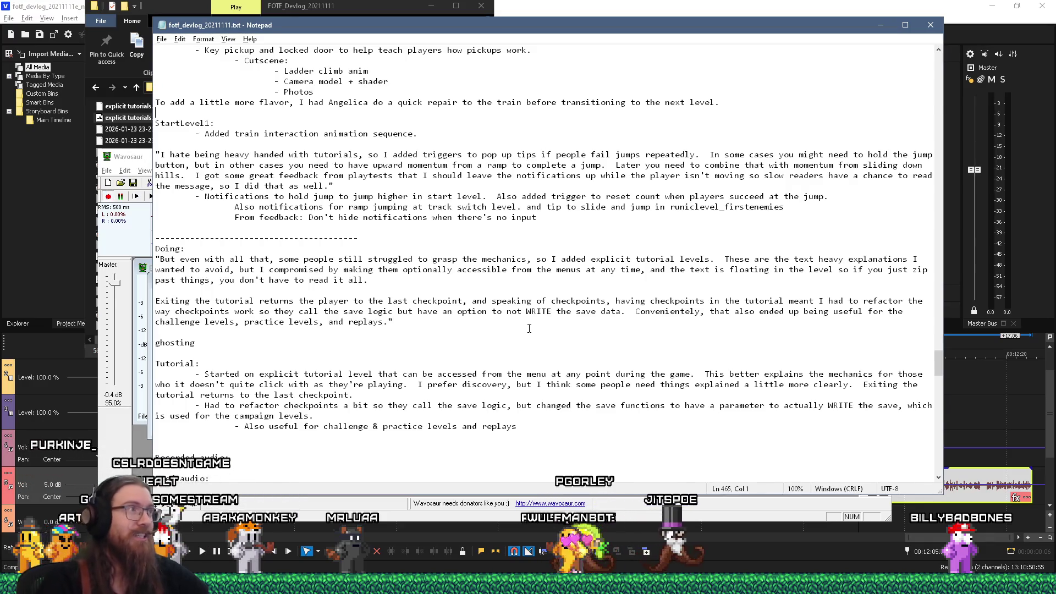
left_click(108, 198)
Step: Convert the new take to mono from the left channel and boost it by 6 dB
left_click(170, 170)
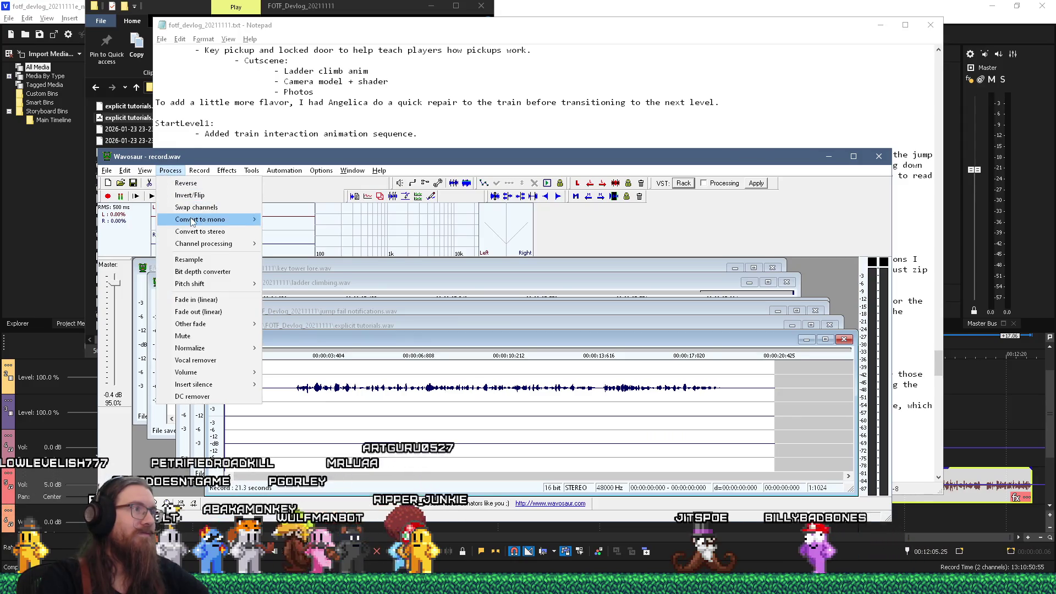
mouse_move(192, 221)
left_click(291, 231)
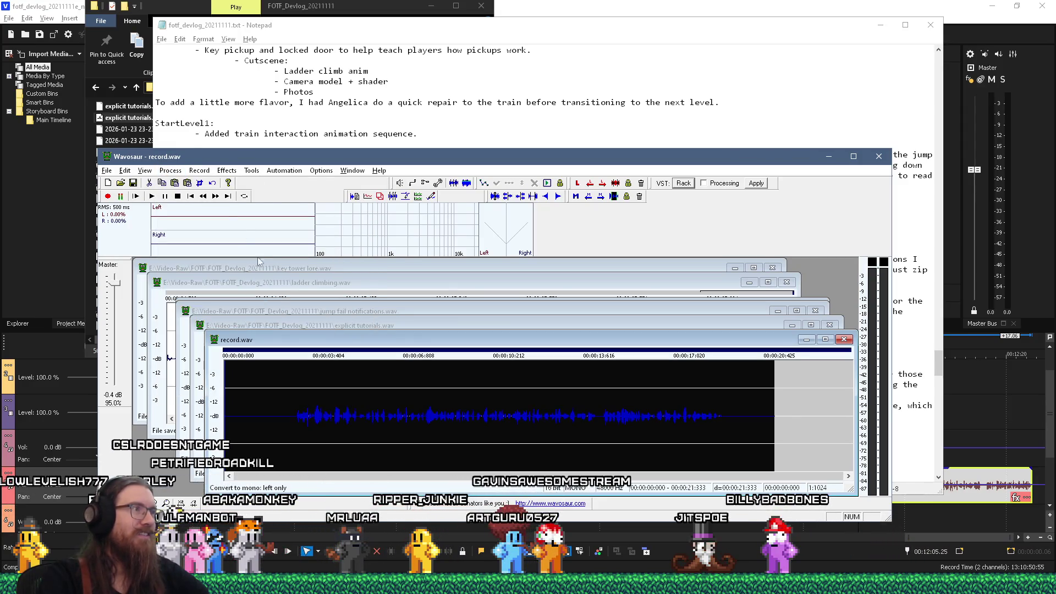
left_click(170, 170)
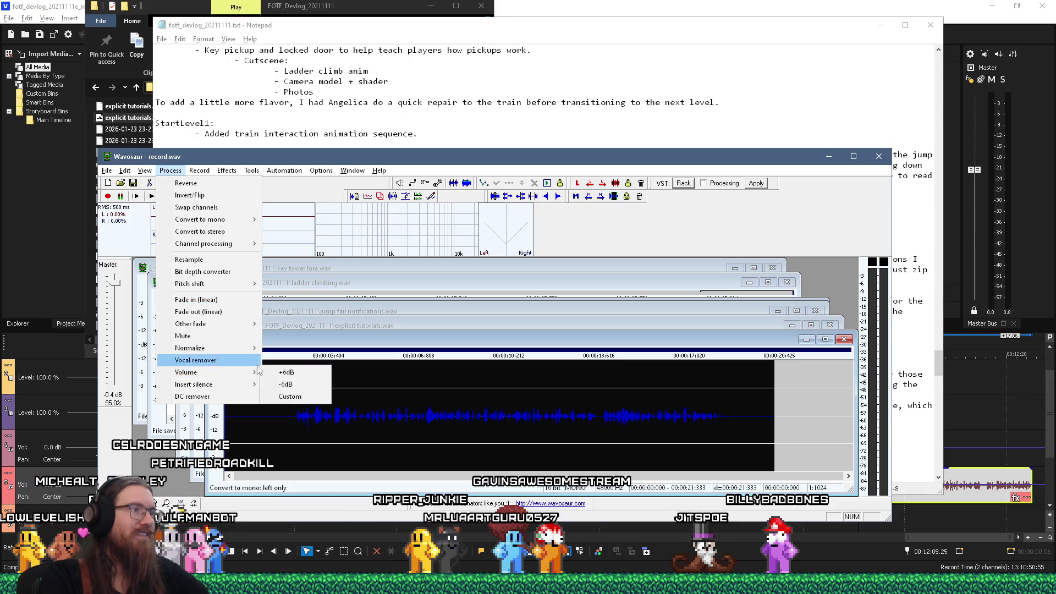
left_click(286, 372)
Step: Cut the opening 2.6 seconds and fade in the very start of the recording
left_click_drag(292, 423, 22, 389)
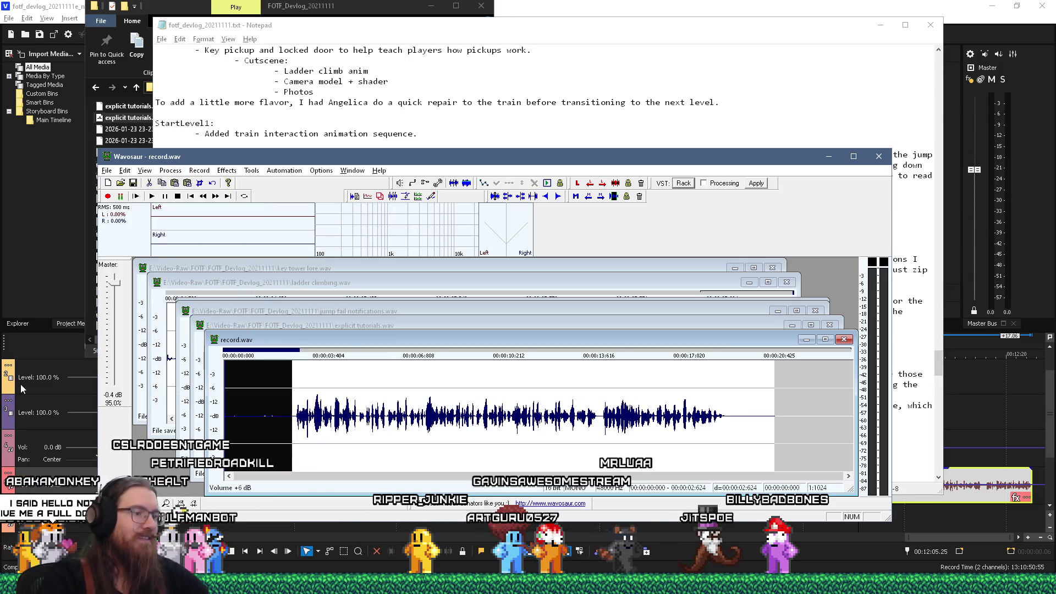
key("Delete")
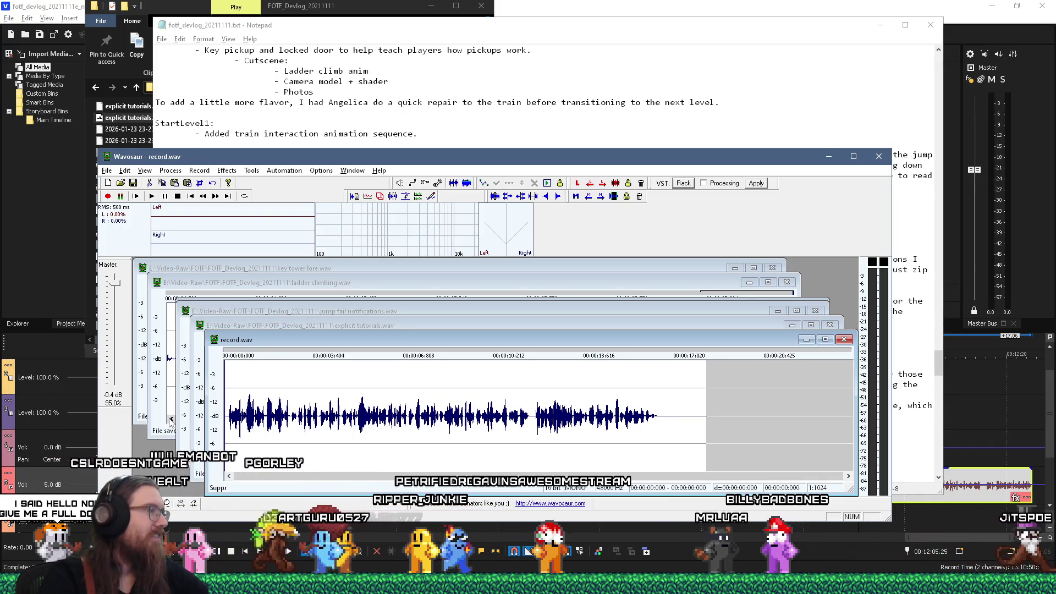
scroll(228, 435, "up", 1)
left_click_drag(228, 435, 222, 435)
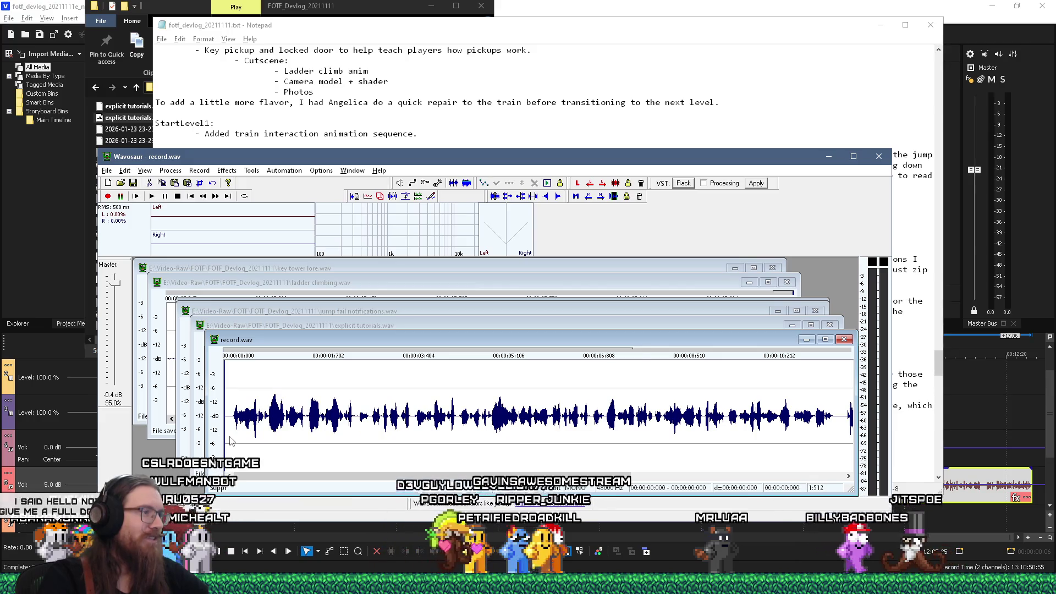
Step: Delete everything after 17.13 seconds, fade out the ending, and begin saving the take
scroll(660, 420, "down", 1)
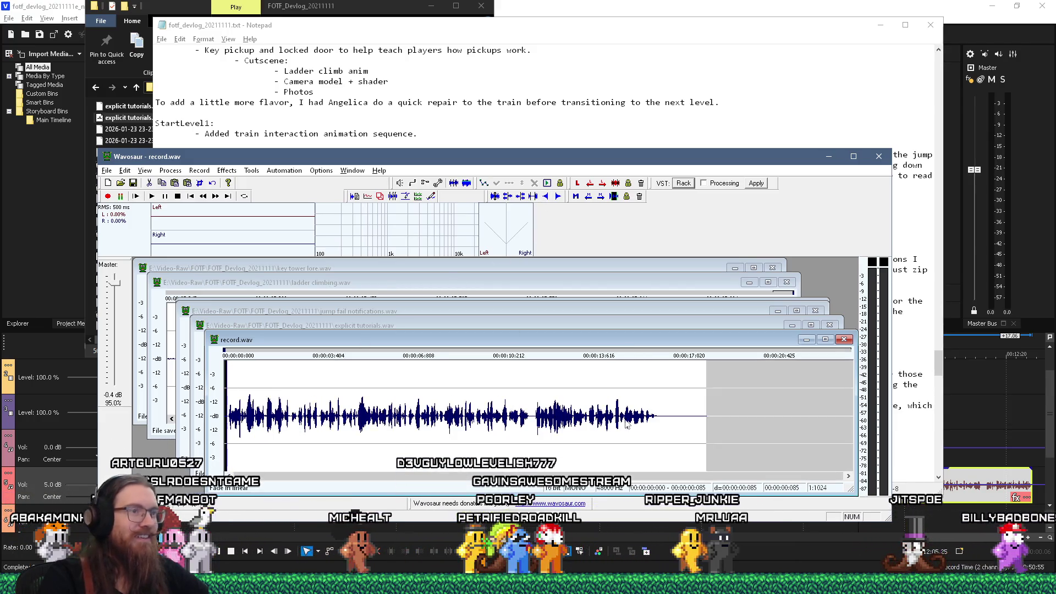
left_click_drag(667, 421, 840, 428)
key("Delete")
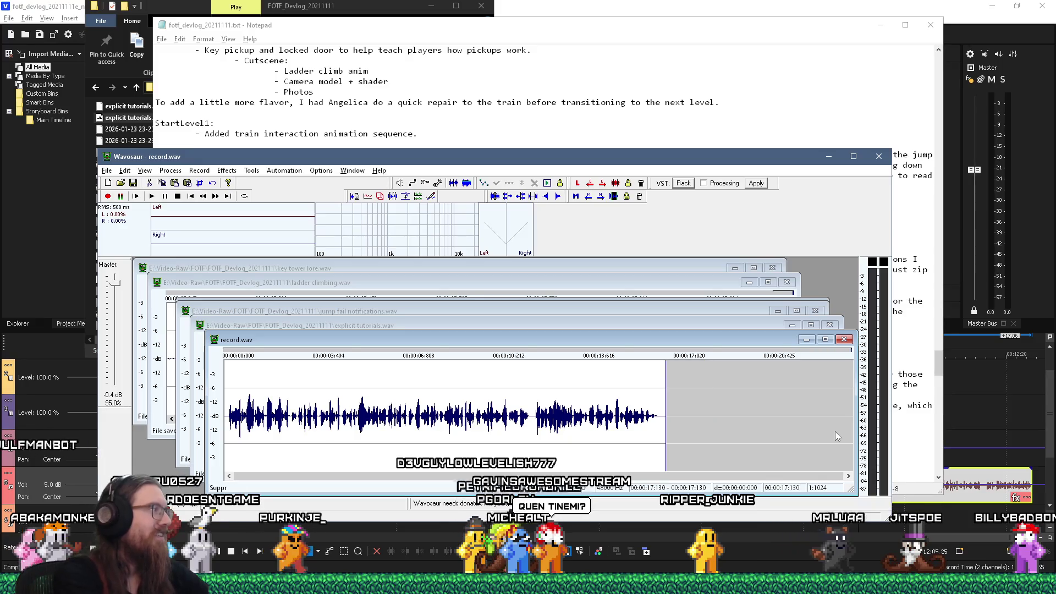
scroll(649, 427, "up", 2)
left_click_drag(538, 426, 533, 426)
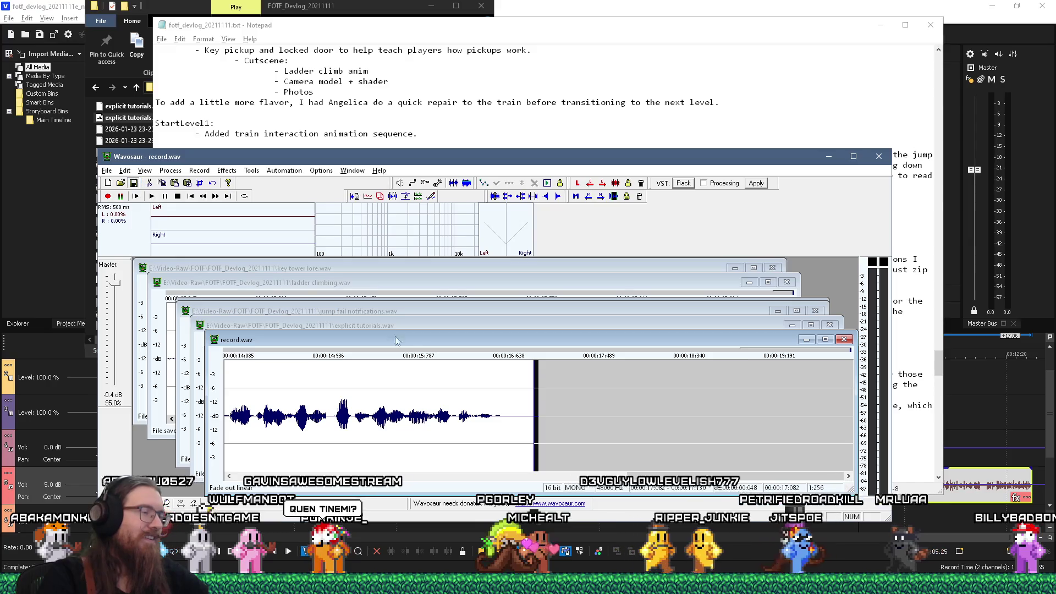
key("ctrl+s")
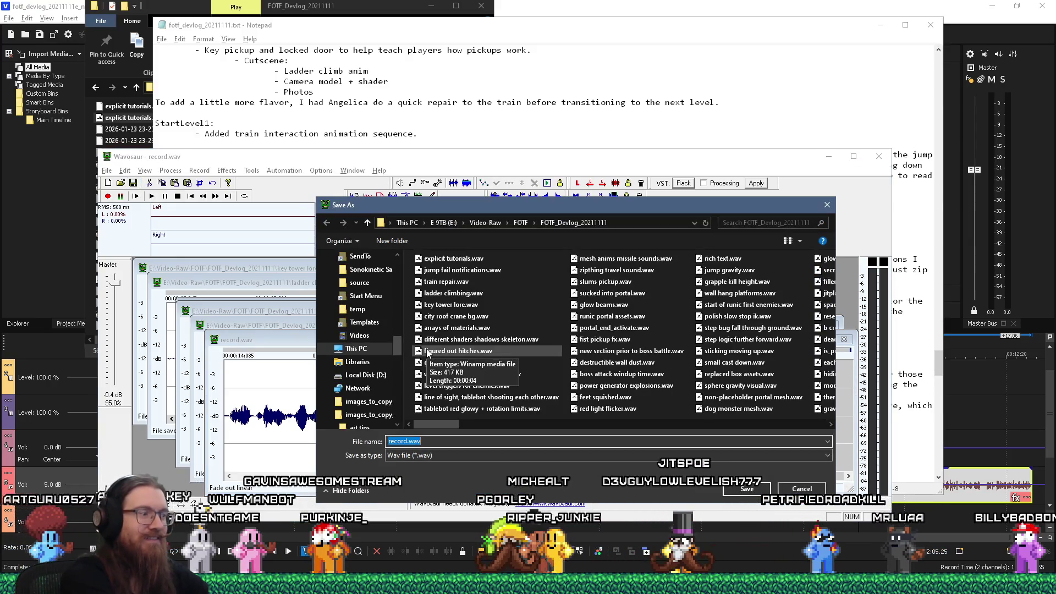
type("checkpoint refactor")
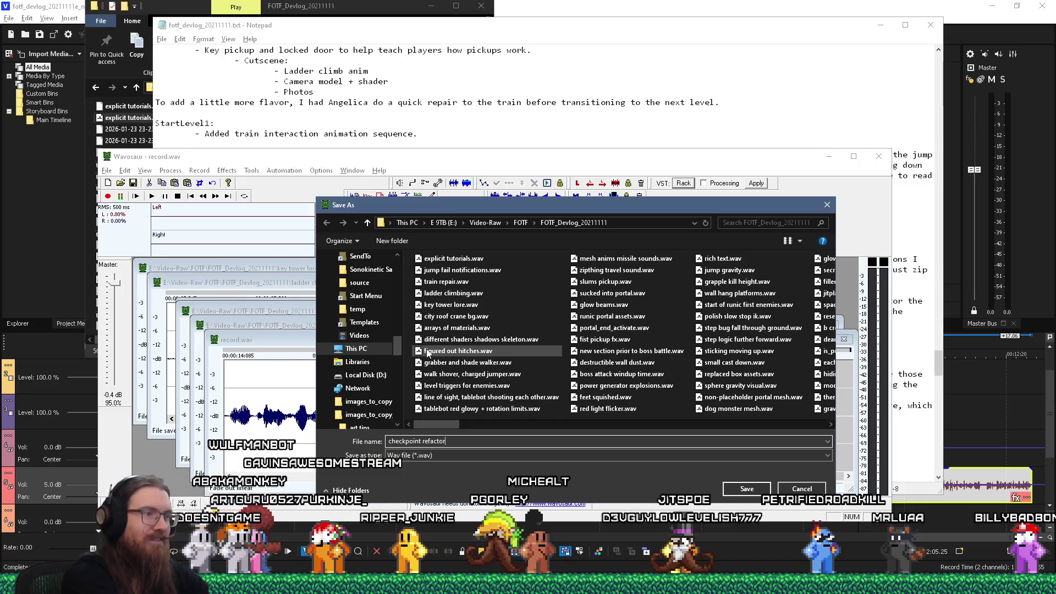
Step: Save the take as checkpoint refactor.wav, check the VEGAS timeline at 00:12:15.49, then return to Wavosaur
key("Return")
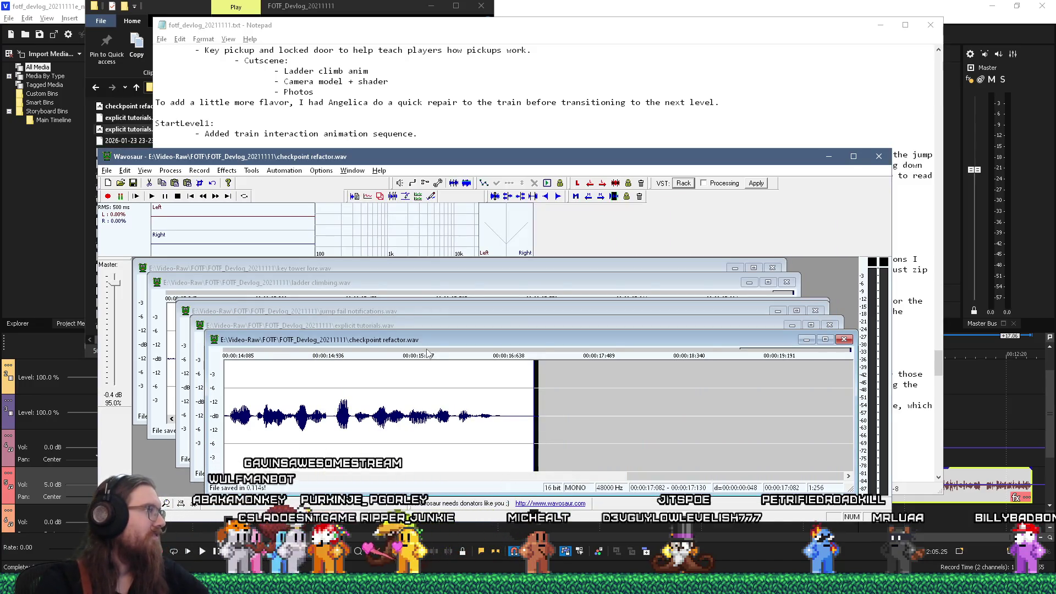
key("alt+Tab")
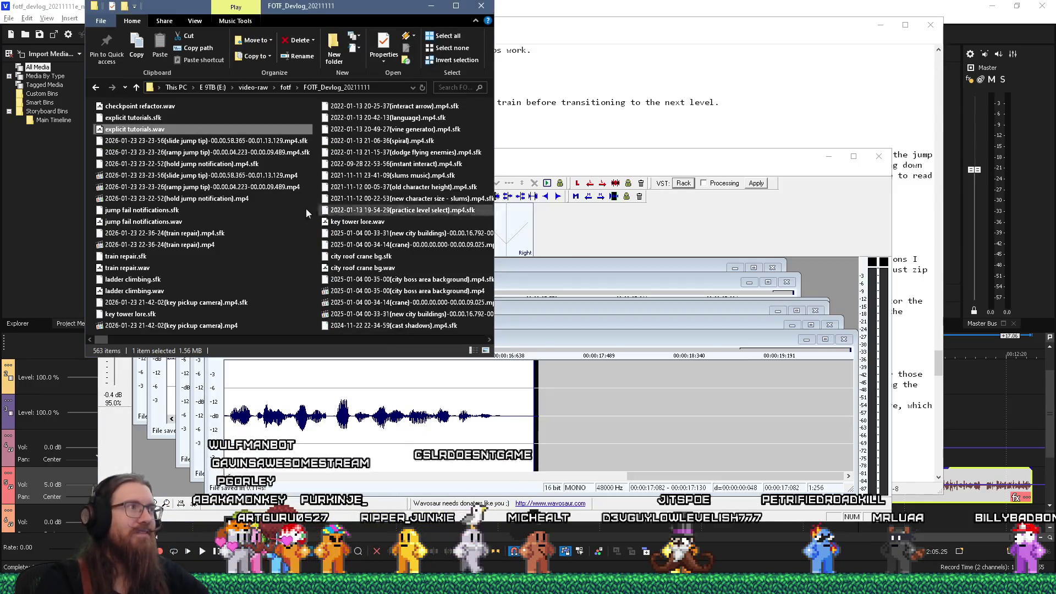
key("alt+Tab")
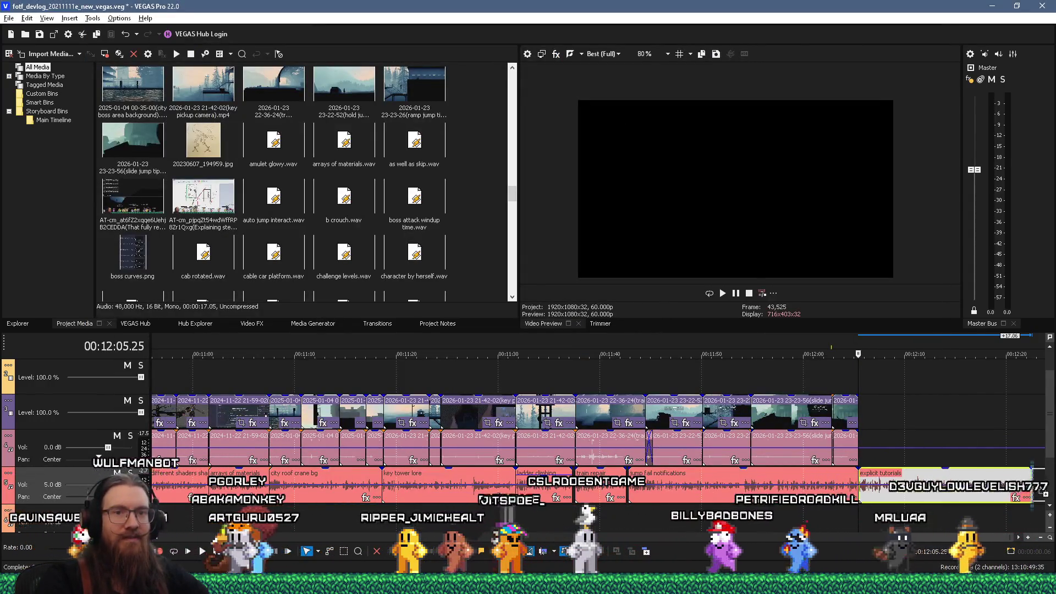
left_click(964, 423)
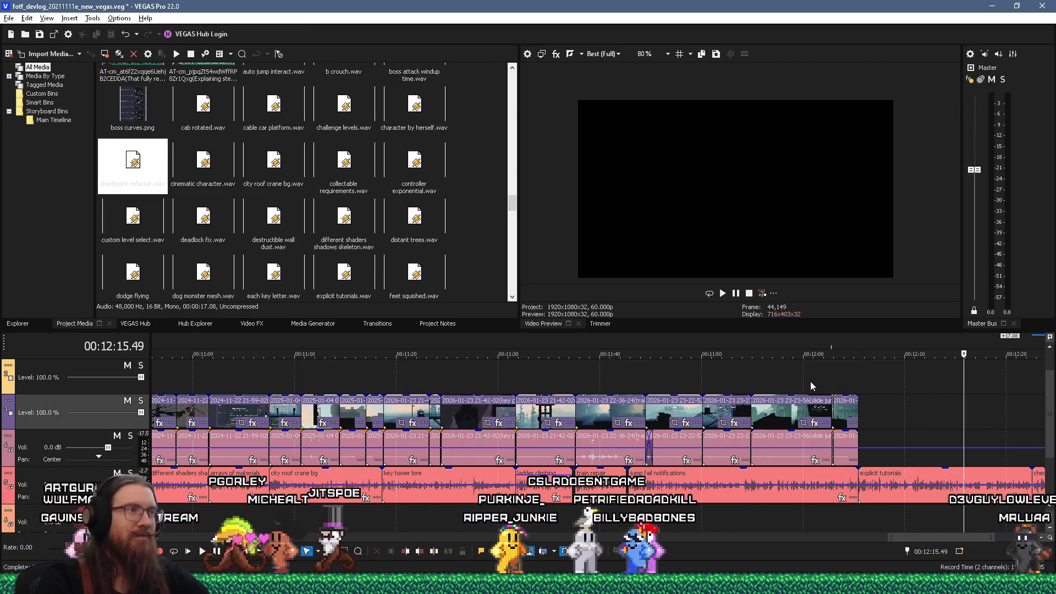
key("alt+Tab")
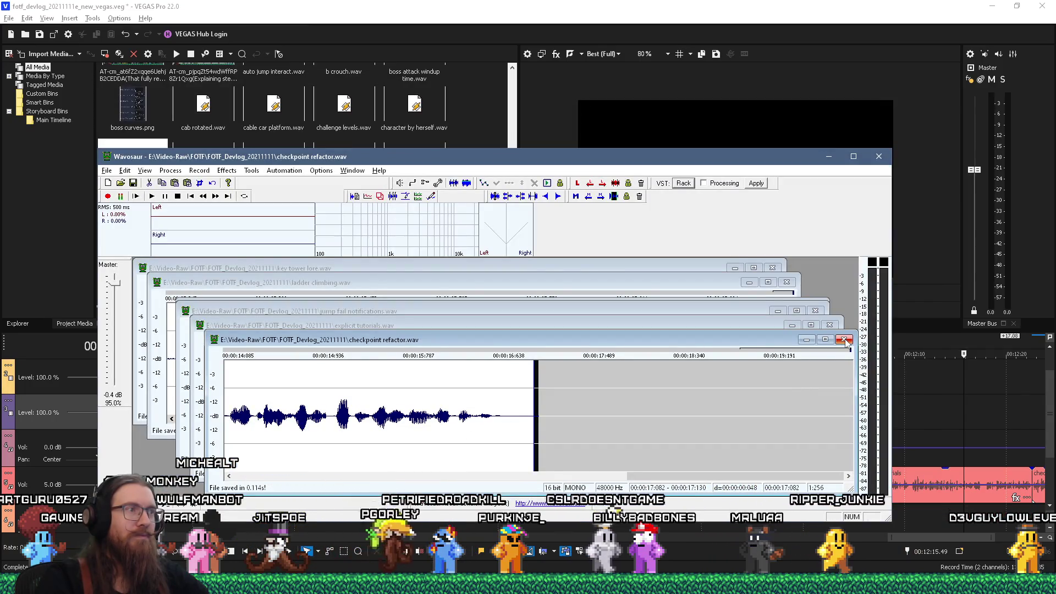
Step: Close the checkpoint refactor, explicit tutorials, jump fail notifications, ladder climbing and key tower lore recordings
left_click(845, 340)
left_click(830, 325)
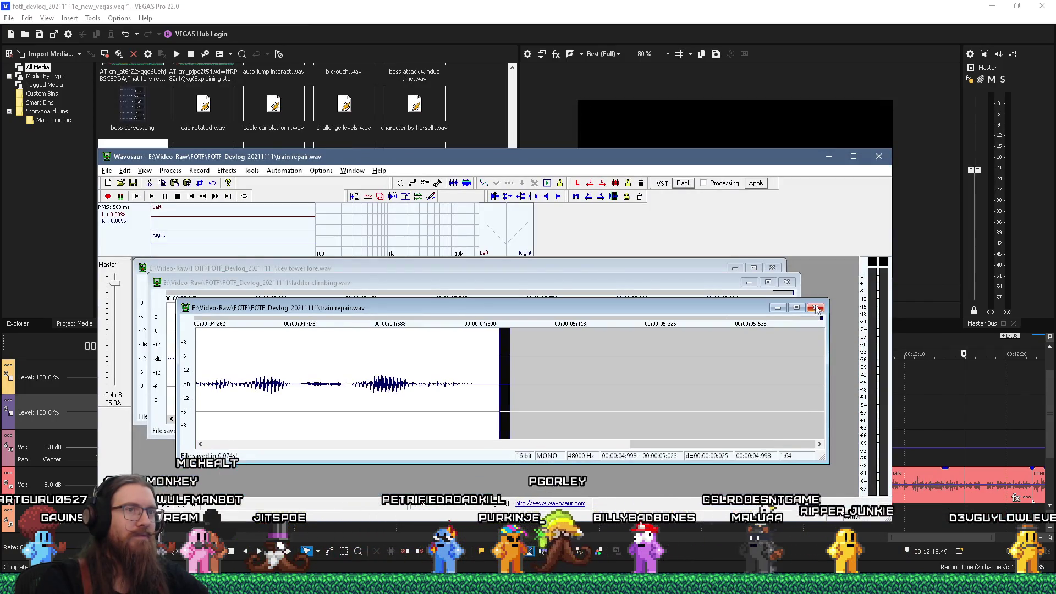
left_click(815, 311)
left_click(787, 283)
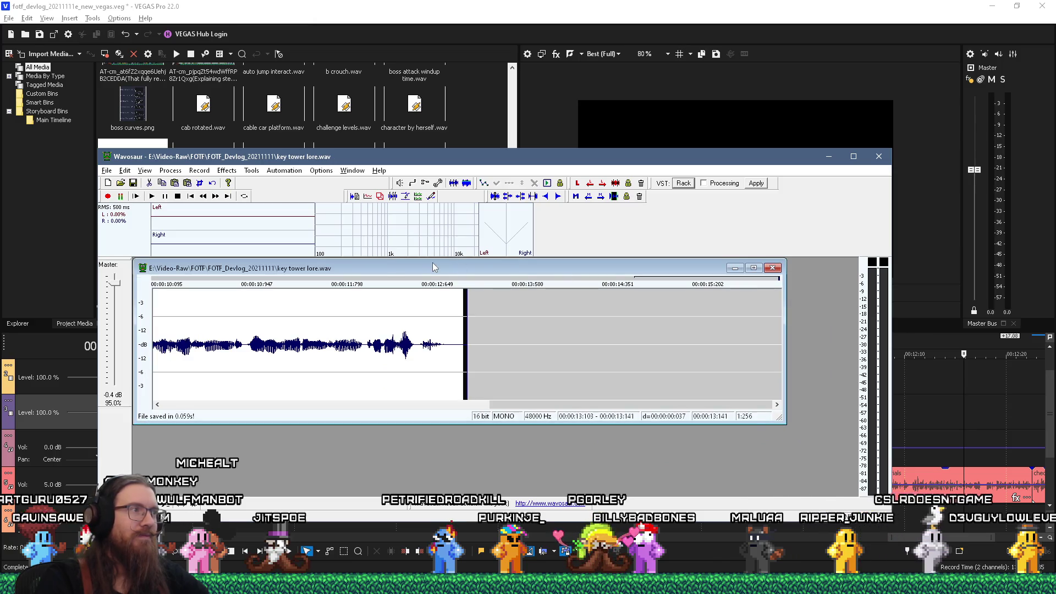
left_click_drag(422, 274, 470, 305)
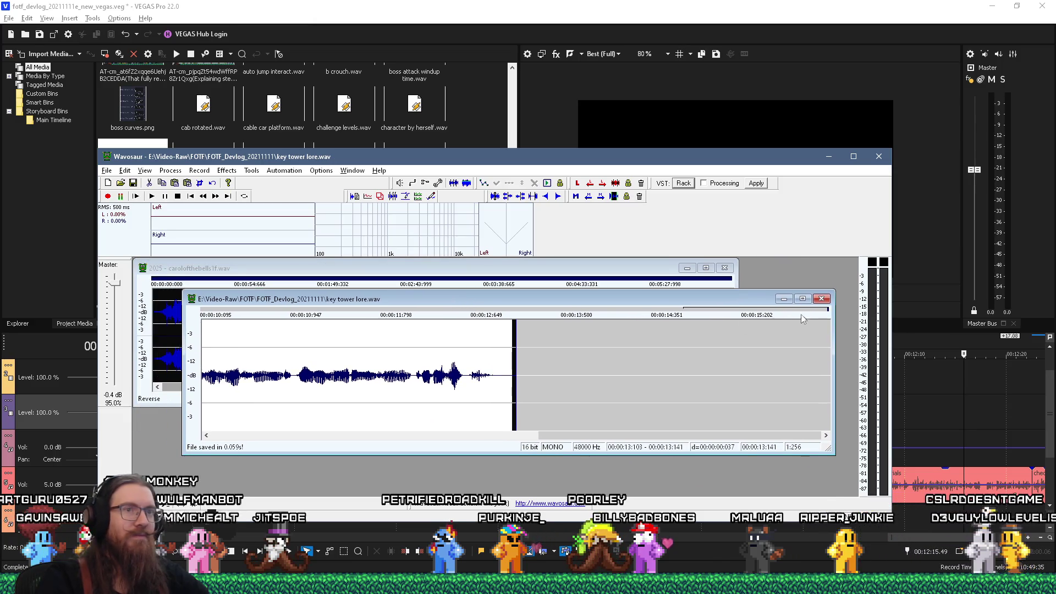
left_click(821, 298)
Step: Switch through the open windows and bring the Godot project to the front
key("alt+Tab")
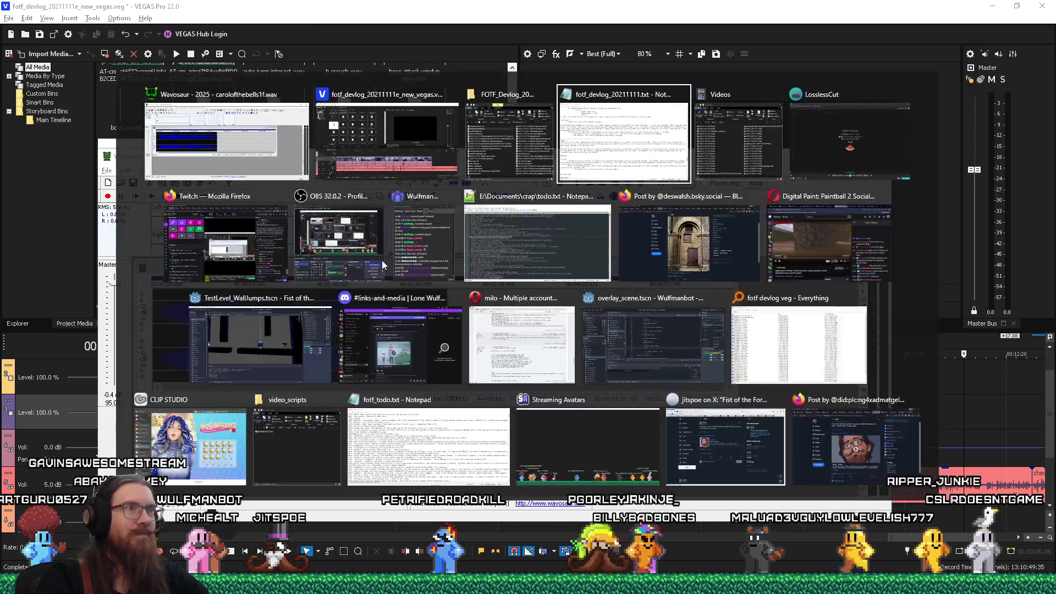
key("alt+shift+Tab")
key("alt+shift+Tab")
key("alt+shift+Tab")
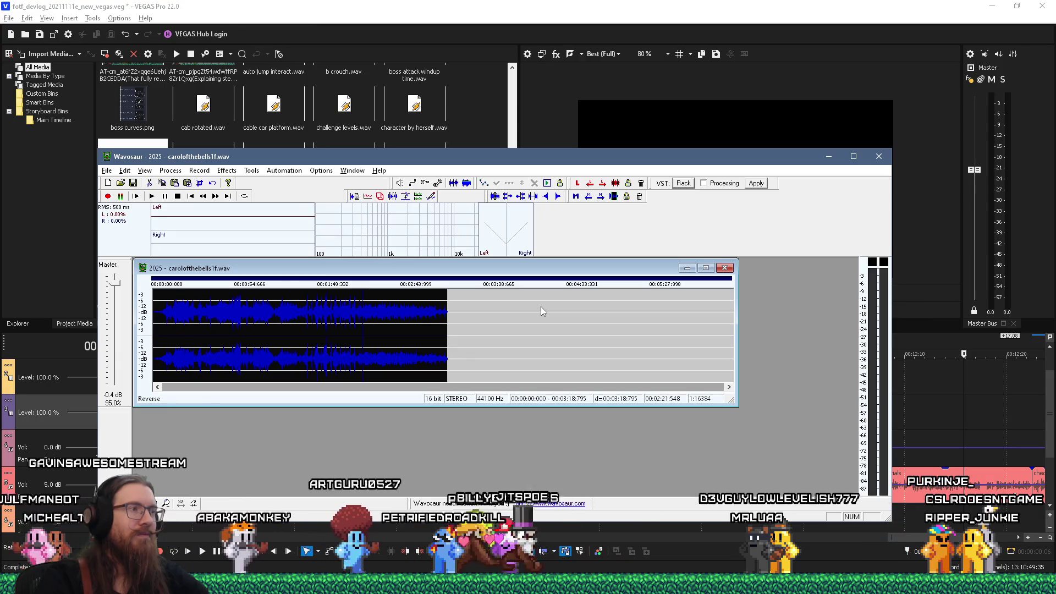
key("alt+Tab")
key("alt+Tab")
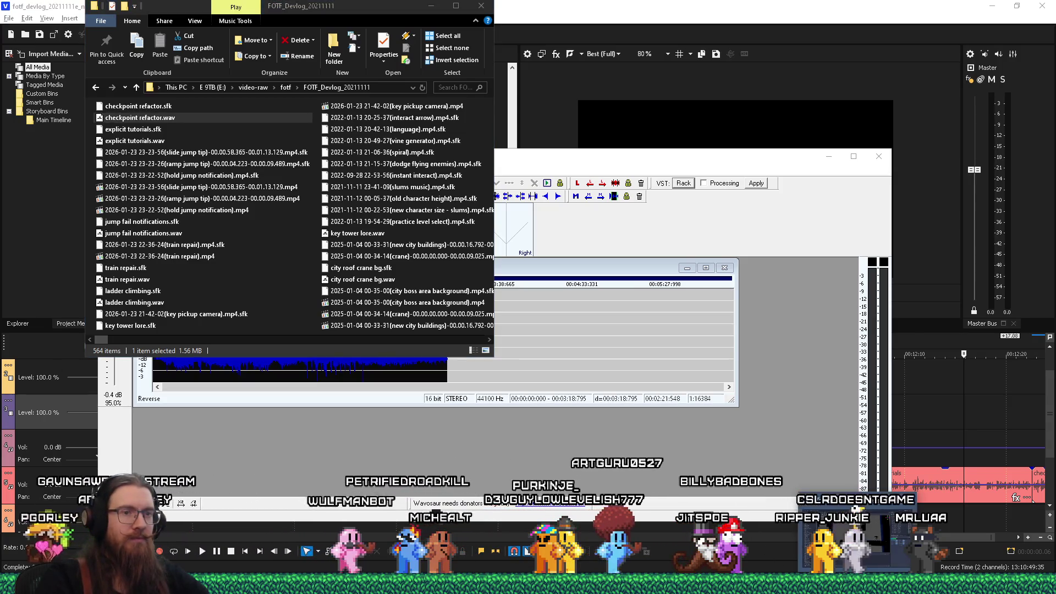
left_click(862, 559)
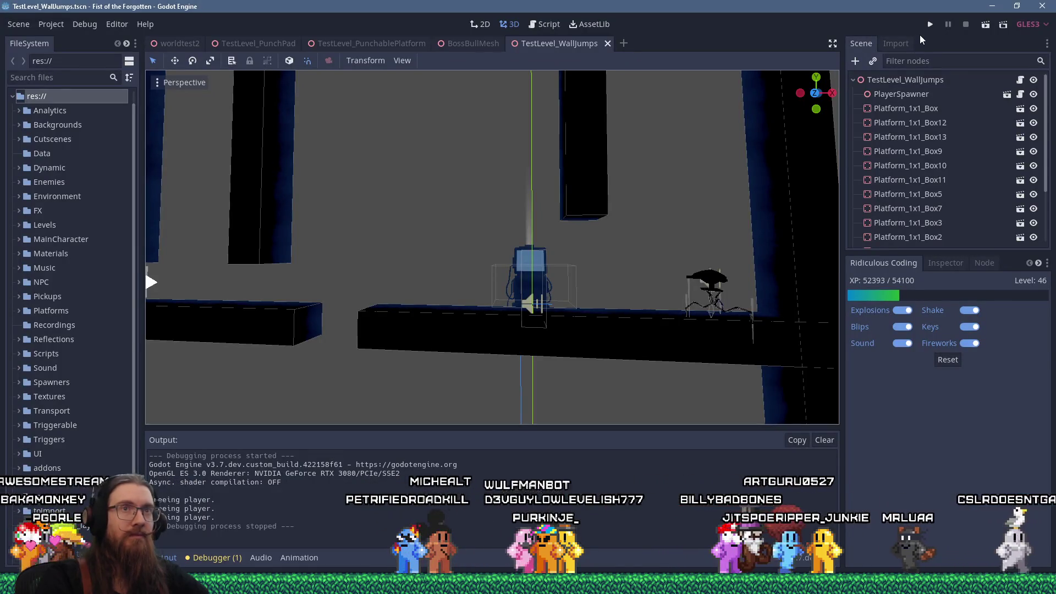
Step: Open fotf_devlog_20211111.txt and select the lone ghosting note on line 480
key("alt+Tab")
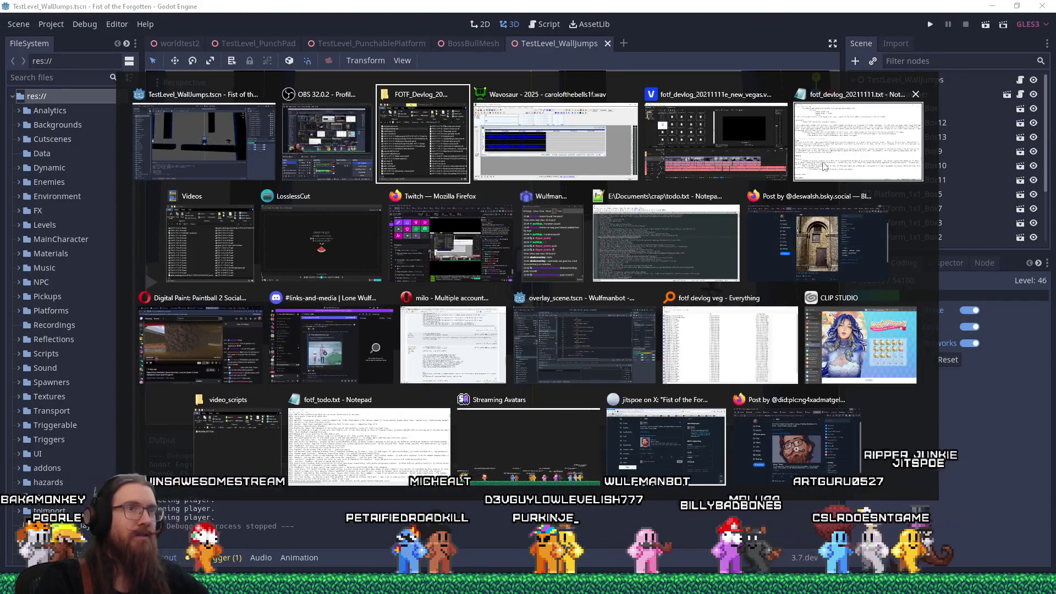
left_click(862, 152)
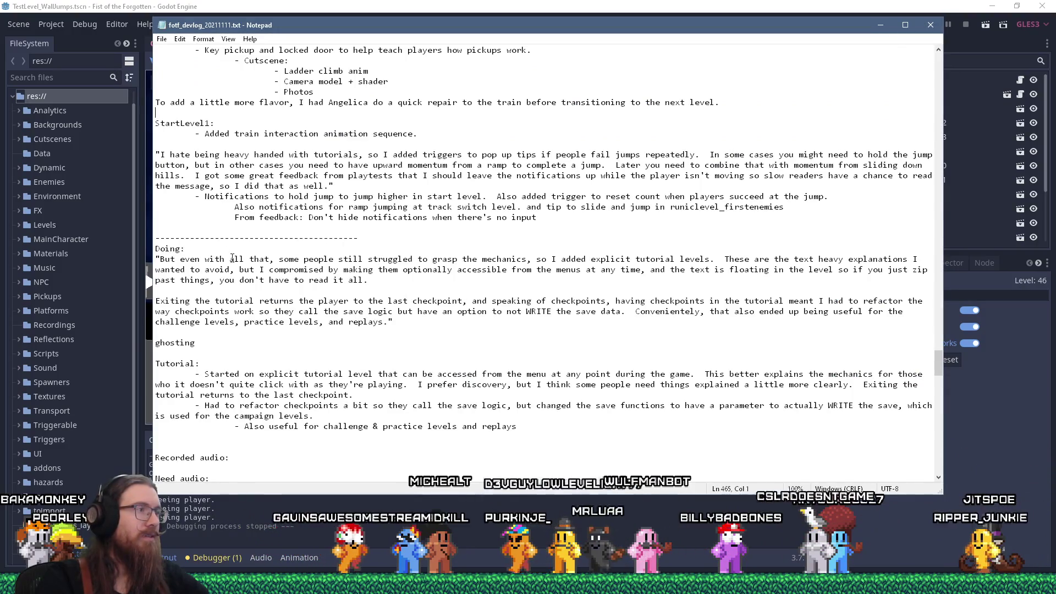
left_click(210, 345)
key("shift+Home")
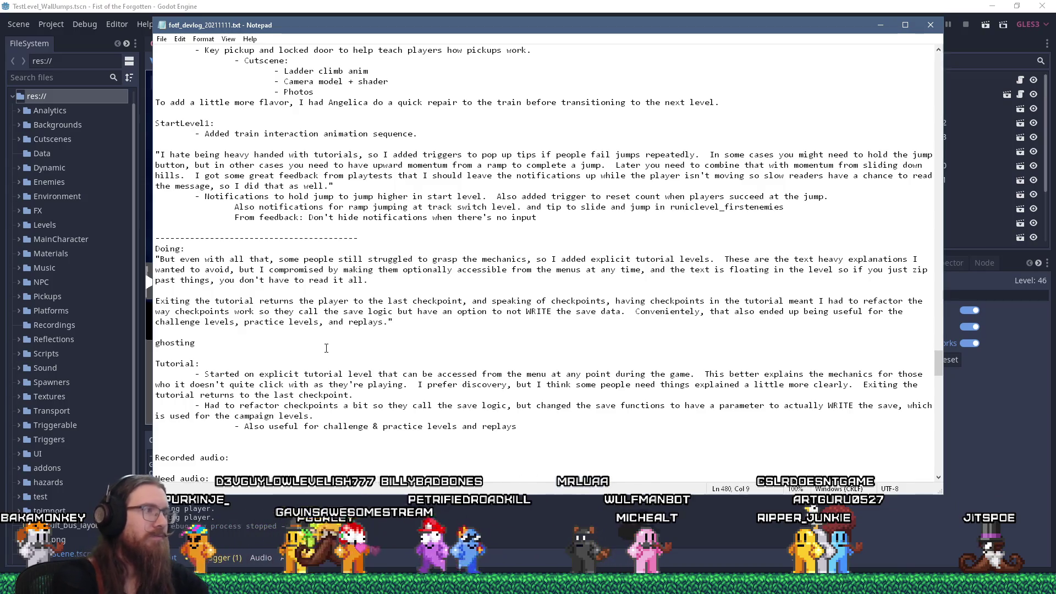
Step: Replace it with "The tutorial area also gave me a chance to add a test for keyboard ghosting,"
type("\"")
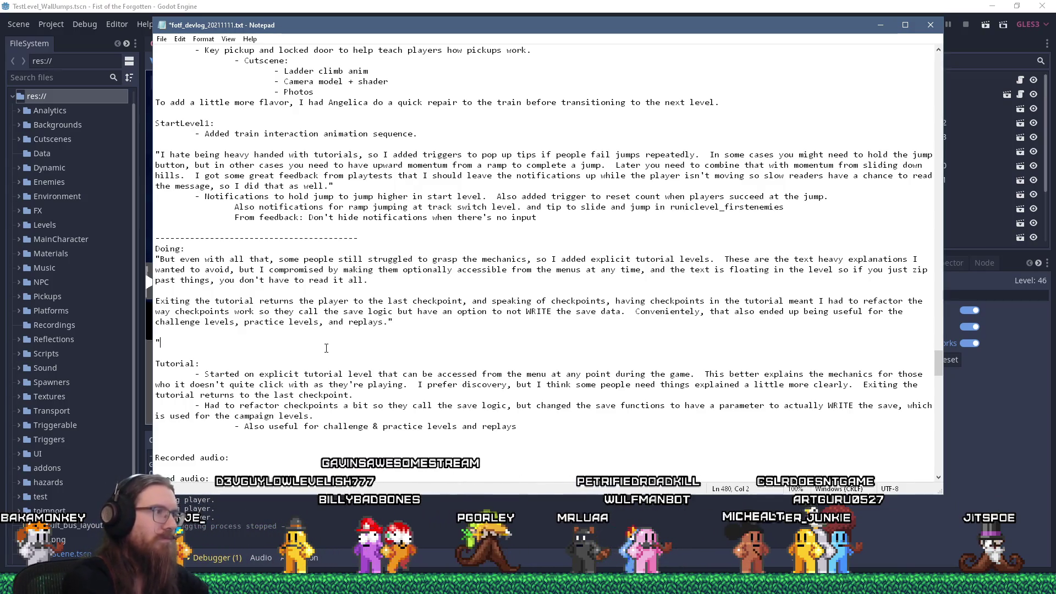
type("Adding")
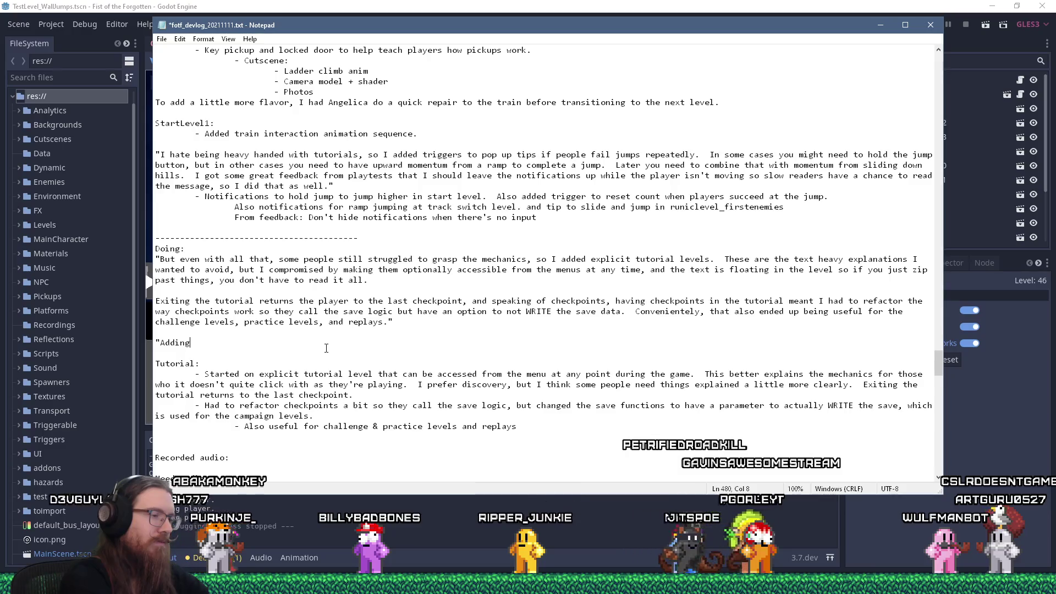
key("ctrl+shift+Left")
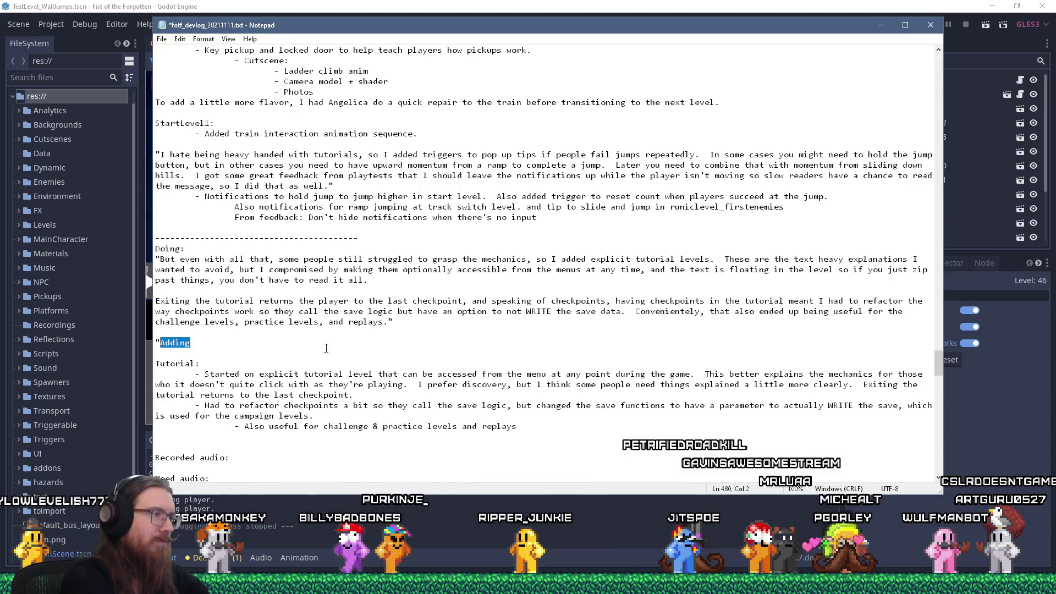
type("The tutori")
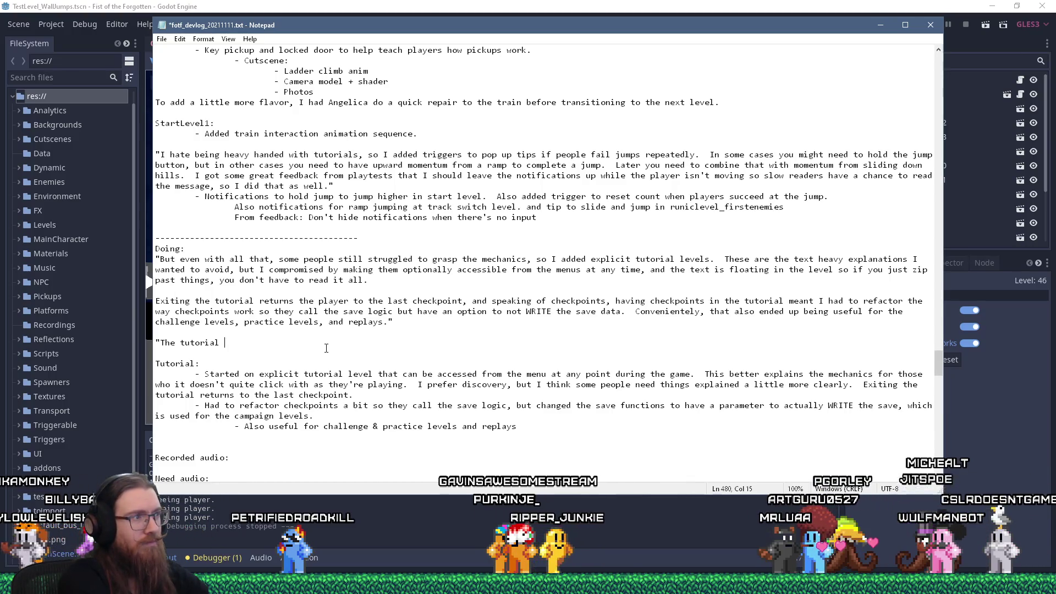
type("also ")
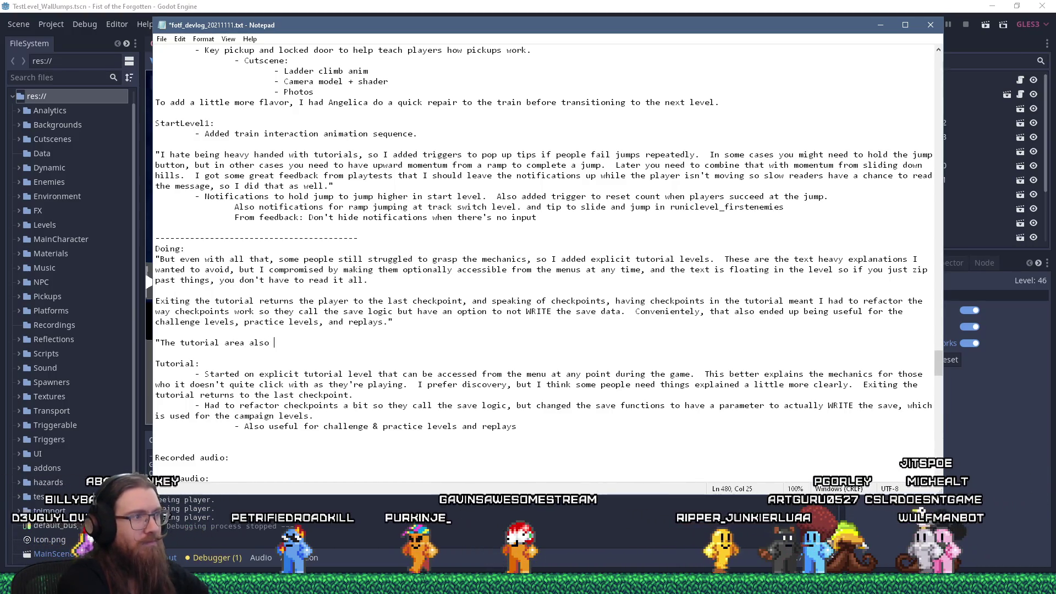
type("gave me a")
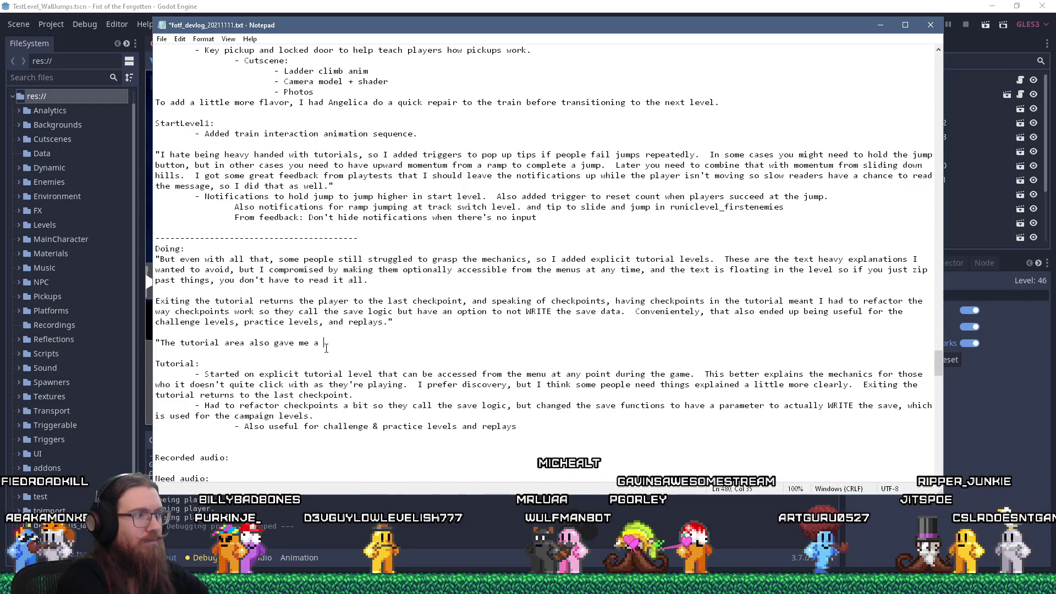
type("cha")
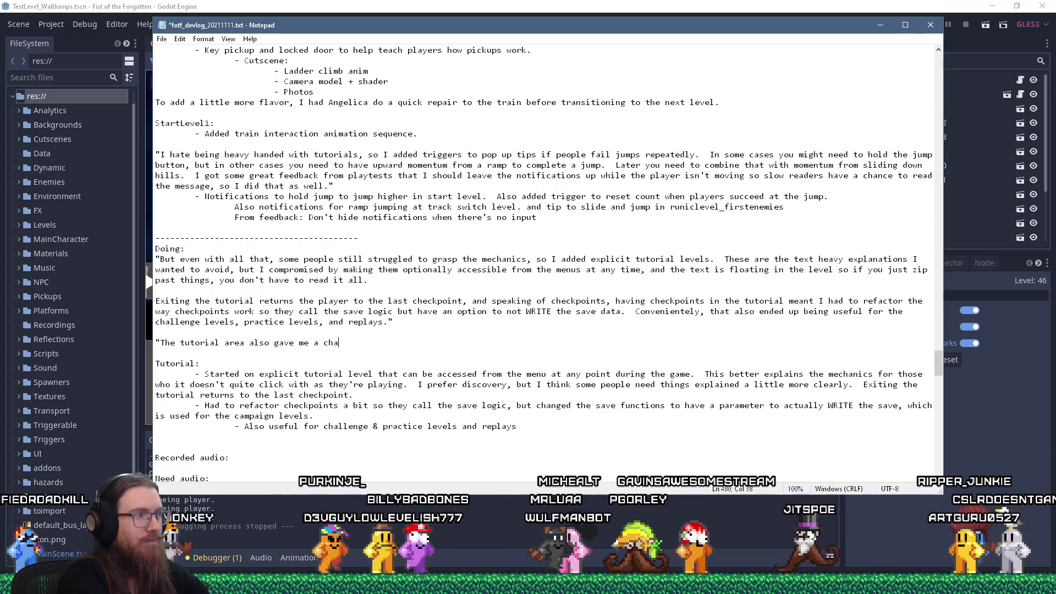
type("nce to")
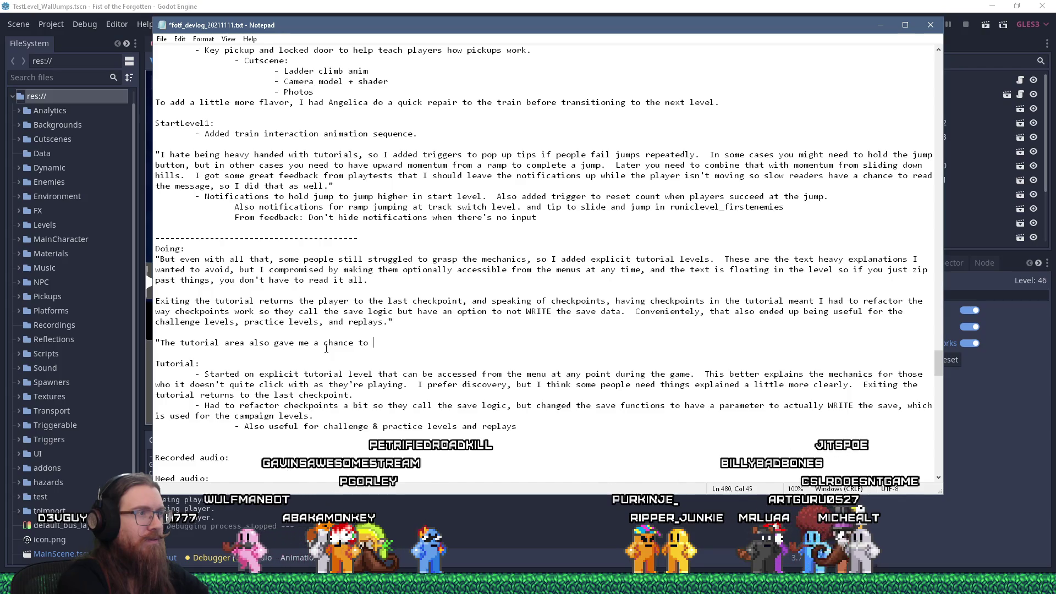
type("add a test ")
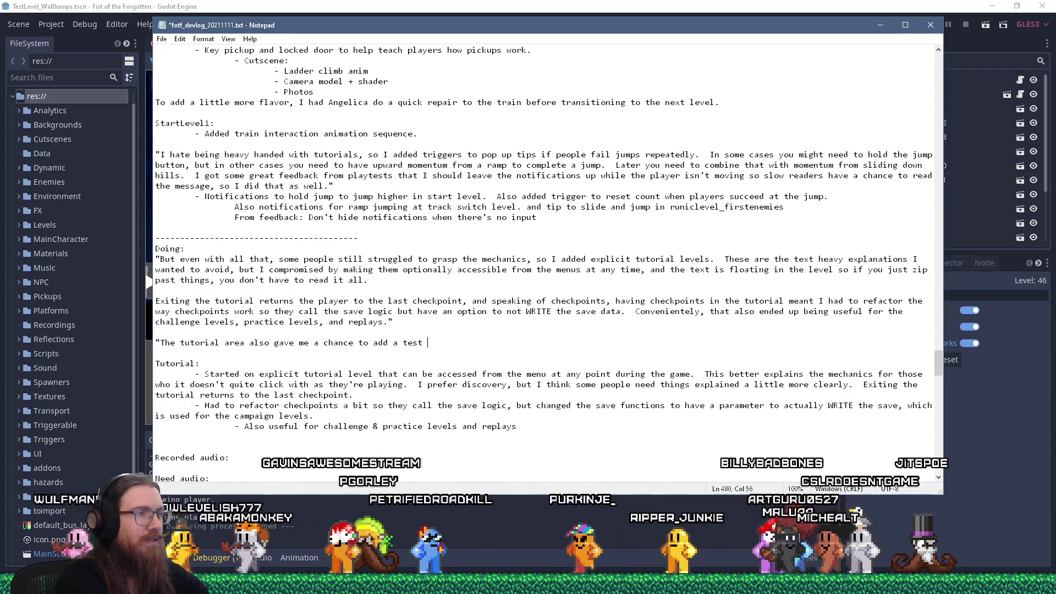
type("for keybo")
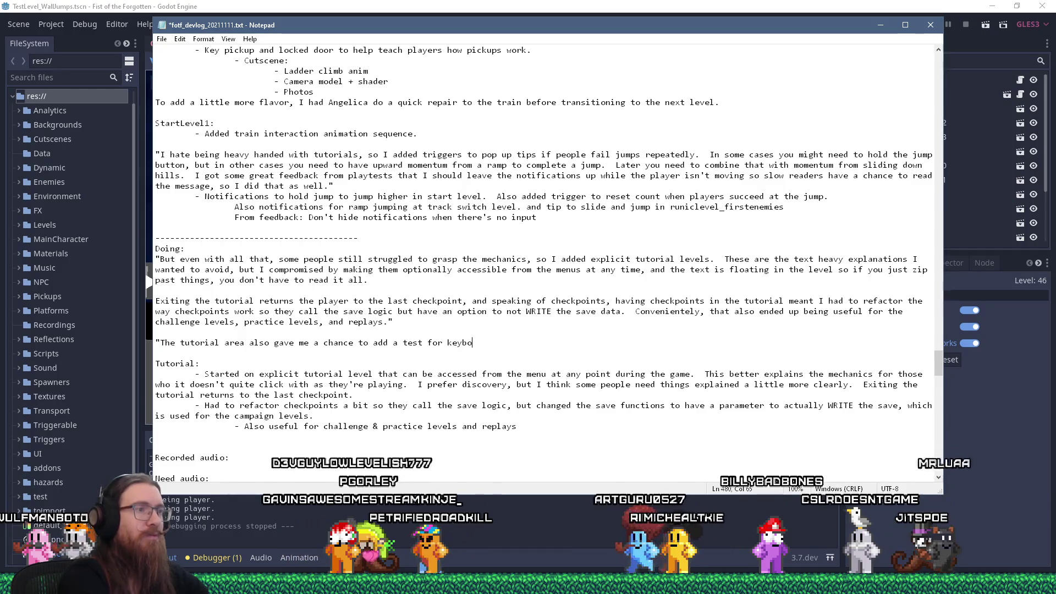
type("ard ghosting")
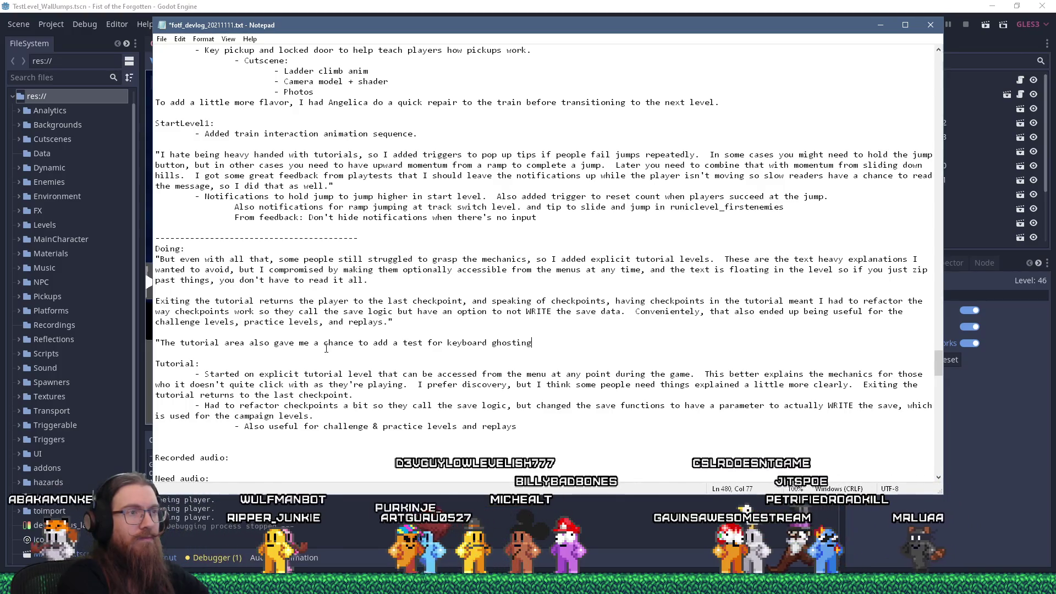
type(",")
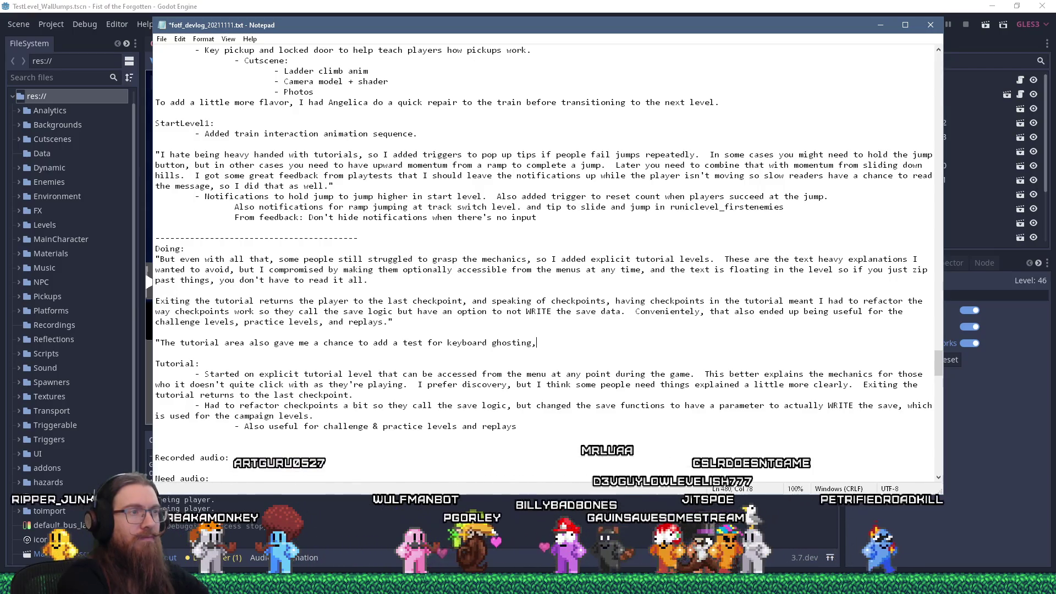
type(" as some players")
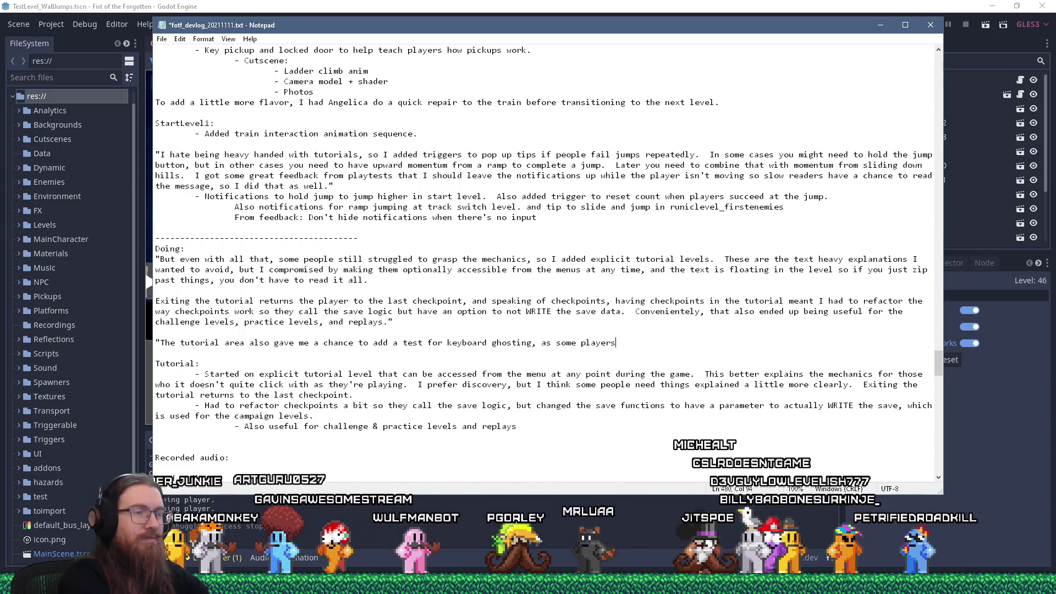
type(" were unable to press the")
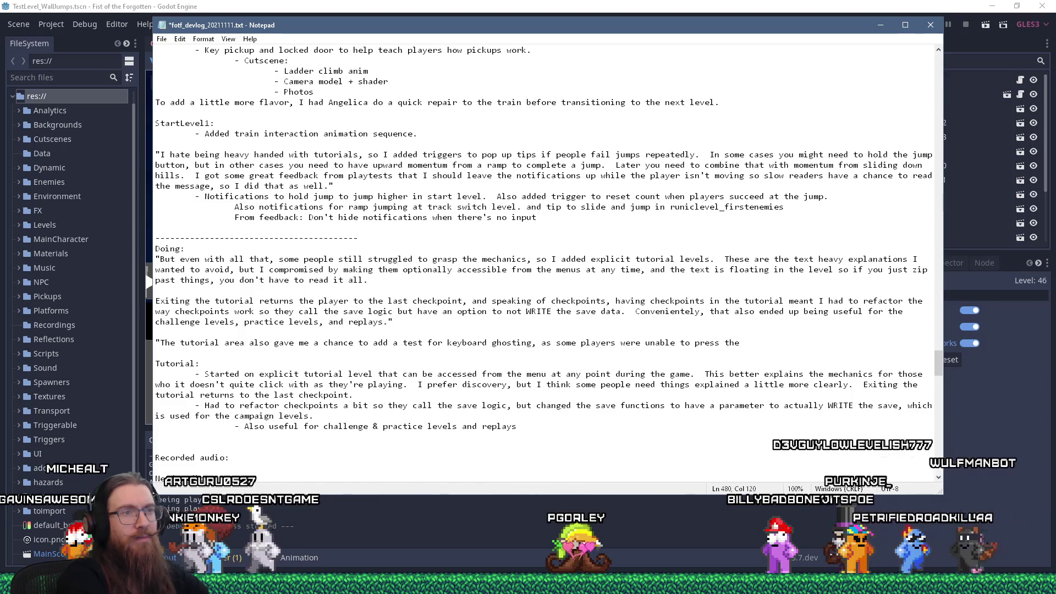
Step: Finish the quote: some players couldn't press right, up, and punch together, making diagonal punches harder than intended
type("right, up")
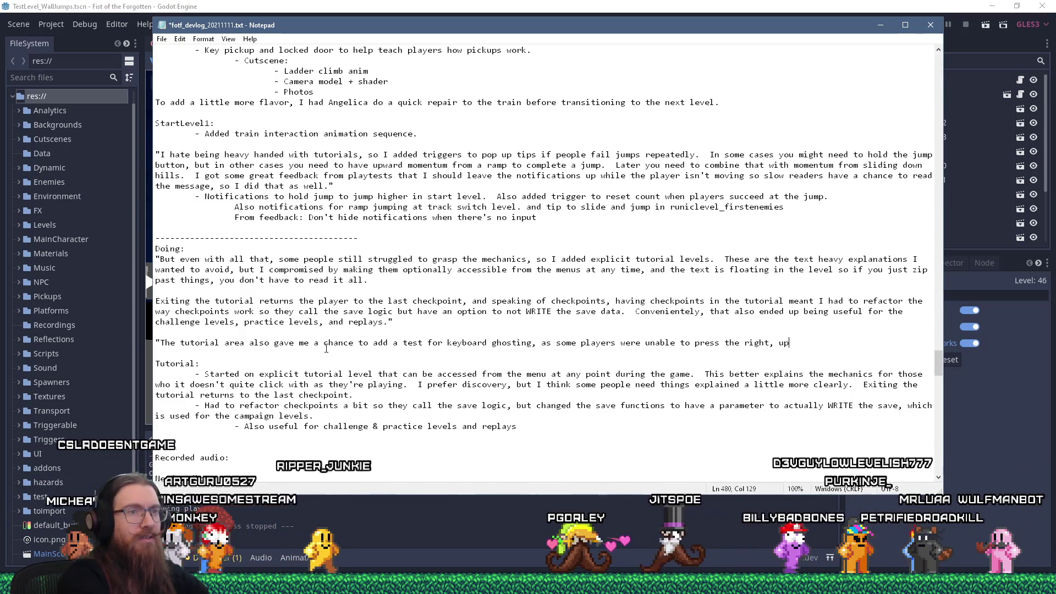
type(", and punch keys at the s")
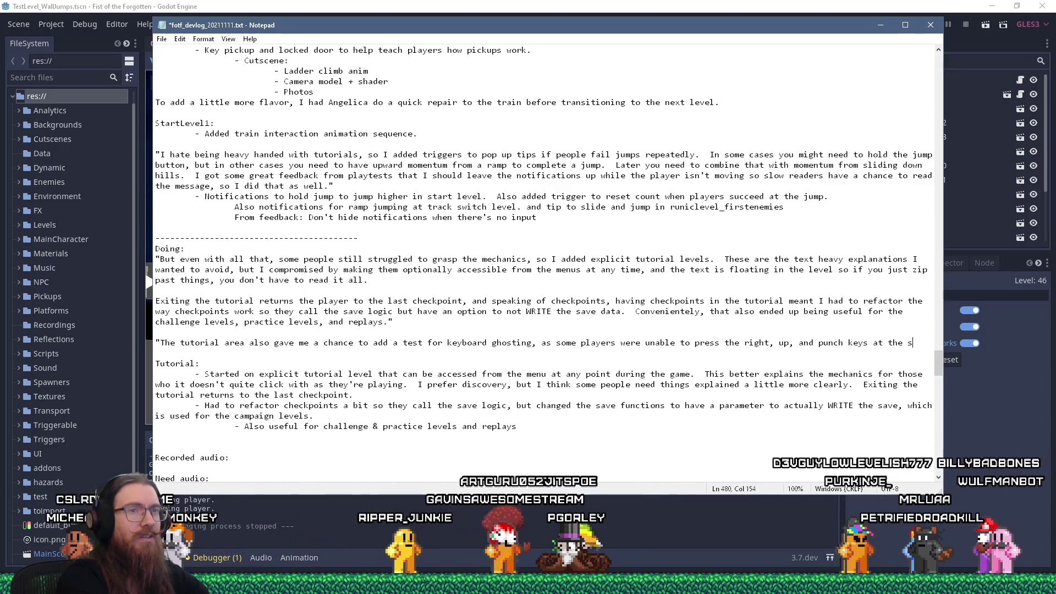
type("ame time")
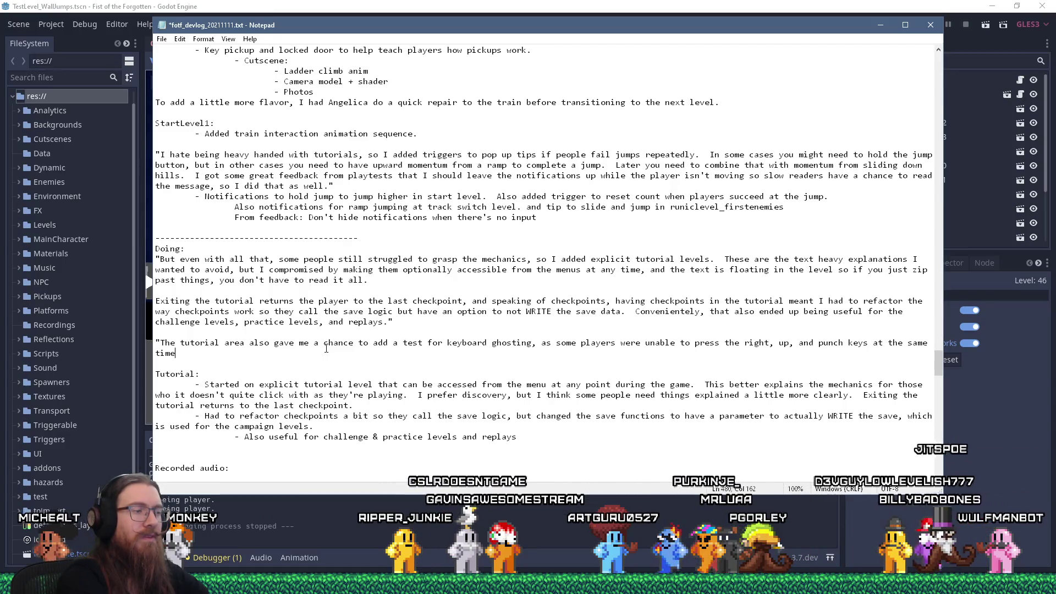
type(", and not being able to do d")
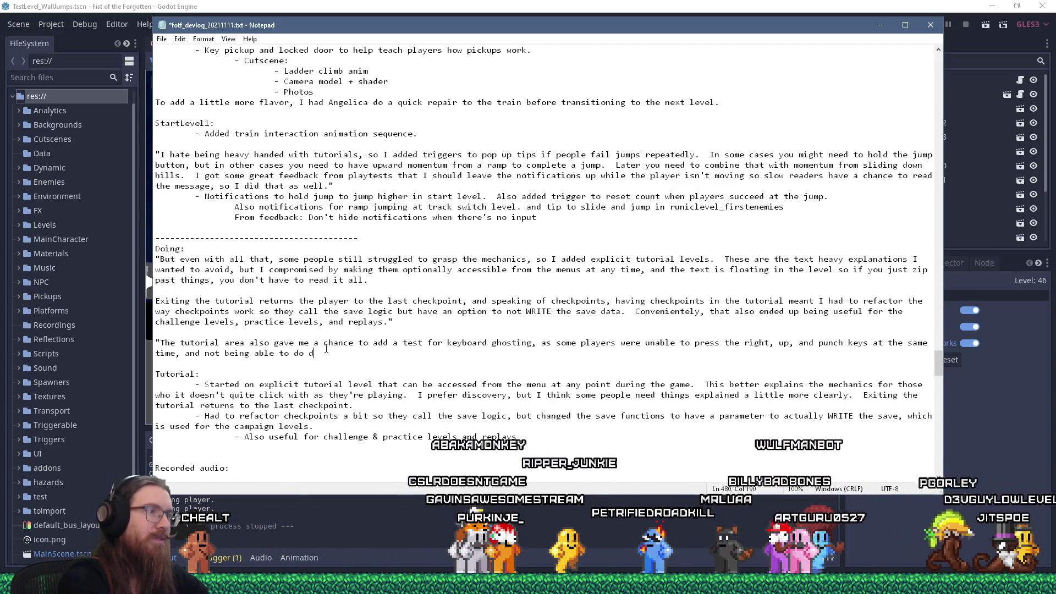
key("BackSpace")
key("BackSpace")
key("BackSpace")
type("a")
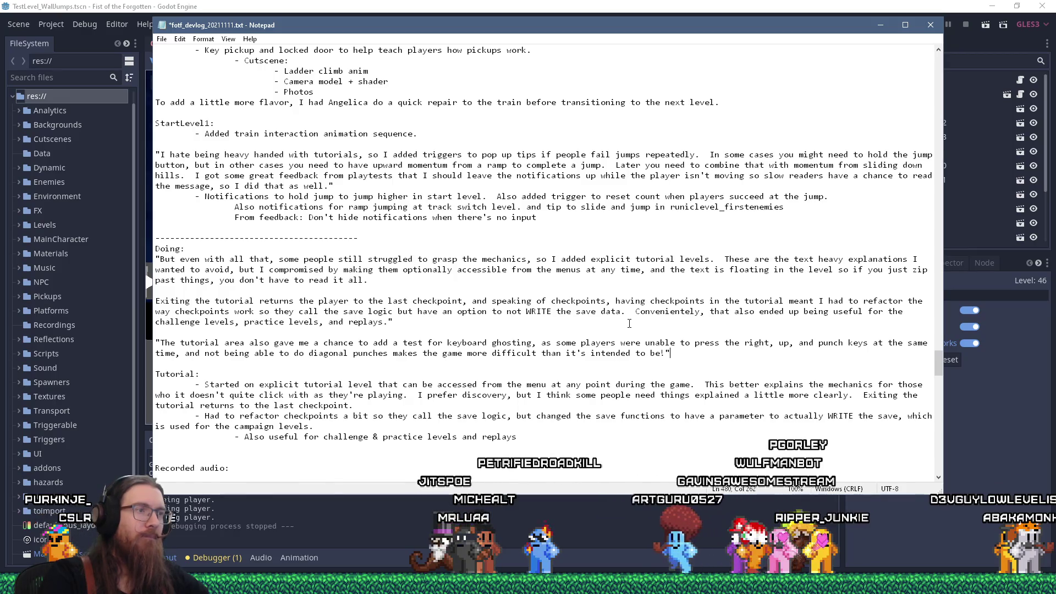
left_click(162, 39)
Step: Save the devlog notes and minimize Notepad to bring Wavosaur forward
left_click(181, 87)
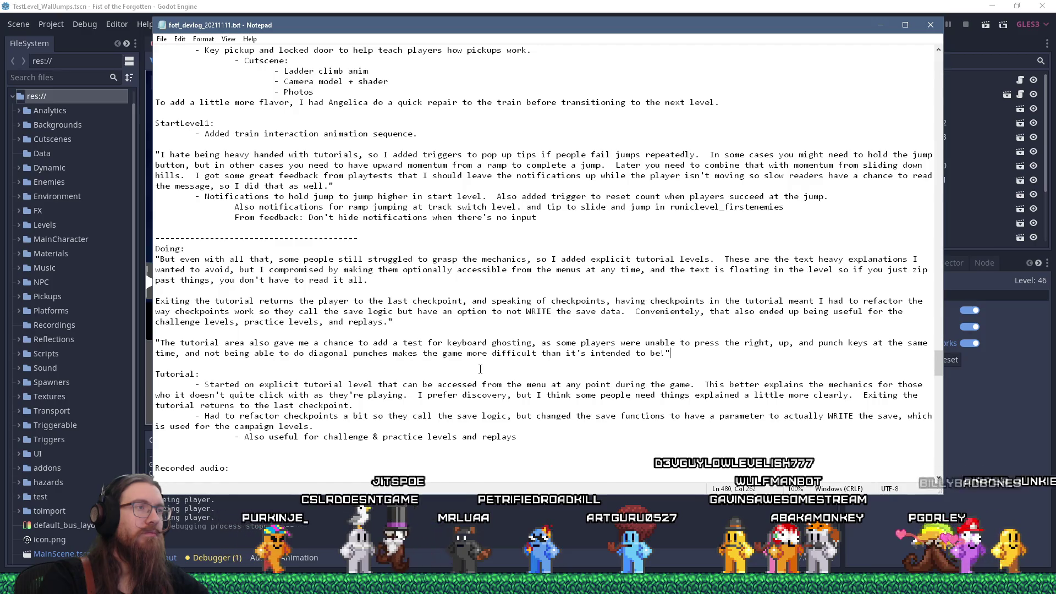
left_click(881, 24)
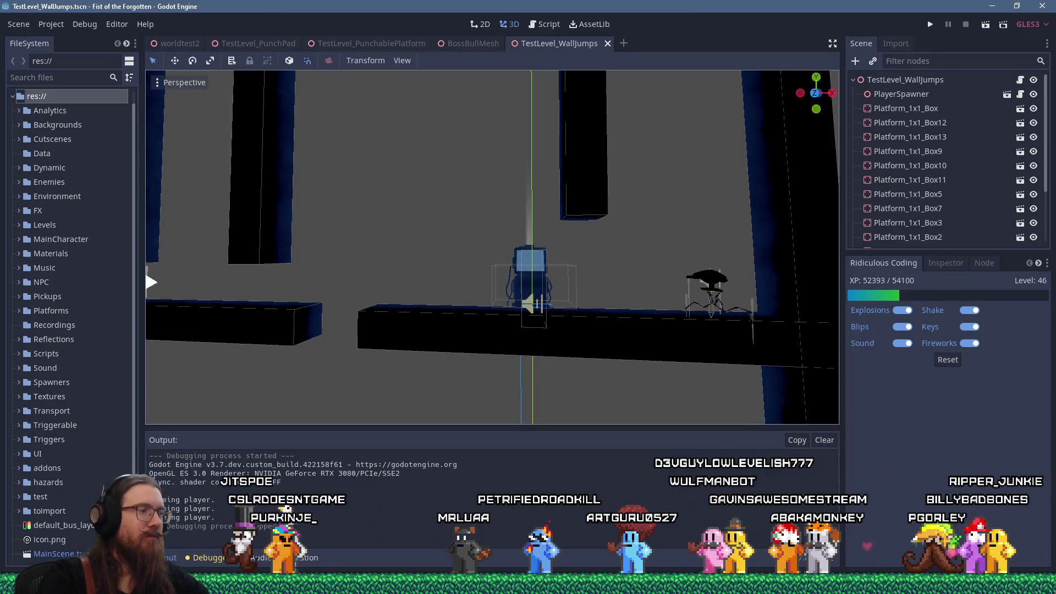
key("alt+Tab")
key("alt+Tab")
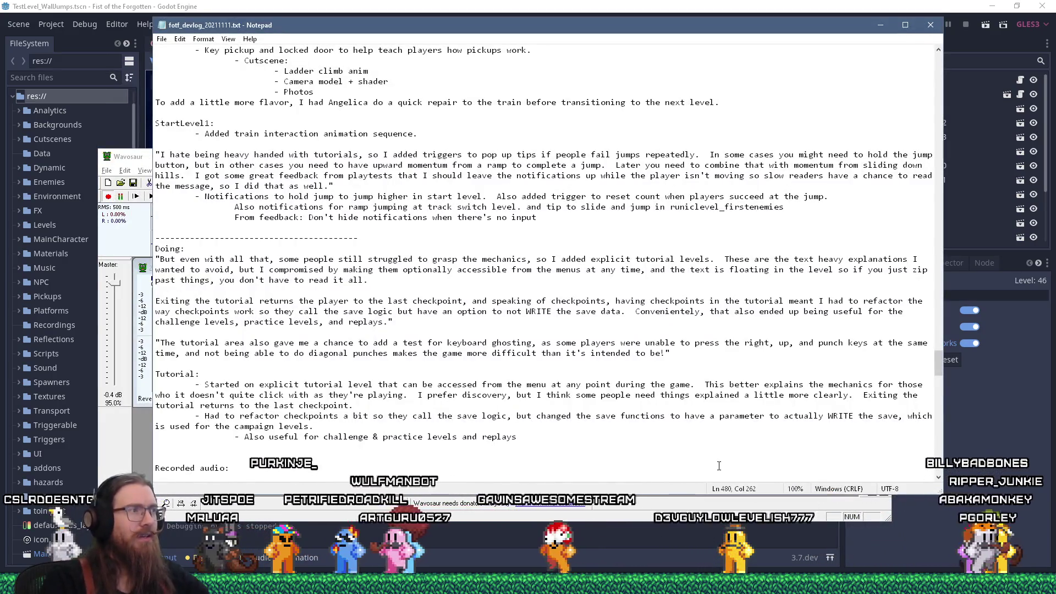
Step: Record a 23.4-second narration take of the keyboard ghosting paragraph with Ctrl+R
scroll(483, 423, "down", 1)
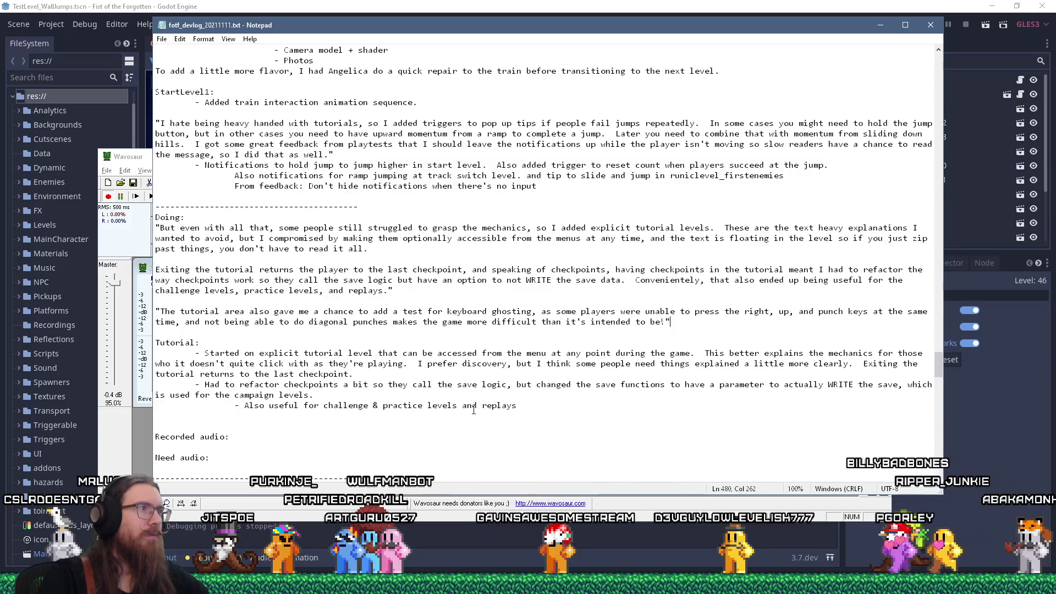
scroll(479, 418, "up", 1)
scroll(473, 409, "down", 3)
scroll(473, 410, "up", 3)
scroll(473, 410, "up", 1)
scroll(473, 410, "down", 1)
scroll(473, 410, "down", 1)
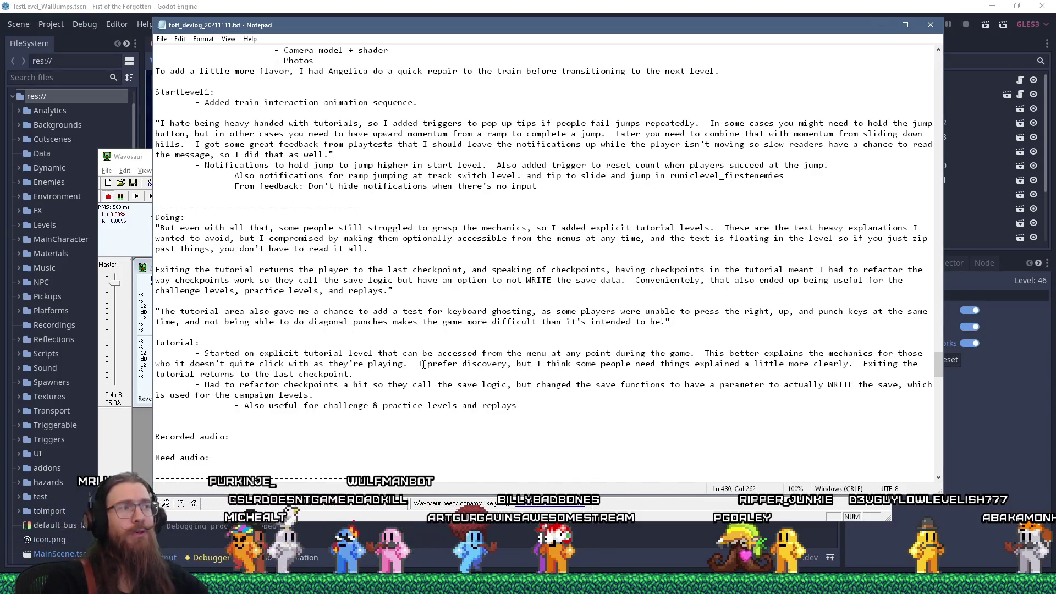
key("ctrl+r")
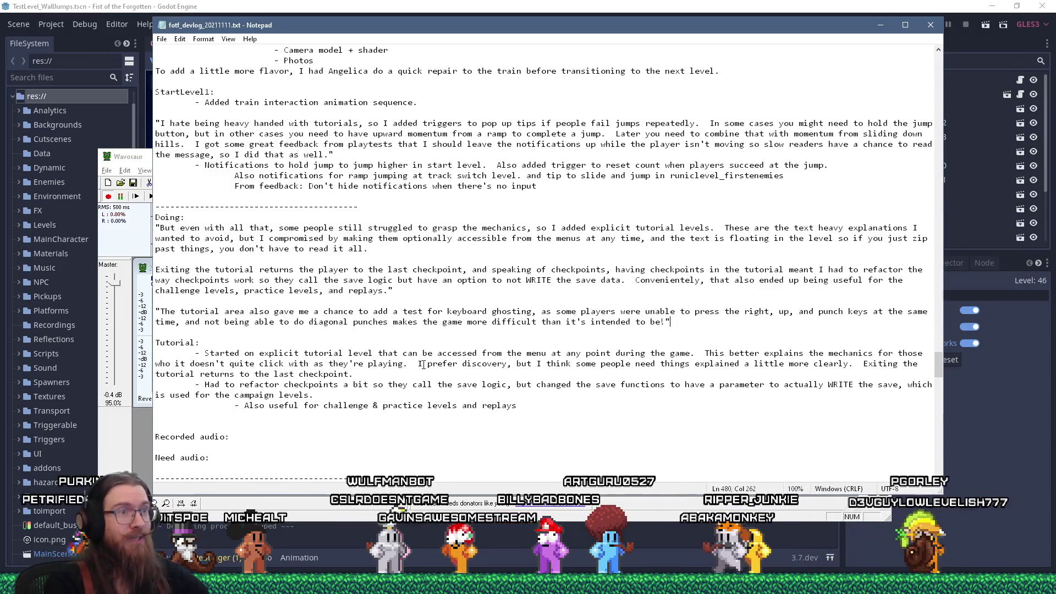
key("ctrl+r")
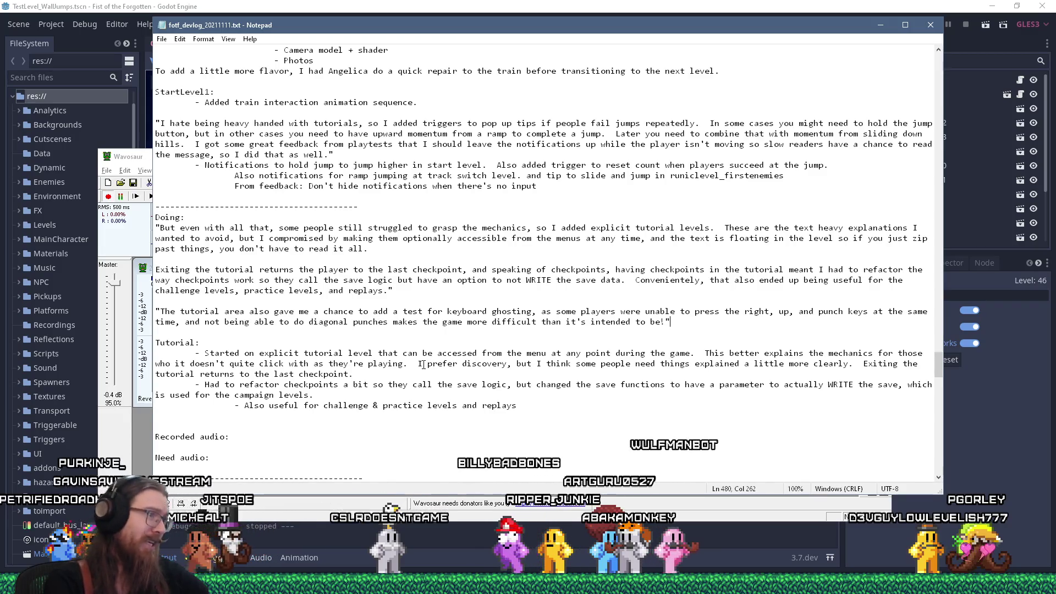
key("ctrl+r")
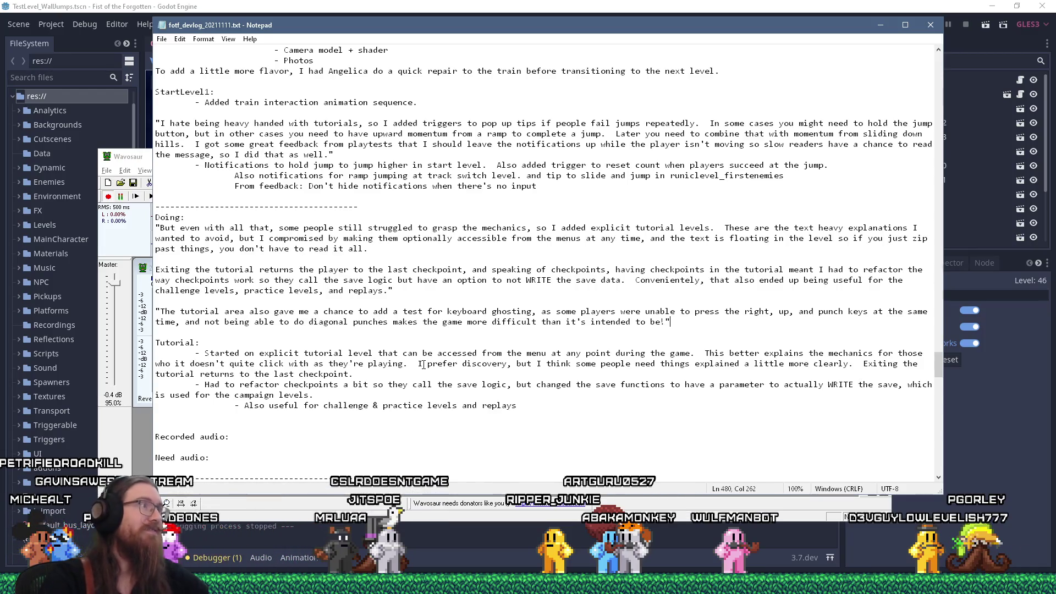
left_click(108, 196)
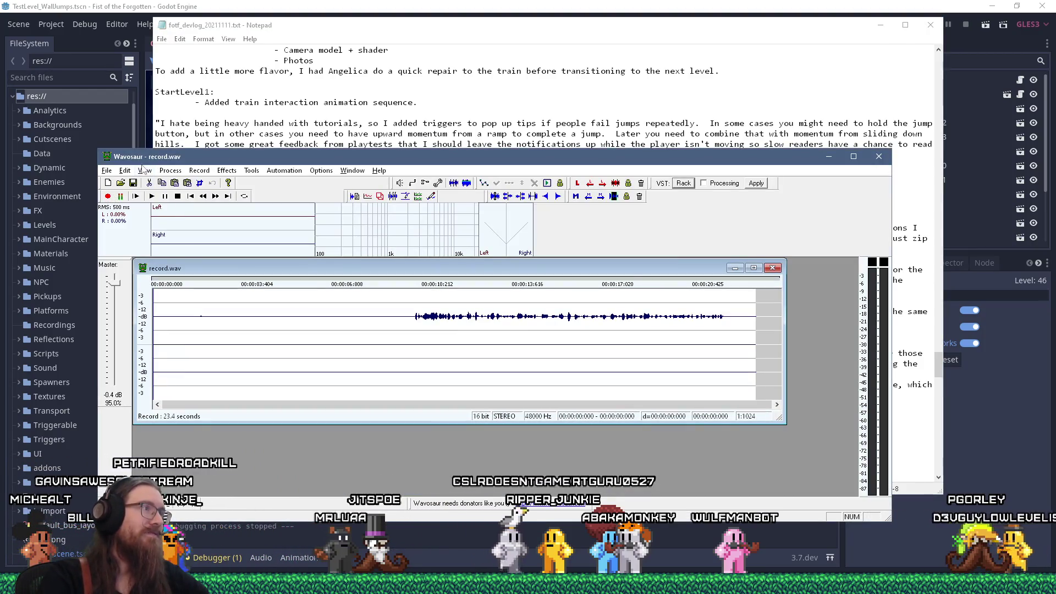
Step: Convert the take to mono from the left channel and boost it by 6 dB
left_click(170, 170)
mouse_move(231, 220)
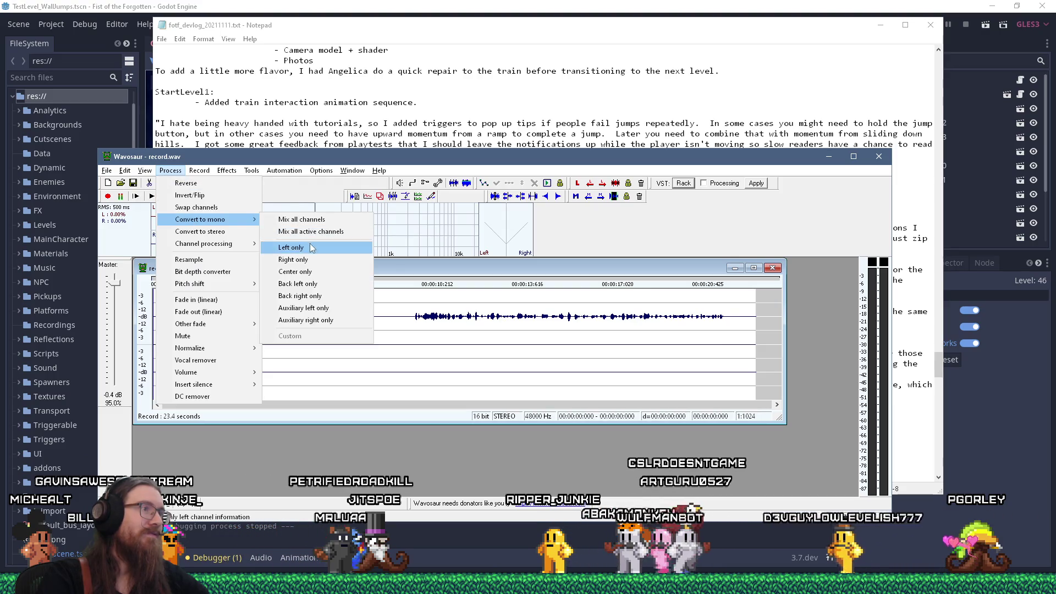
left_click(311, 248)
left_click(171, 171)
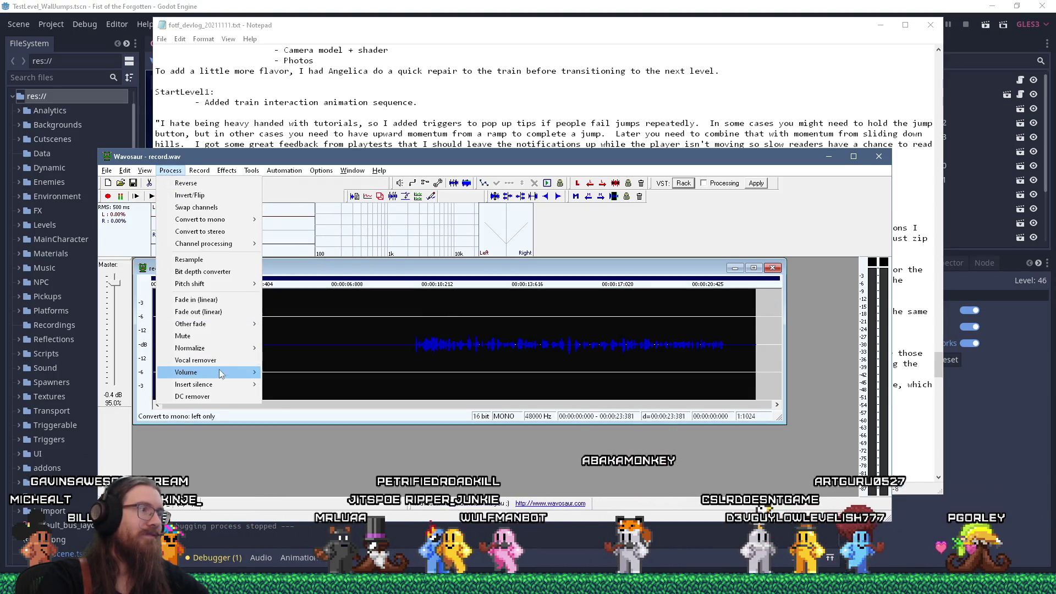
mouse_move(220, 374)
left_click(299, 374)
left_click(367, 357)
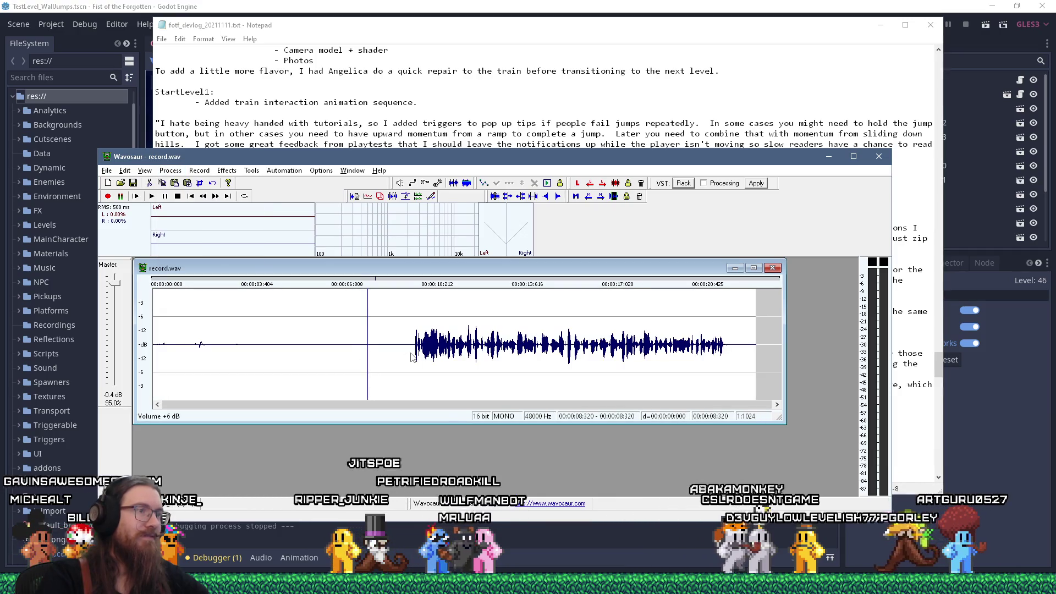
Step: Delete the leading silence and the trailing section after the speech, leaving 12.5 seconds
left_click_drag(414, 357, 154, 356)
key("Delete")
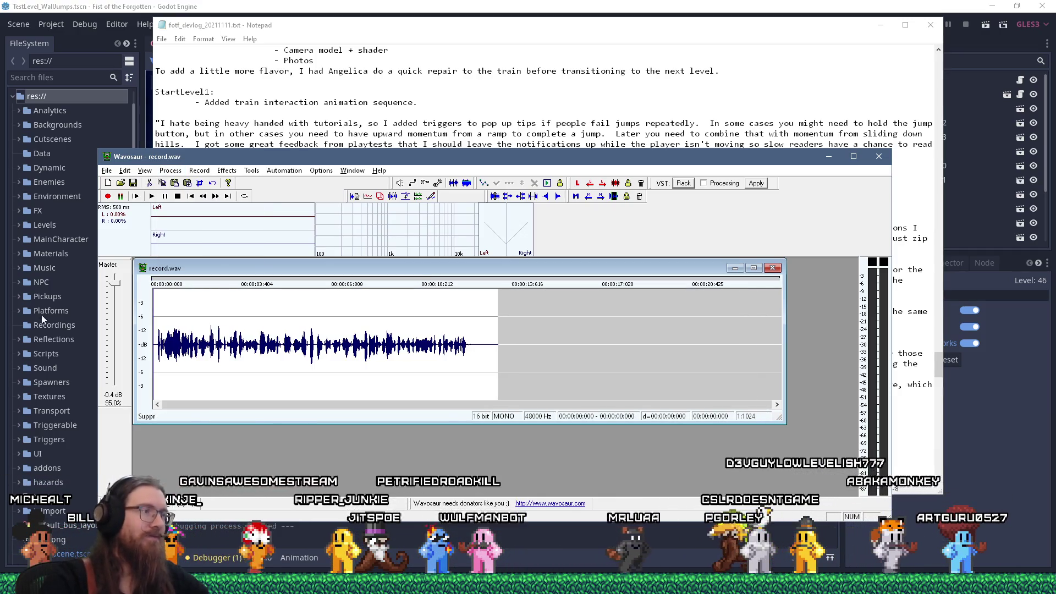
scroll(172, 355, "up", 3)
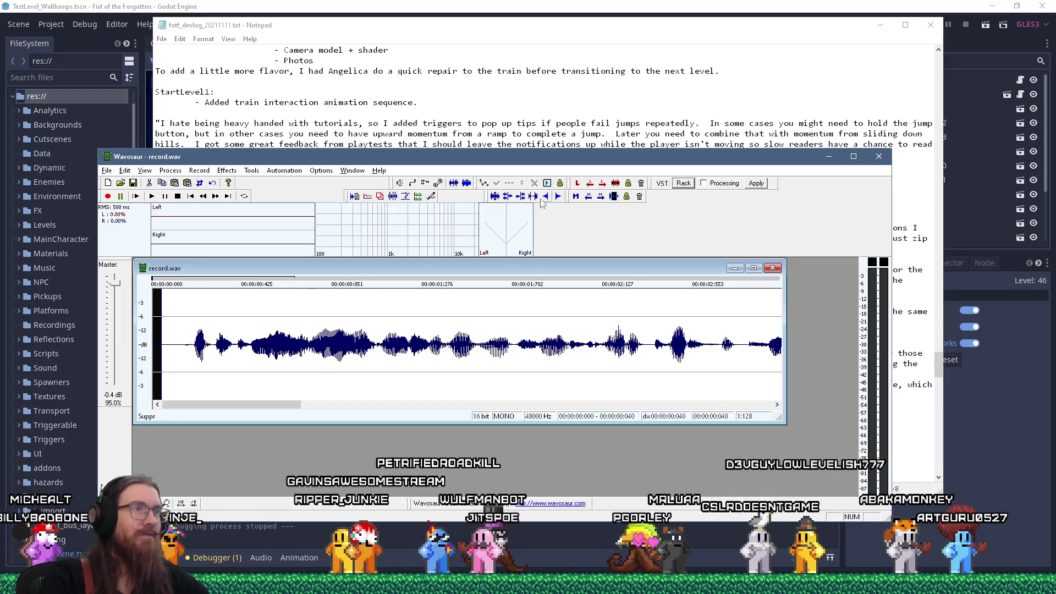
scroll(575, 338, "down", 3)
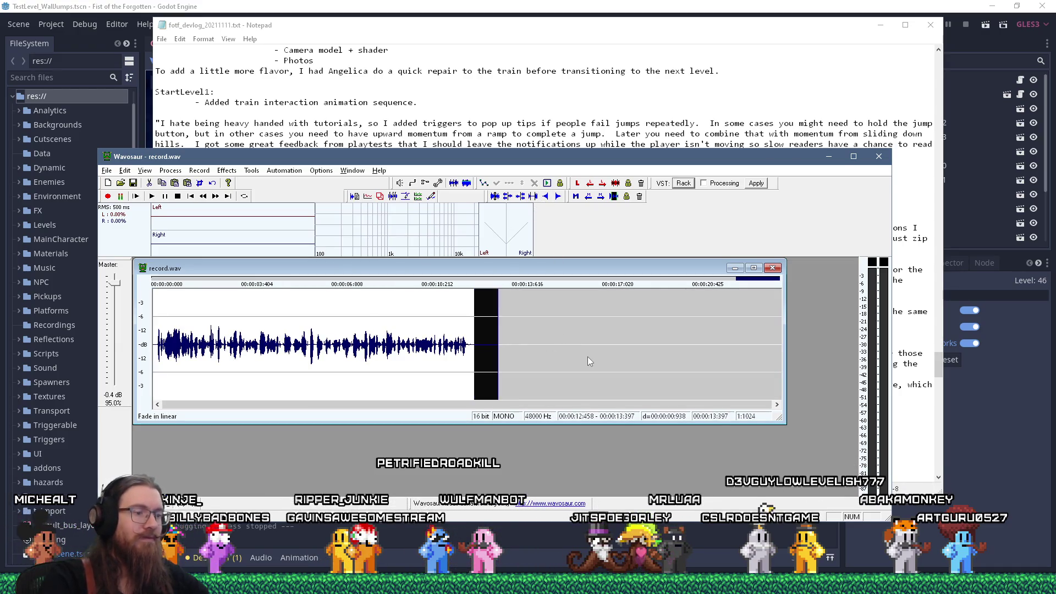
key("Delete")
scroll(511, 332, "up", 2)
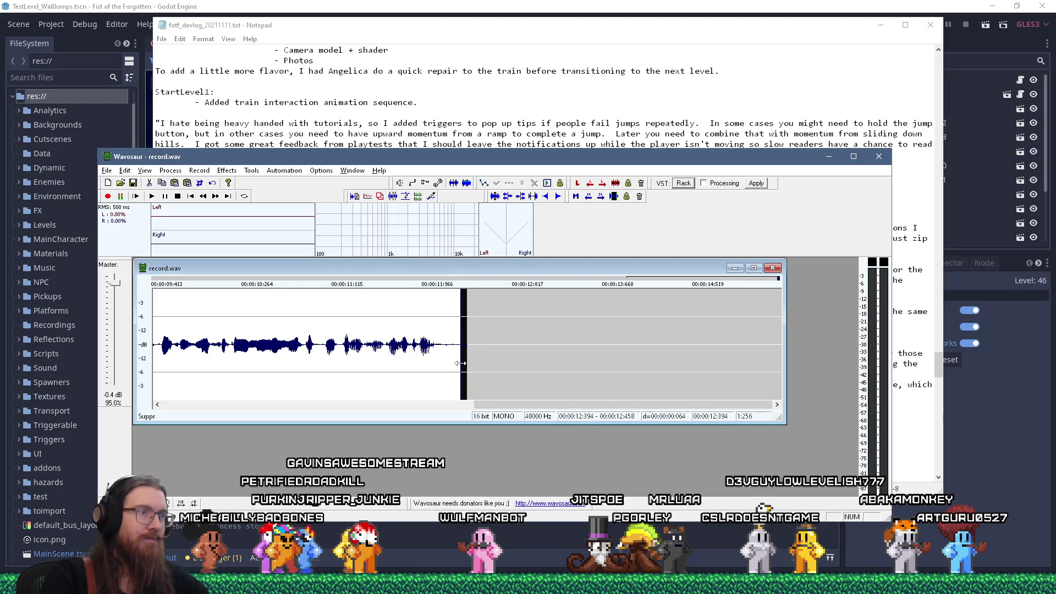
scroll(372, 320, "down", 2)
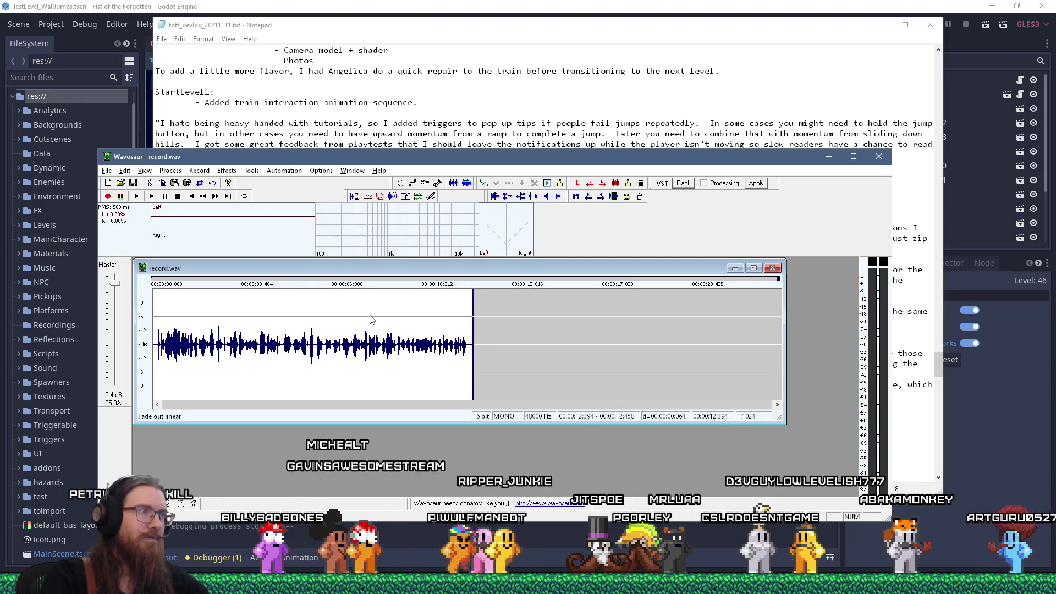
Step: Select the whole take and boost it by another 6 dB
key("ctrl+Tab")
key("ctrl+Tab")
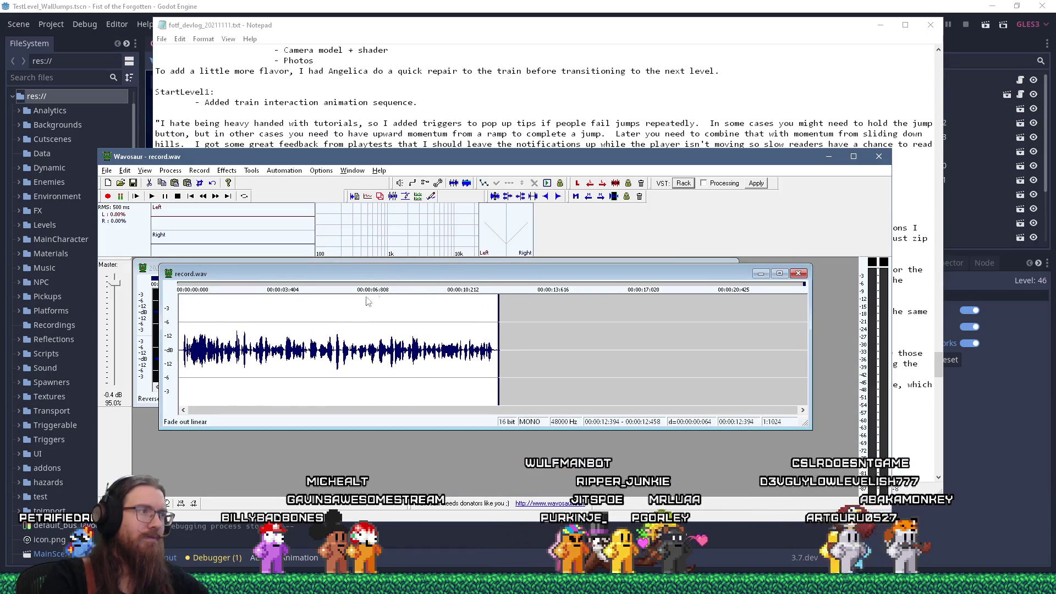
key("ctrl+a")
left_click(171, 170)
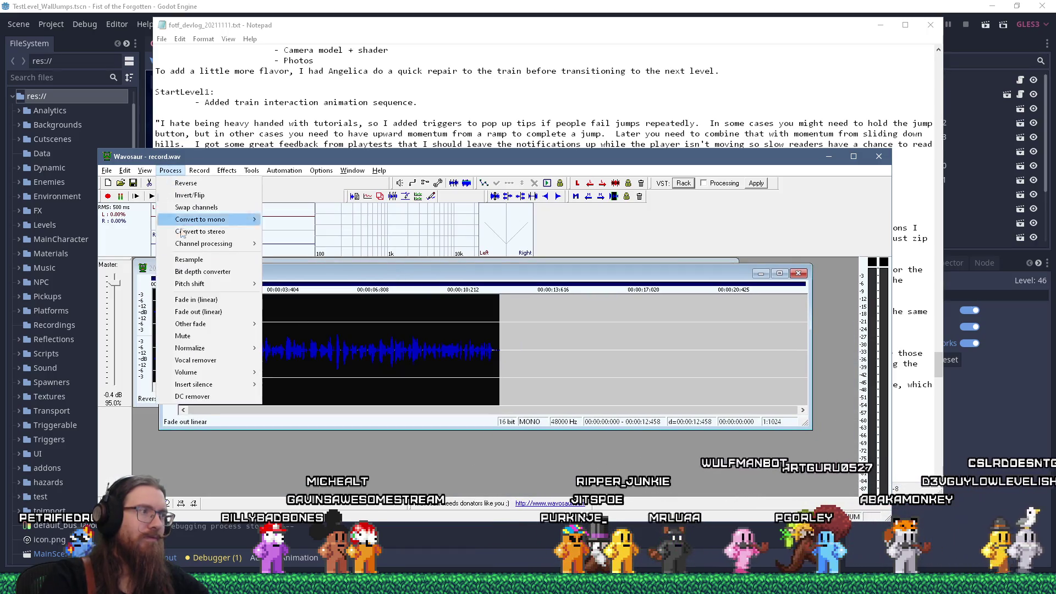
mouse_move(210, 372)
left_click(298, 380)
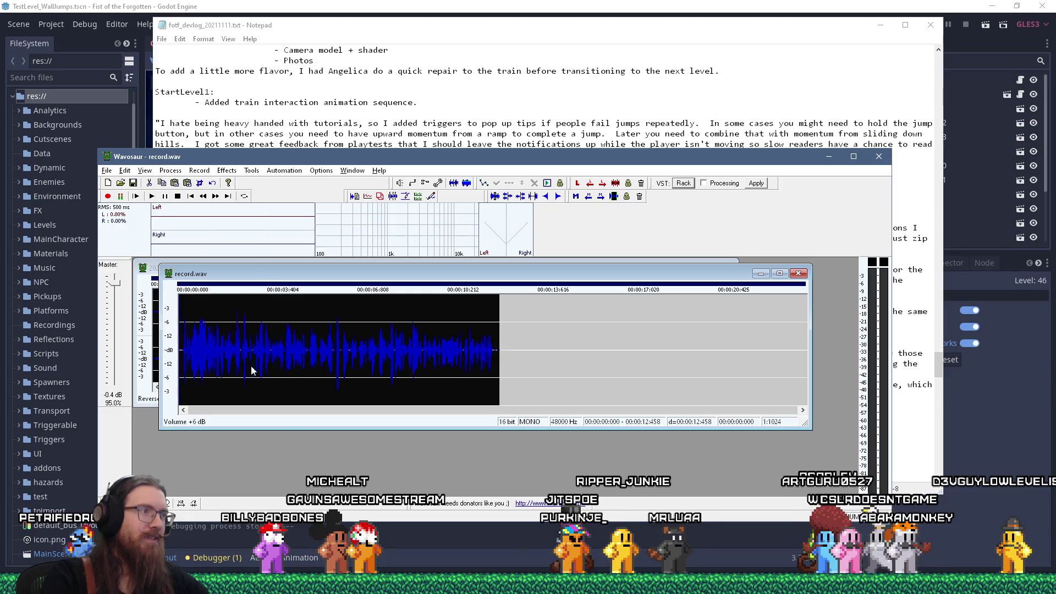
Step: Save the processed narration as a WAV and add checkpoint refactor to the VEGAS audio track
left_click(133, 183)
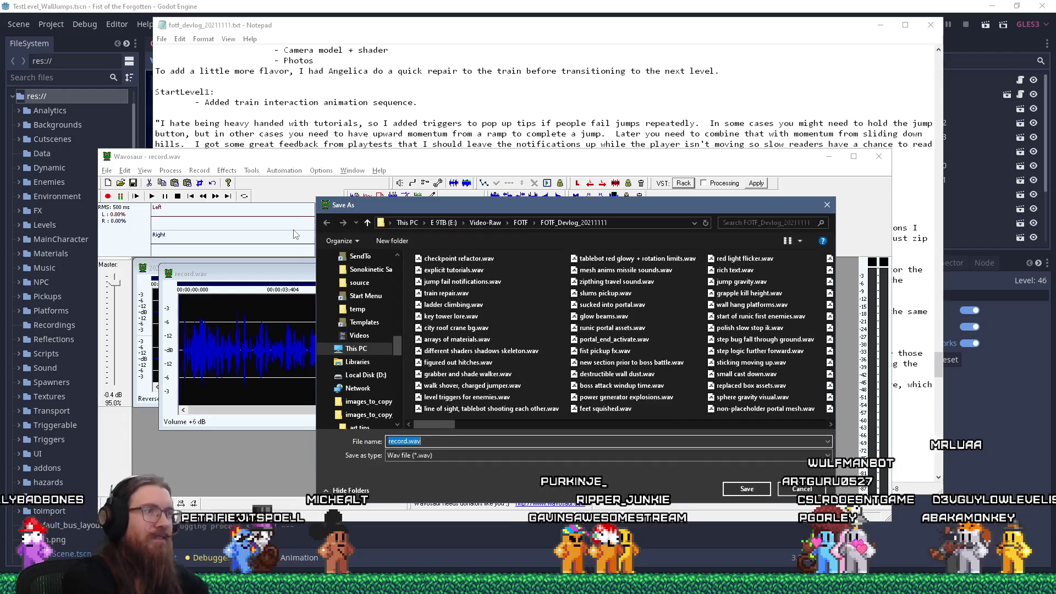
key("alt+Tab")
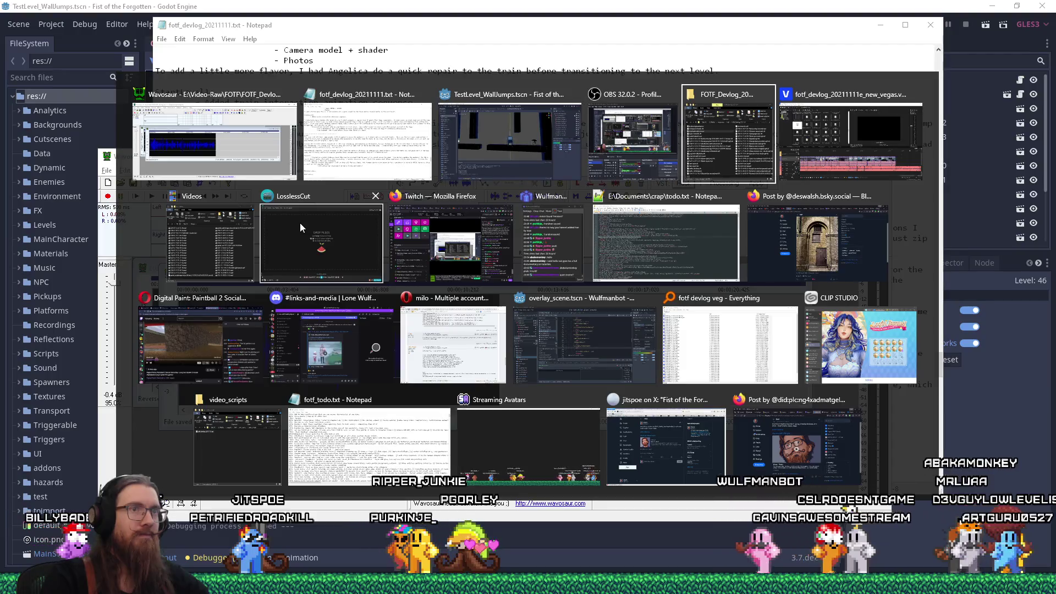
mouse_move(361, 257)
left_mouse_down()
mouse_move(660, 474)
mouse_move(1043, 484)
mouse_move(642, 486)
mouse_move(637, 470)
left_mouse_up()
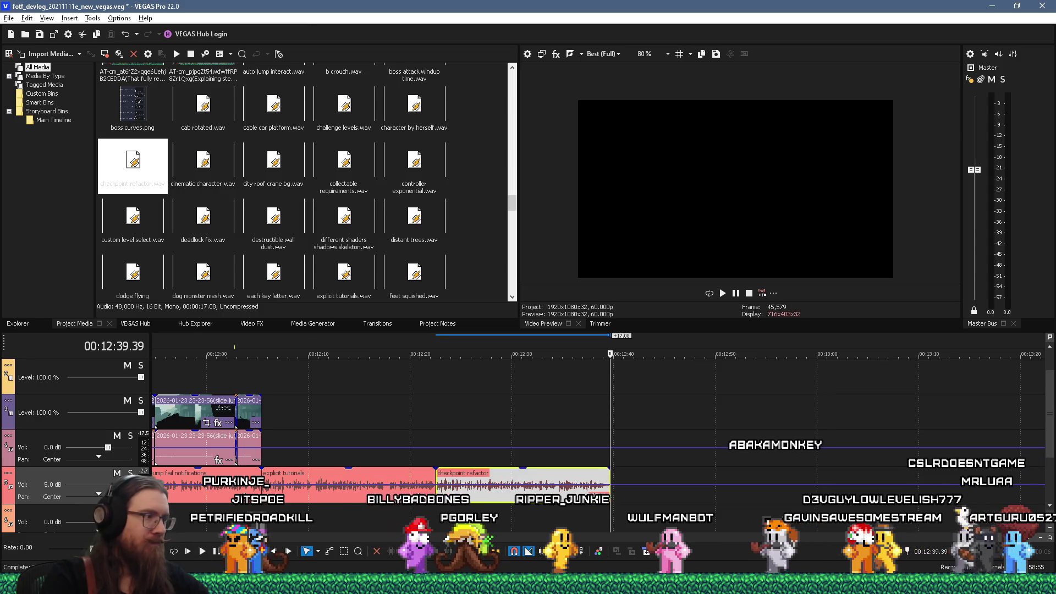
Step: Drop keyboard ghosting.wav from the FOTF_Devlog folder onto the audio track after checkpoint refactor
mouse_move(193, 585)
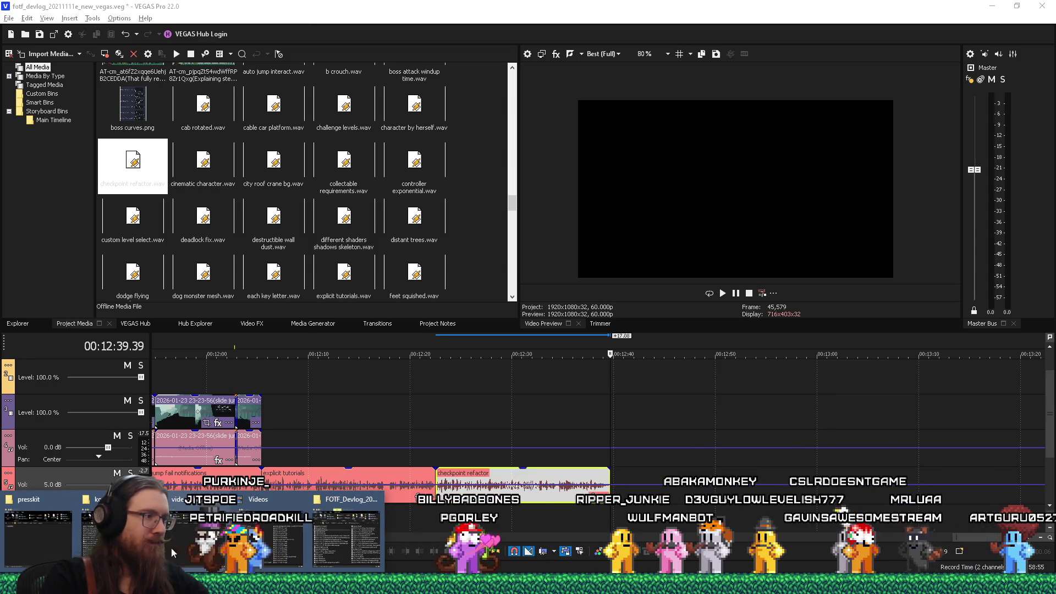
left_click(347, 537)
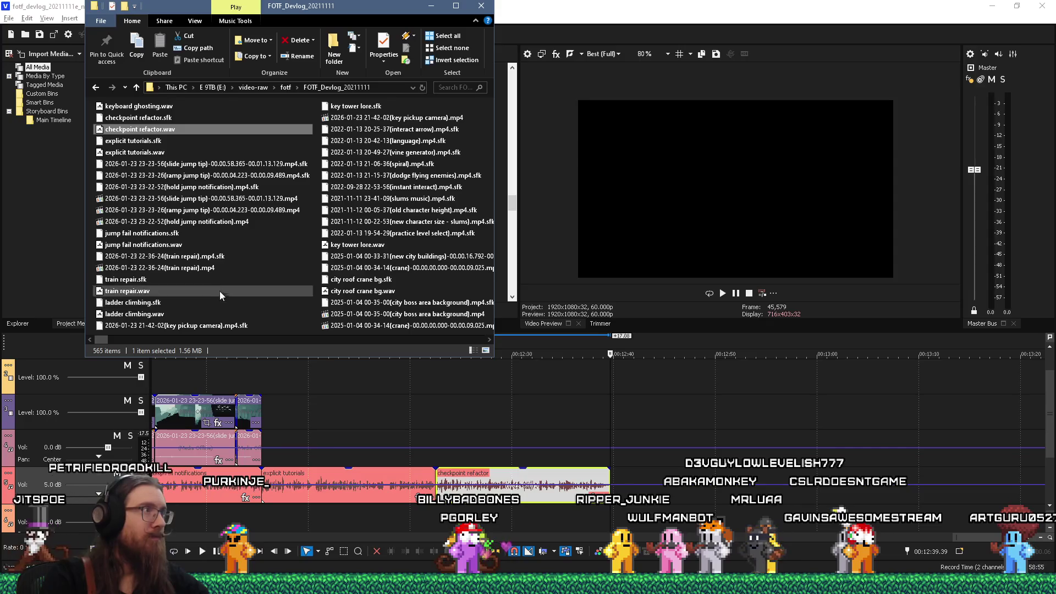
left_click_drag(137, 106, 637, 447)
mouse_move(617, 487)
left_mouse_down()
mouse_move(675, 475)
mouse_move(677, 489)
left_mouse_up()
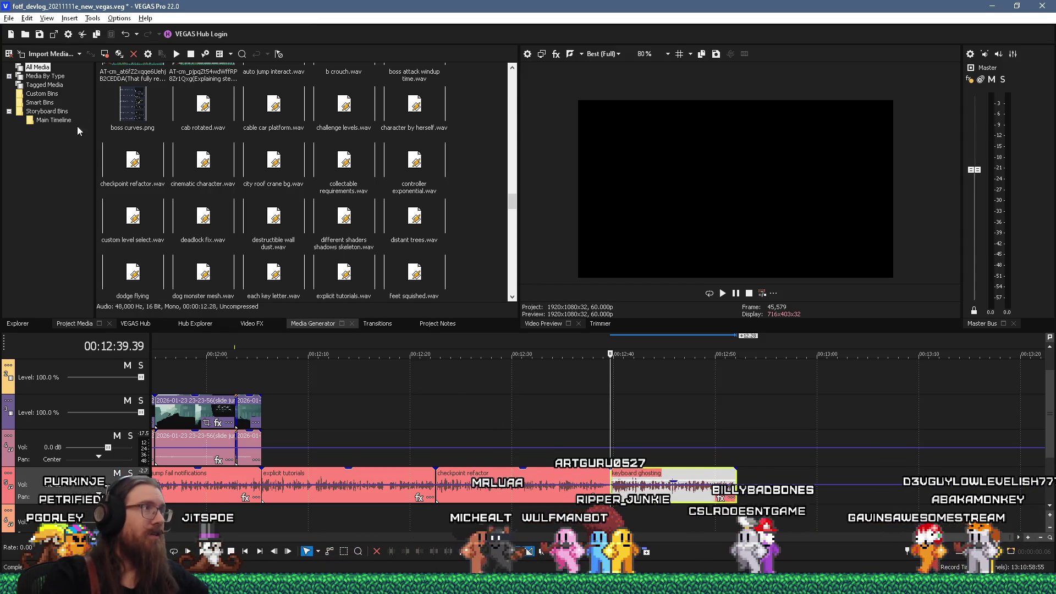
key("alt+Tab")
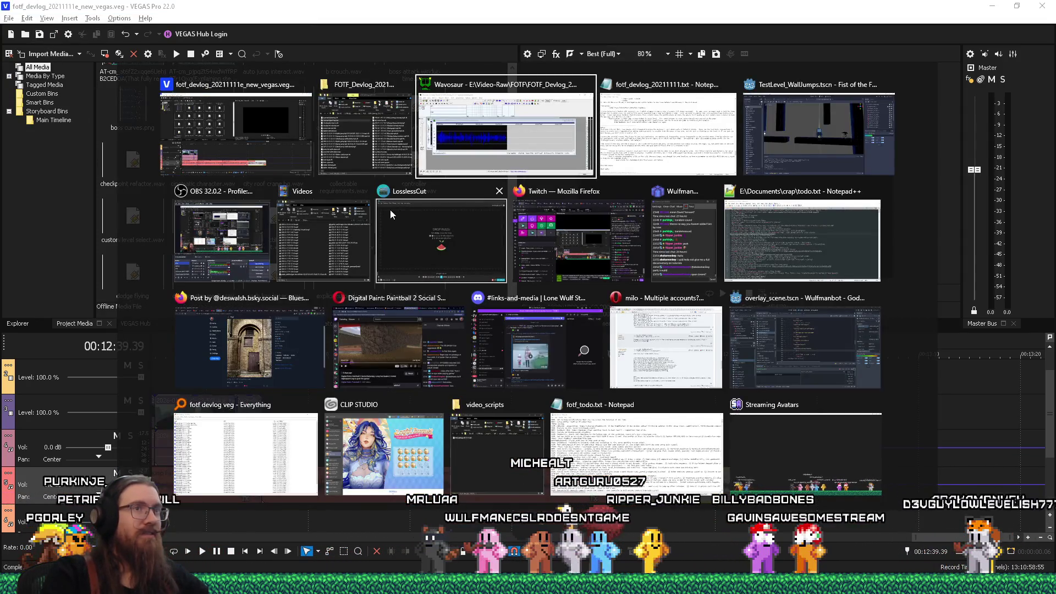
key("alt+Tab")
key("alt+Tab")
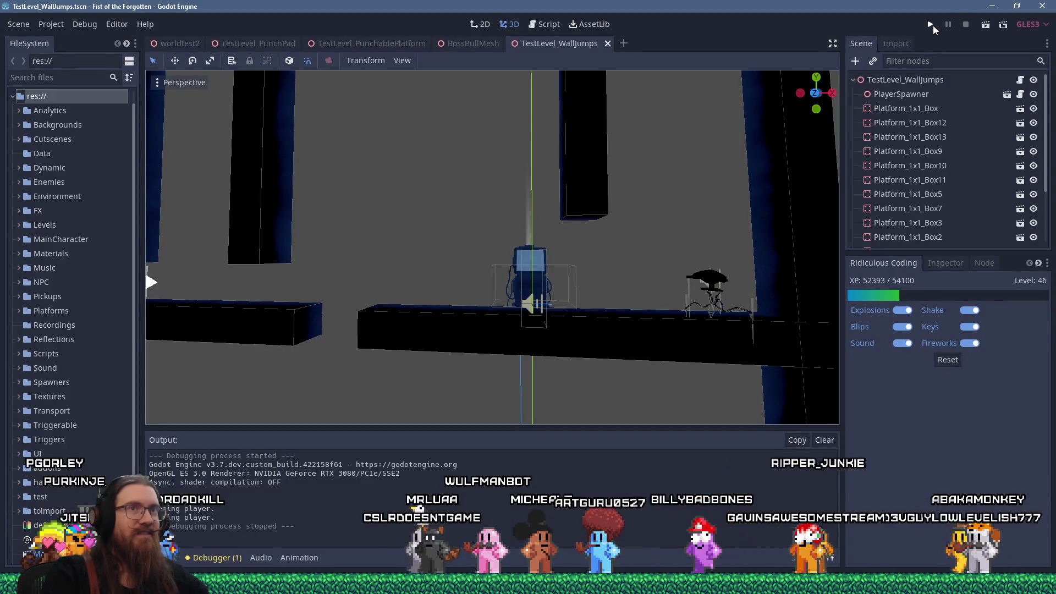
Step: Run the Fist of the Forgotten game from Godot and open its pause menu with Escape
left_click(932, 25)
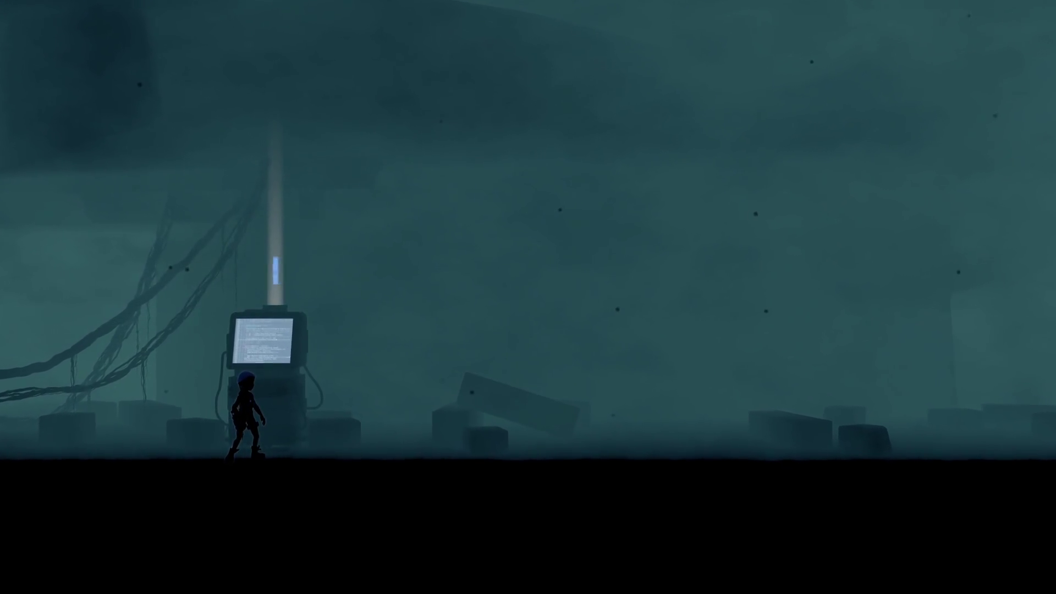
key("Escape")
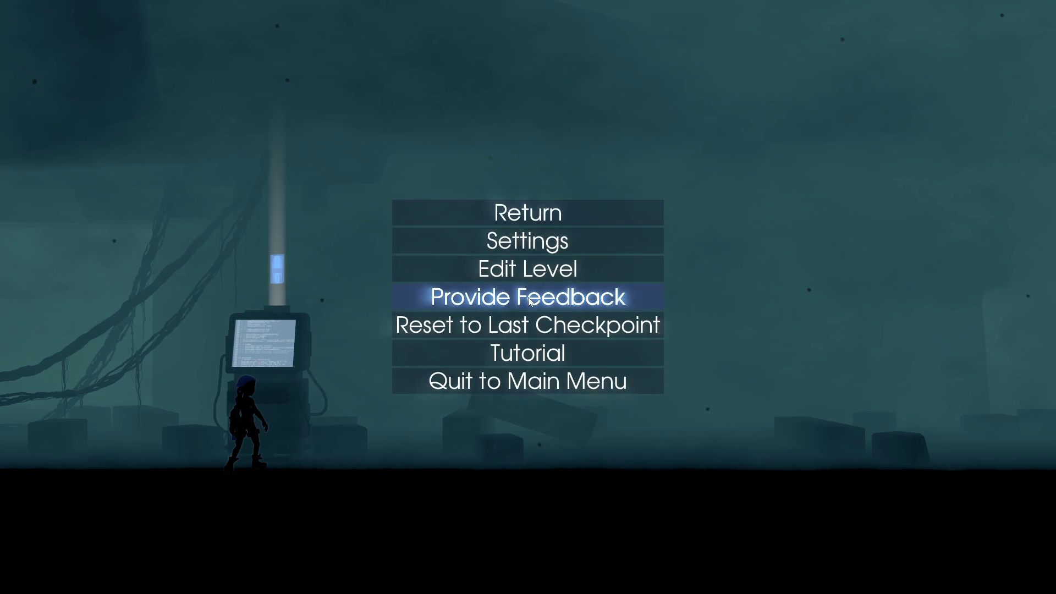
Step: Start the Core Movement Tutorial from the Tutorial menu
key("Down")
key("Down")
key("Return")
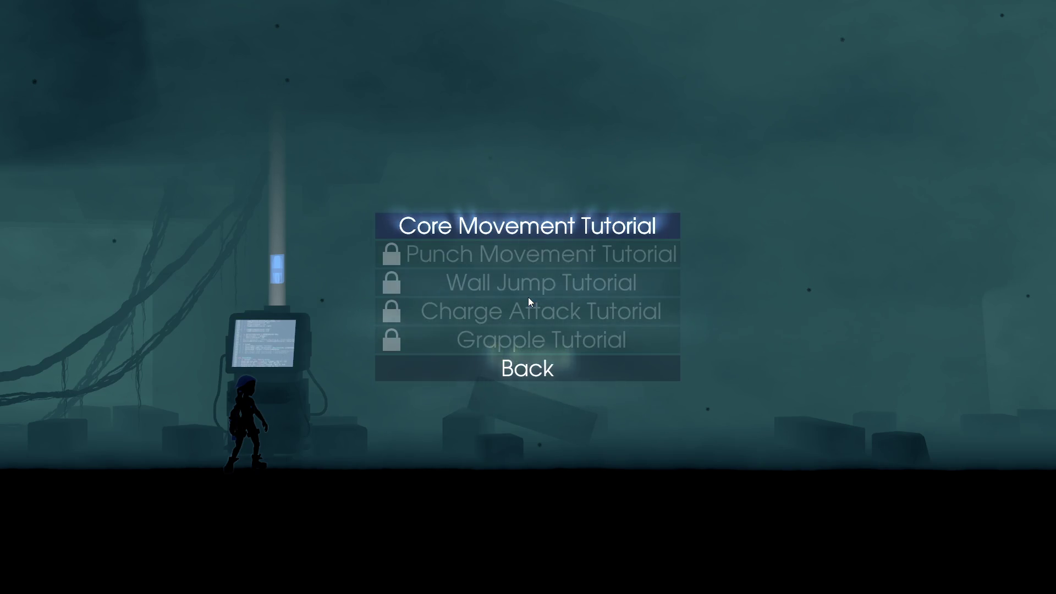
key("Return")
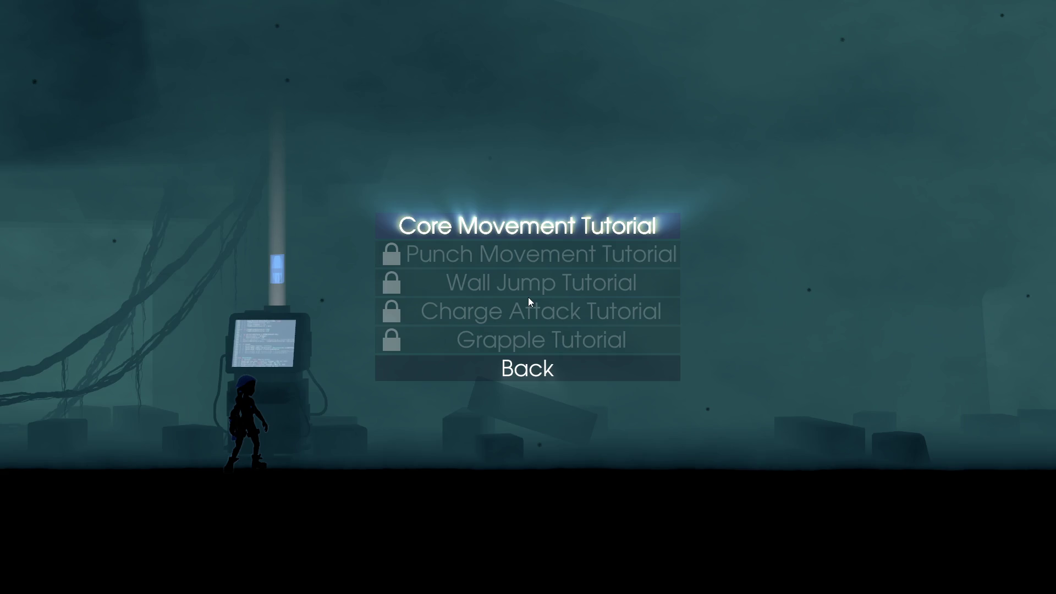
Step: Run, jump and slide through the slope sections, building speed across the spike gap
key("Right")
key("space")
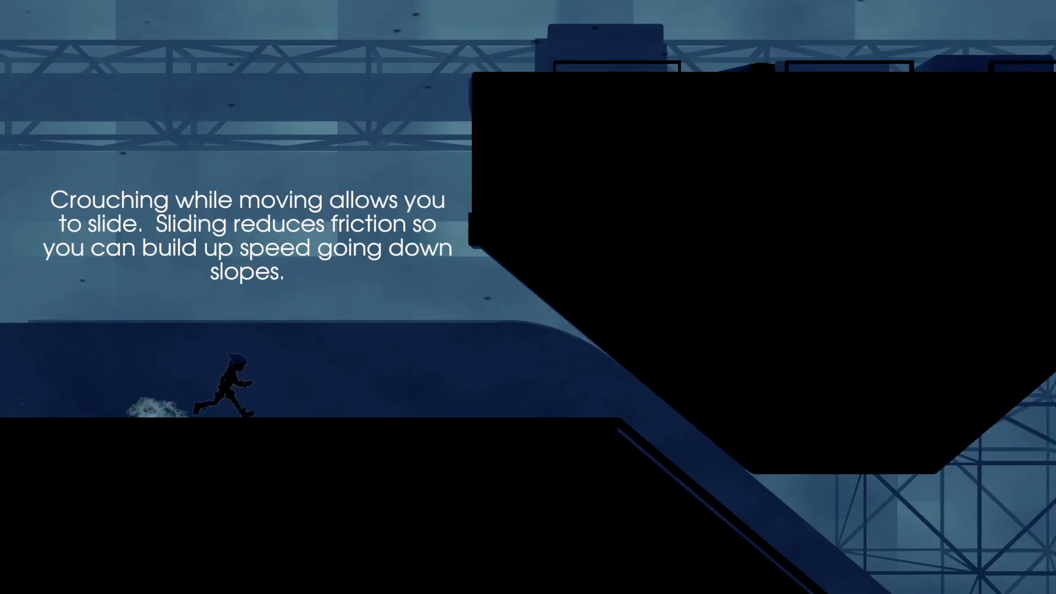
key("Down")
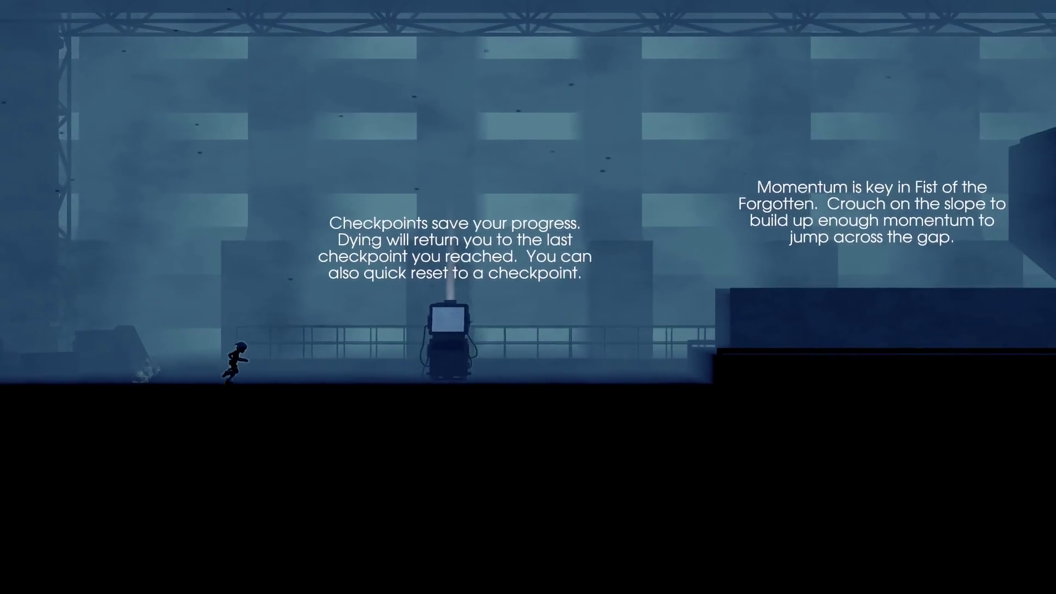
key("space")
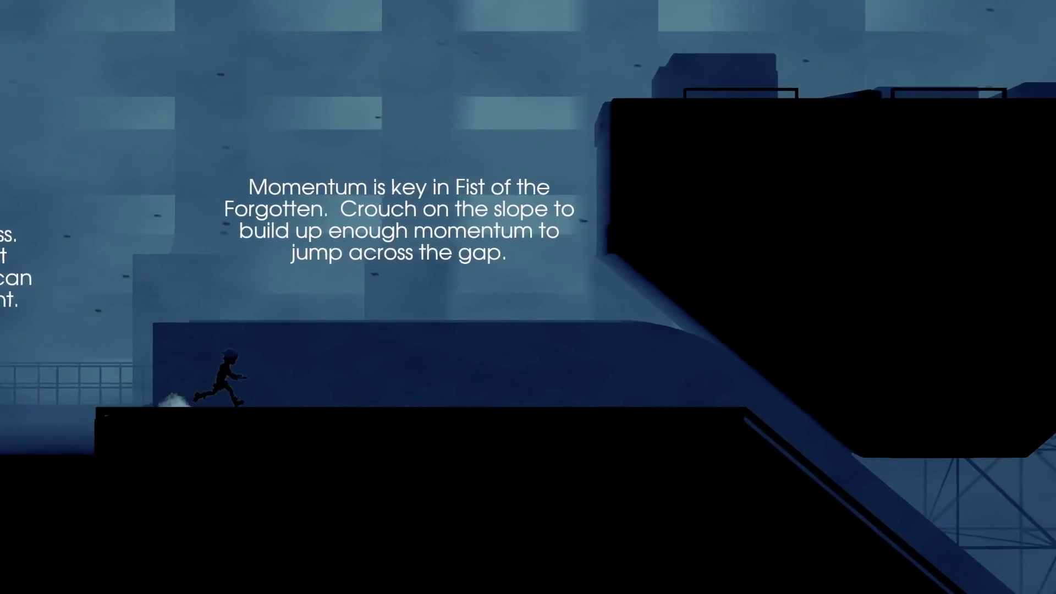
key("Down")
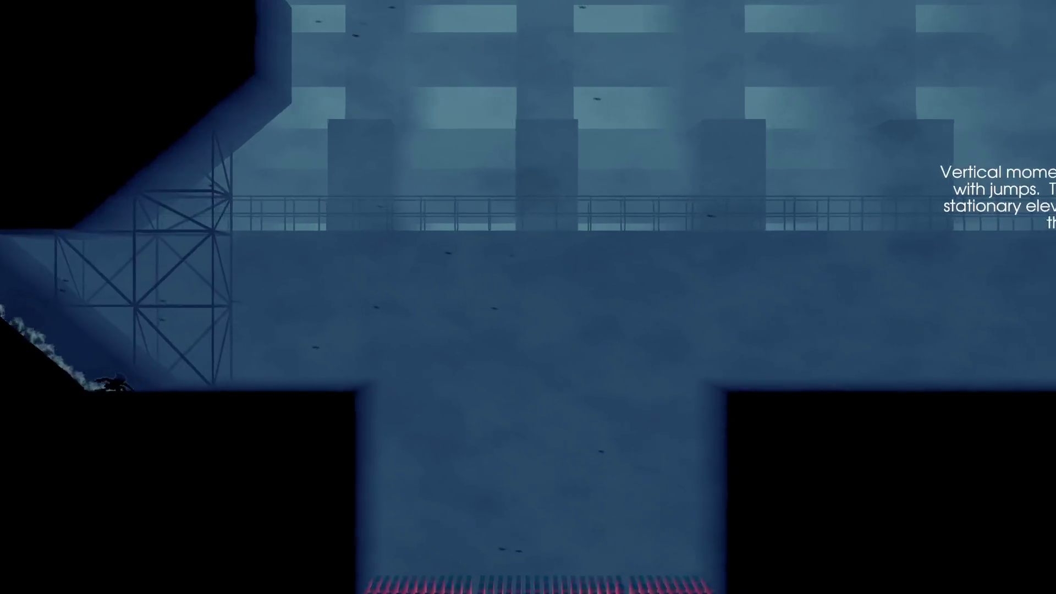
key("space")
key("space")
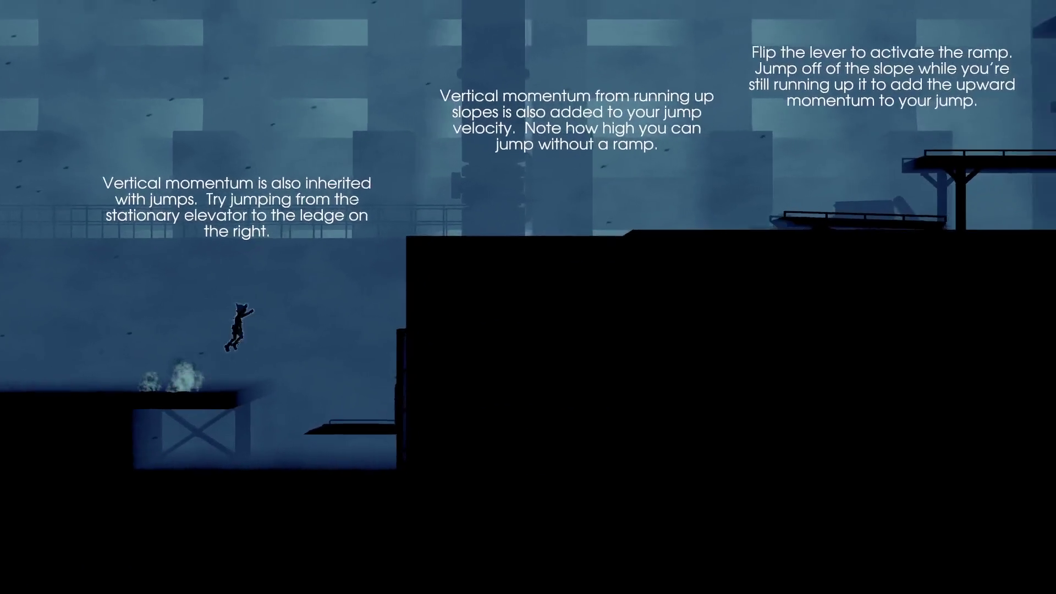
Step: Pull the lever to raise the elevator and jump off at the top
key("Left")
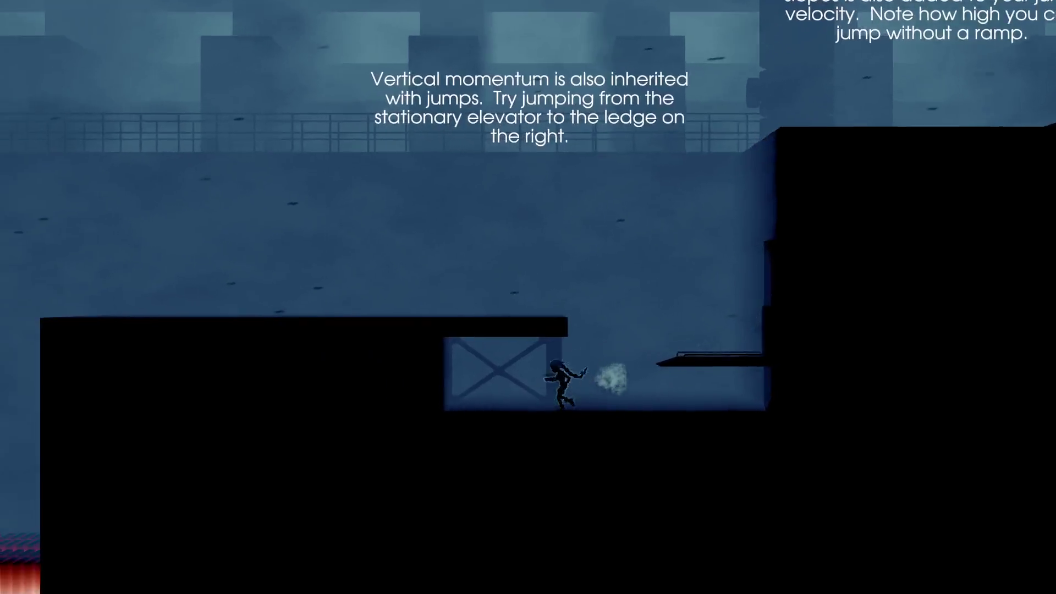
key("space")
key("Left")
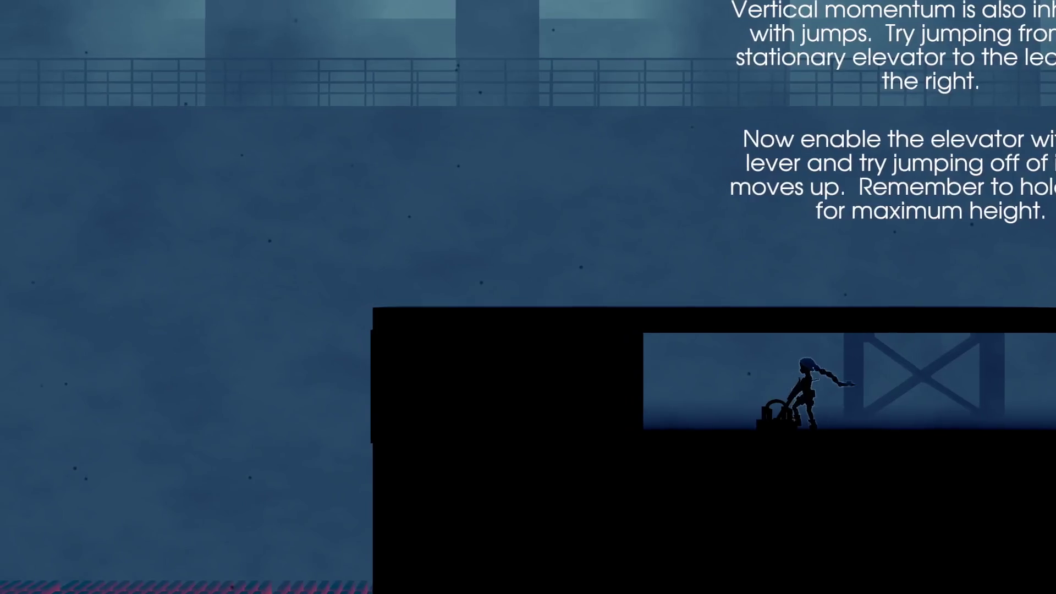
key("Right")
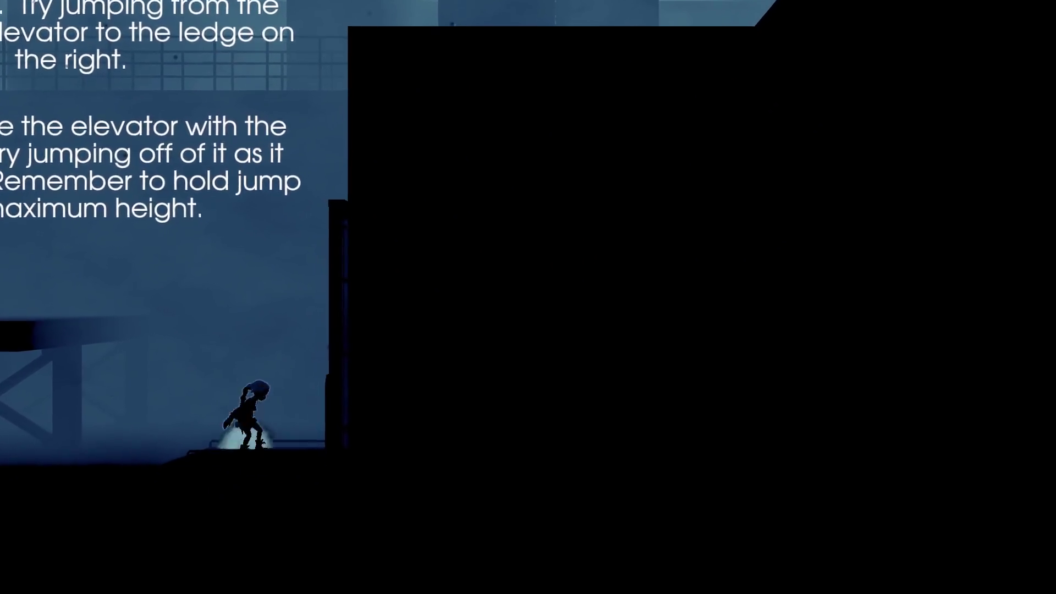
key("space")
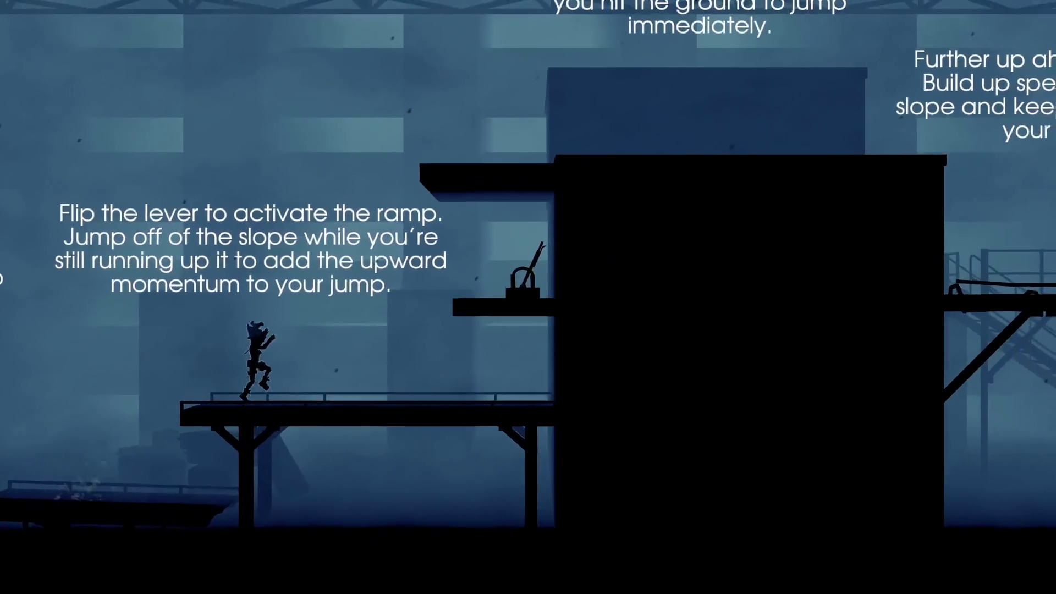
Step: Flip the ramp lever, jump from the ramp, and keep momentum past the checkpoint
key("j")
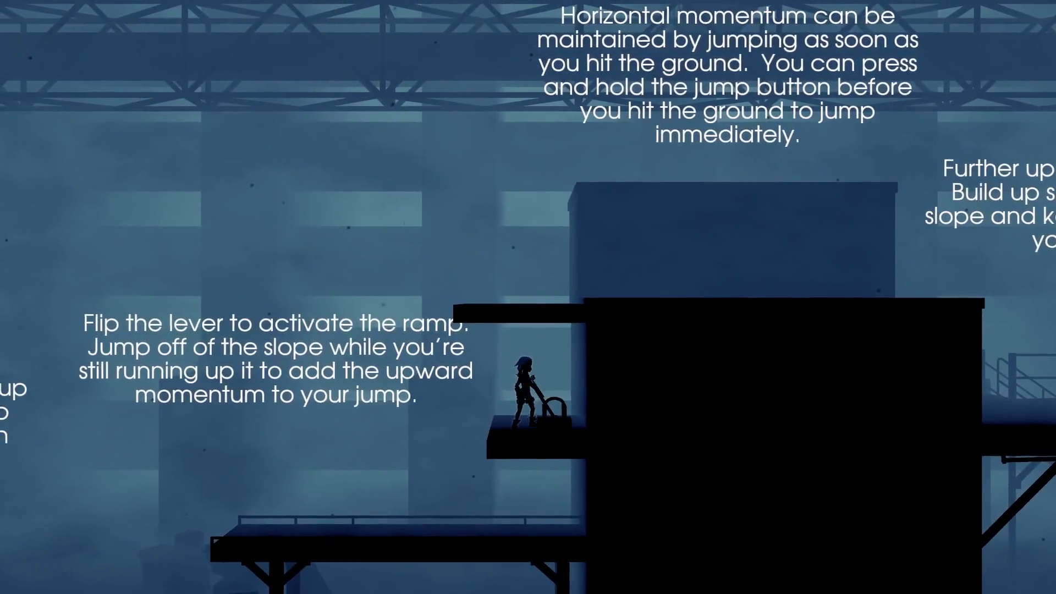
key("a")
key("space")
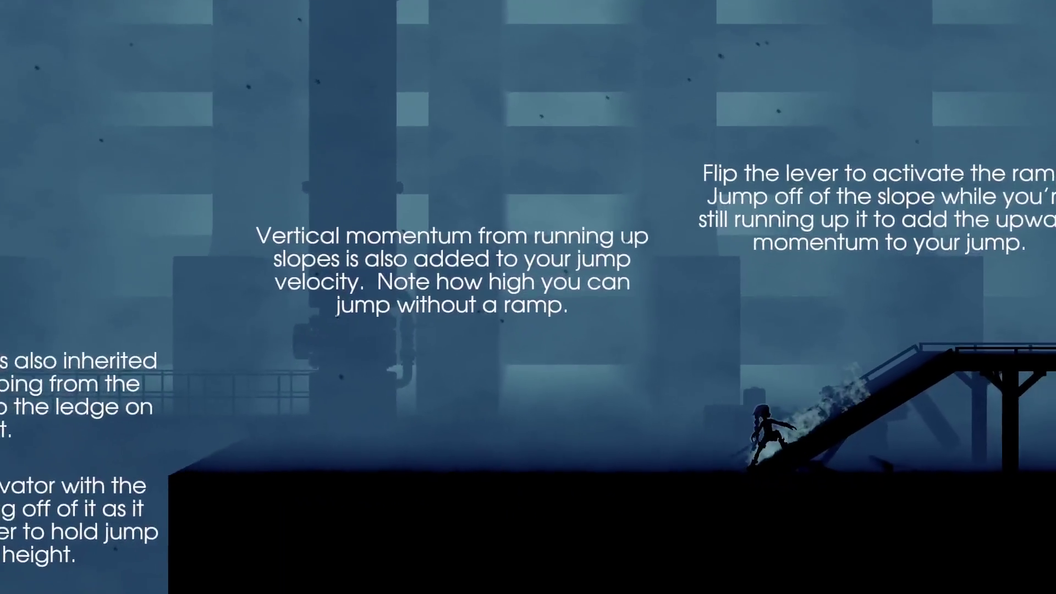
key("d")
key("space")
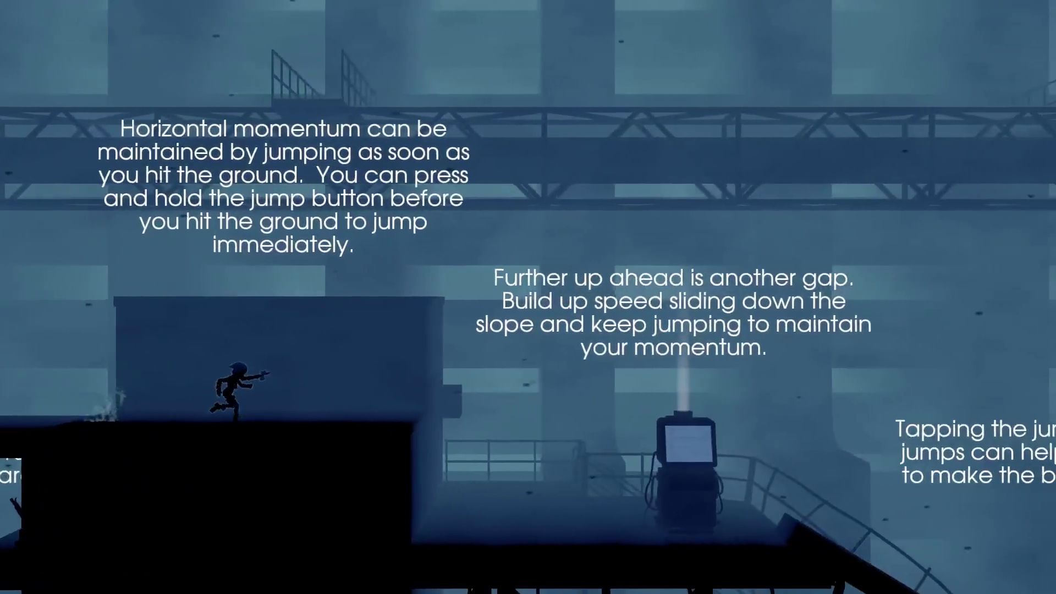
key("space")
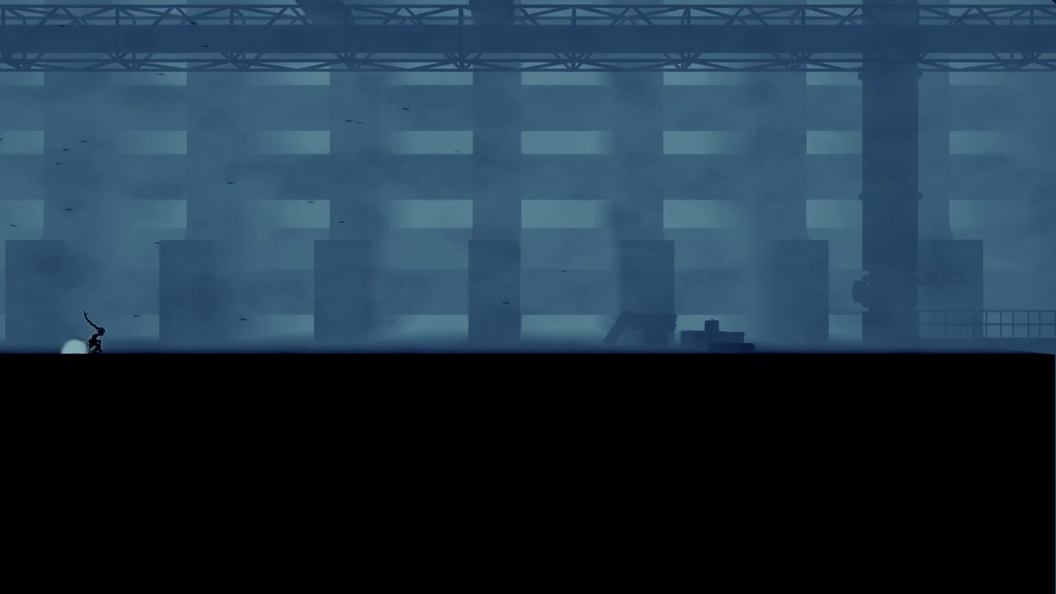
key("space")
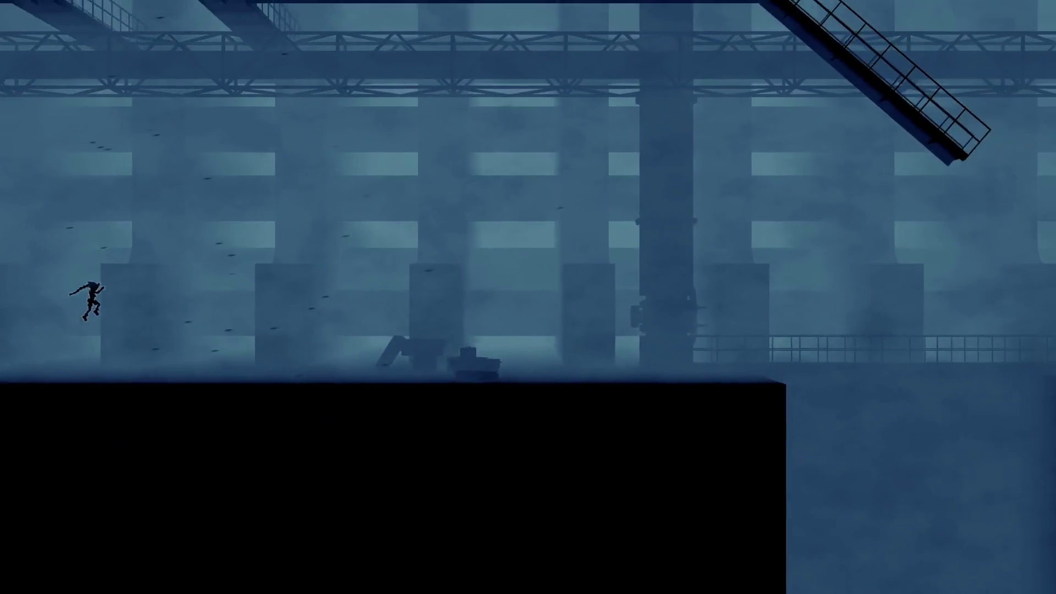
key("space")
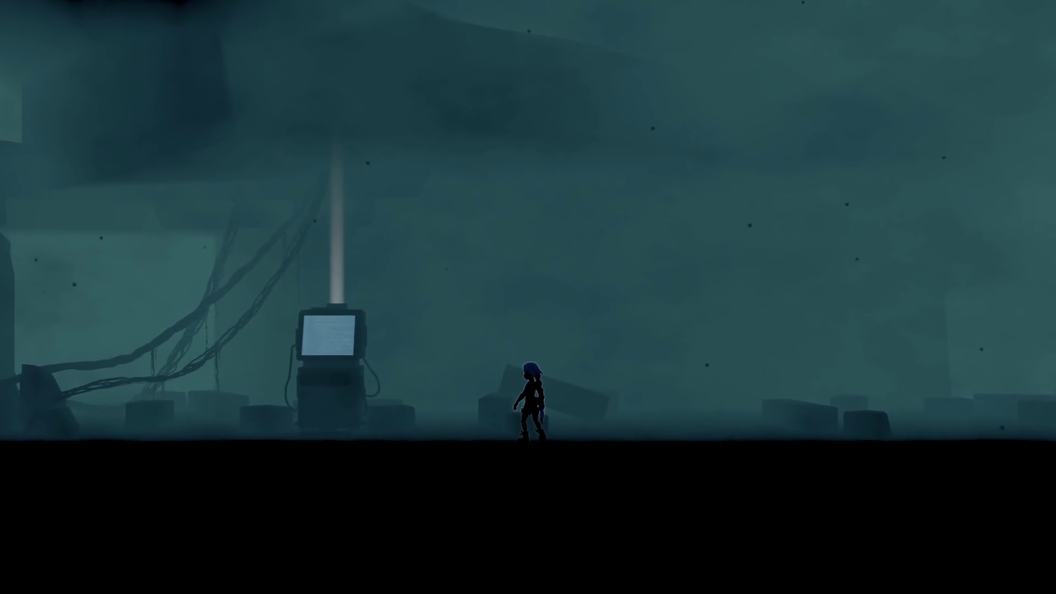
Step: Open the development console, which shows Tutorial and RunicLevel_FirstEnemies being loaded
key("grave")
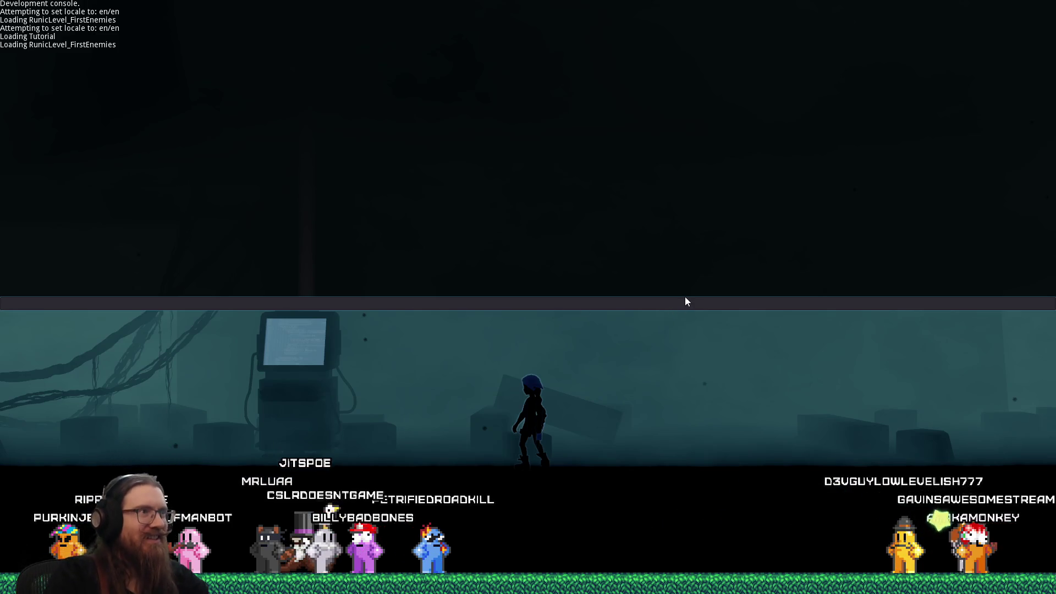
key("alt+Tab")
key("alt+Tab")
key("alt+Tab")
key("alt+Tab")
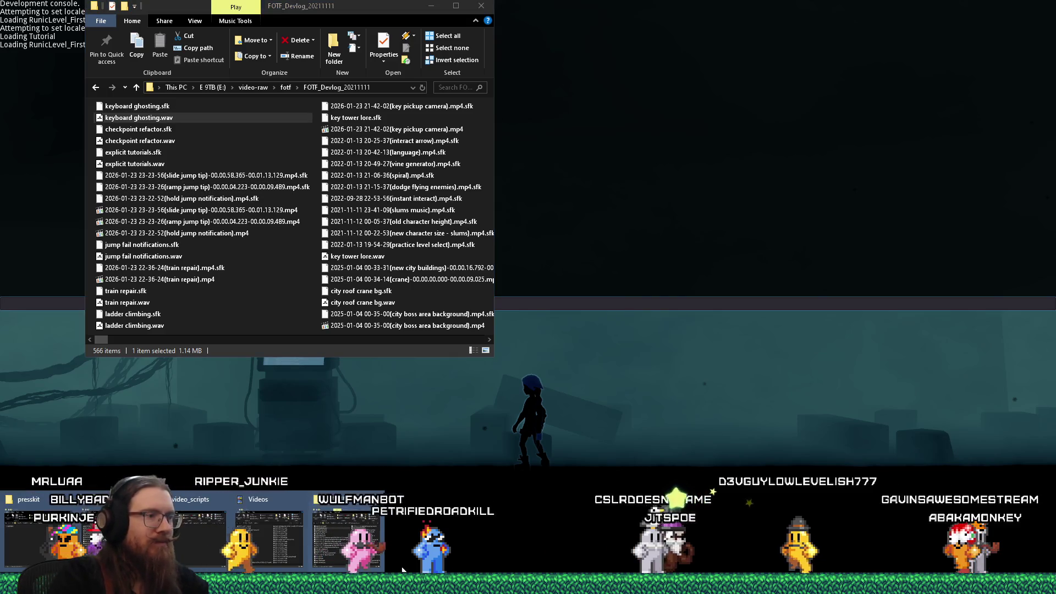
left_click(339, 547)
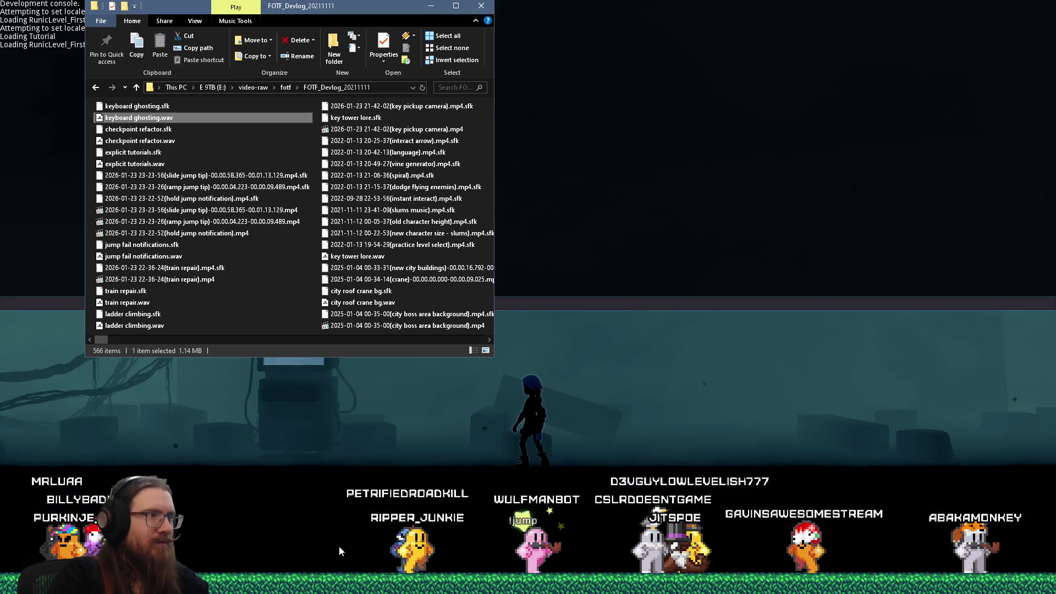
mouse_move(263, 540)
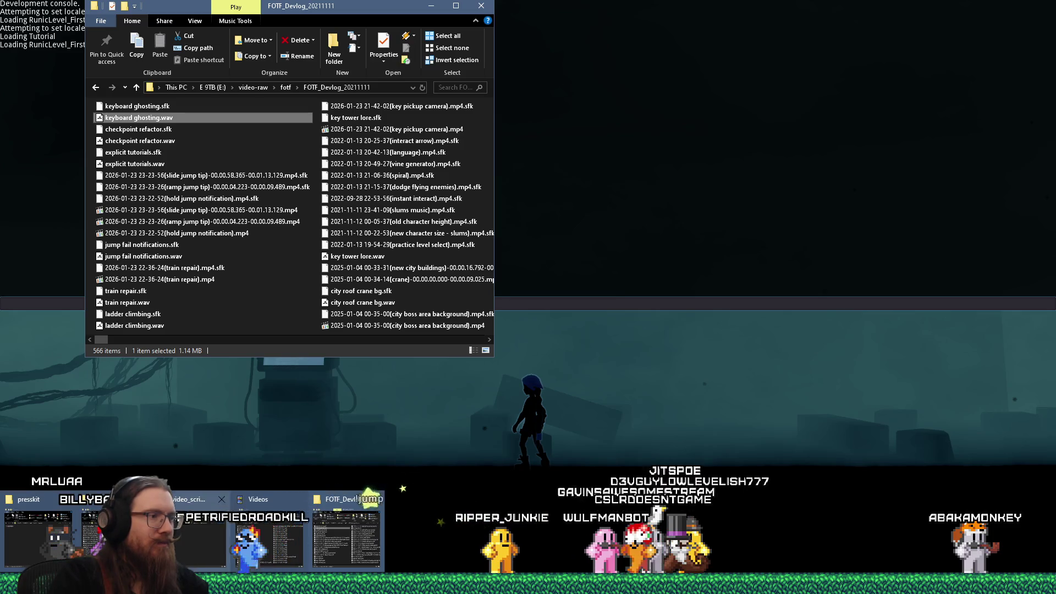
left_click(263, 540)
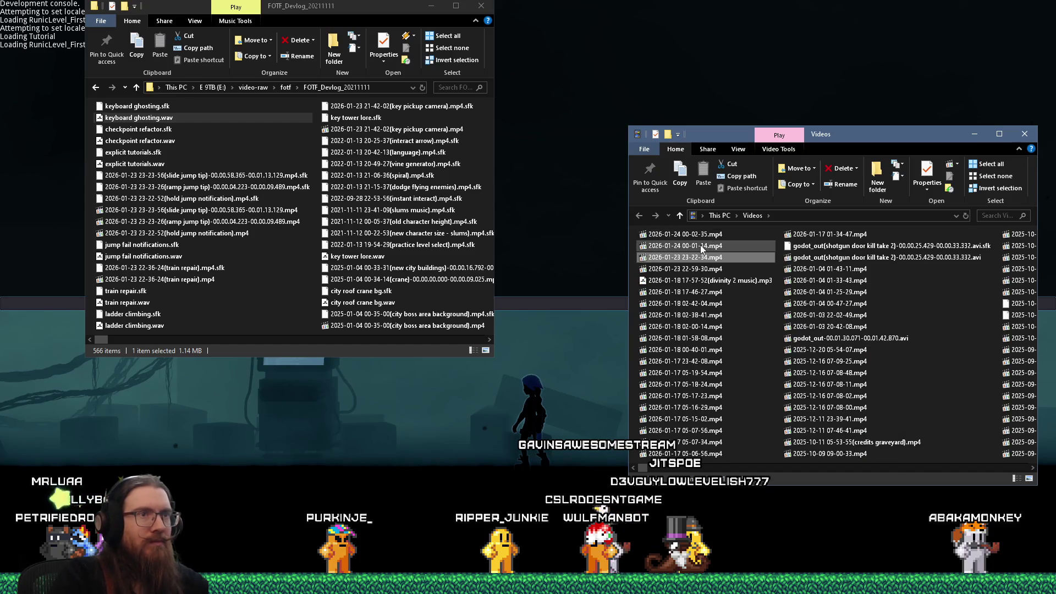
left_click(710, 248)
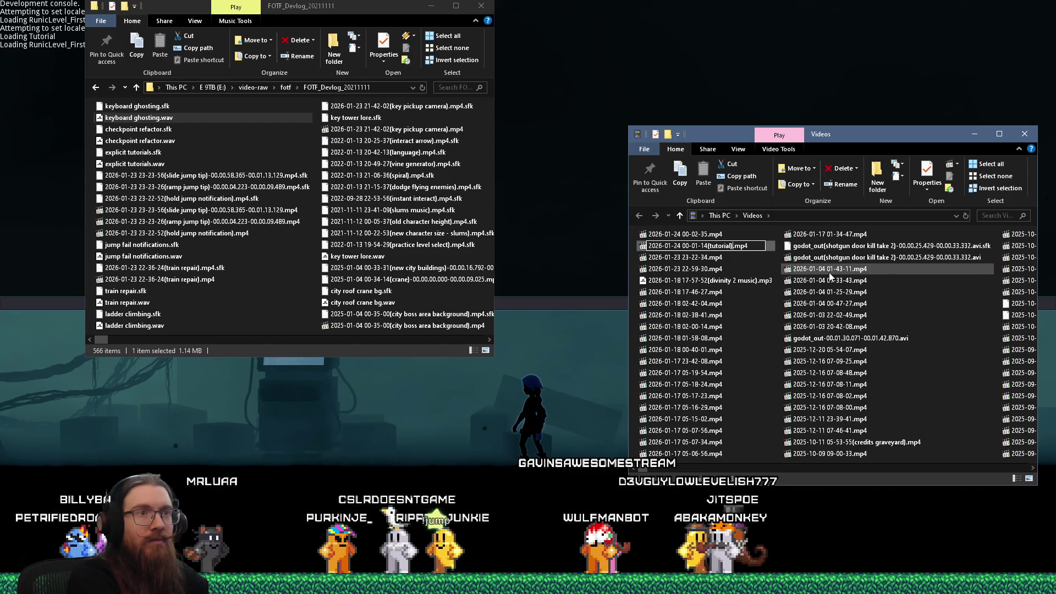
key("Return")
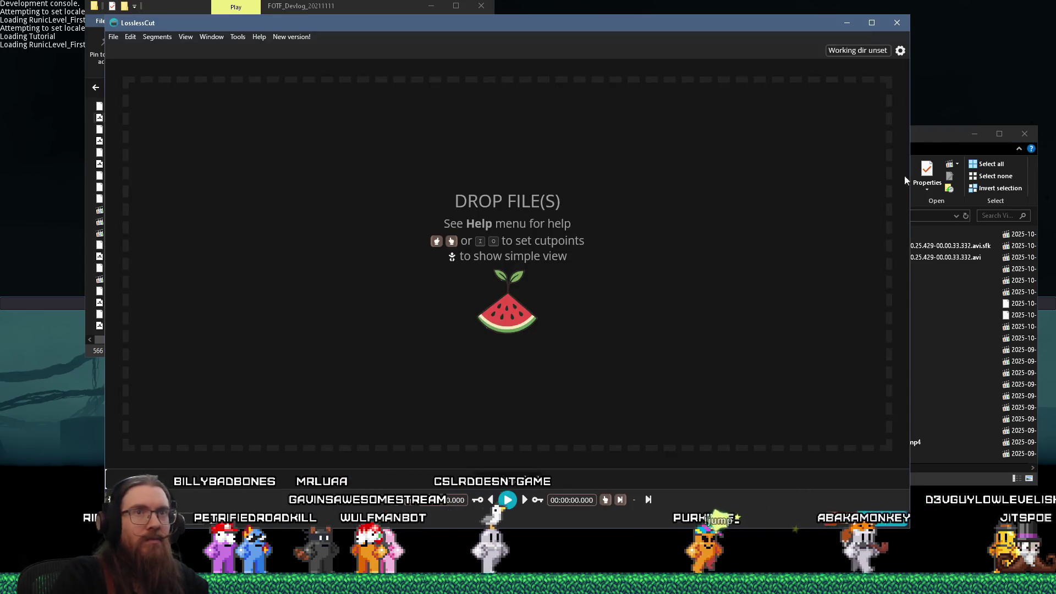
left_click_drag(724, 250, 468, 275)
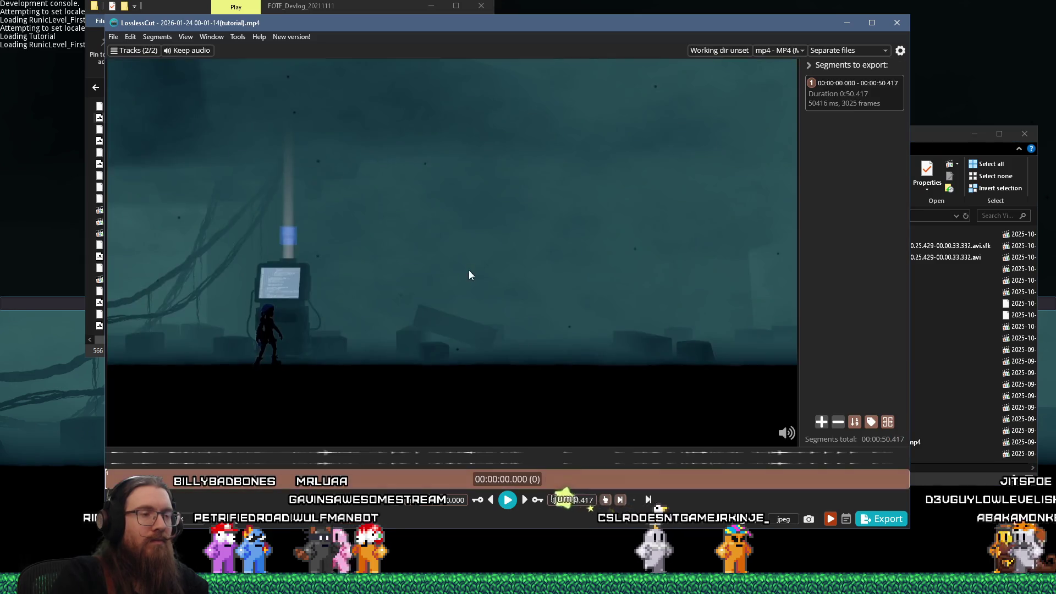
left_click(506, 499)
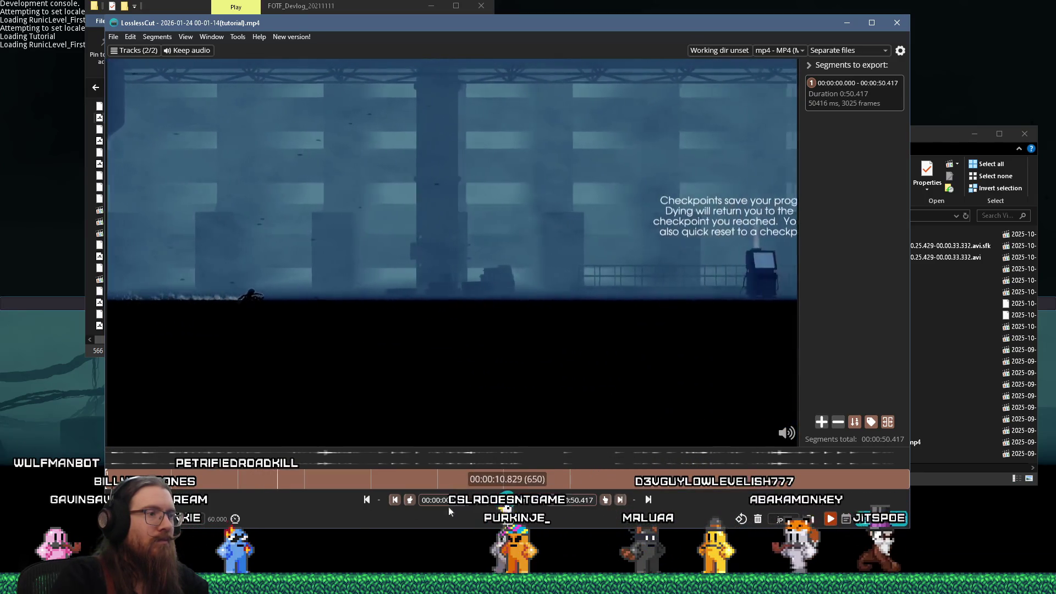
left_click(513, 507)
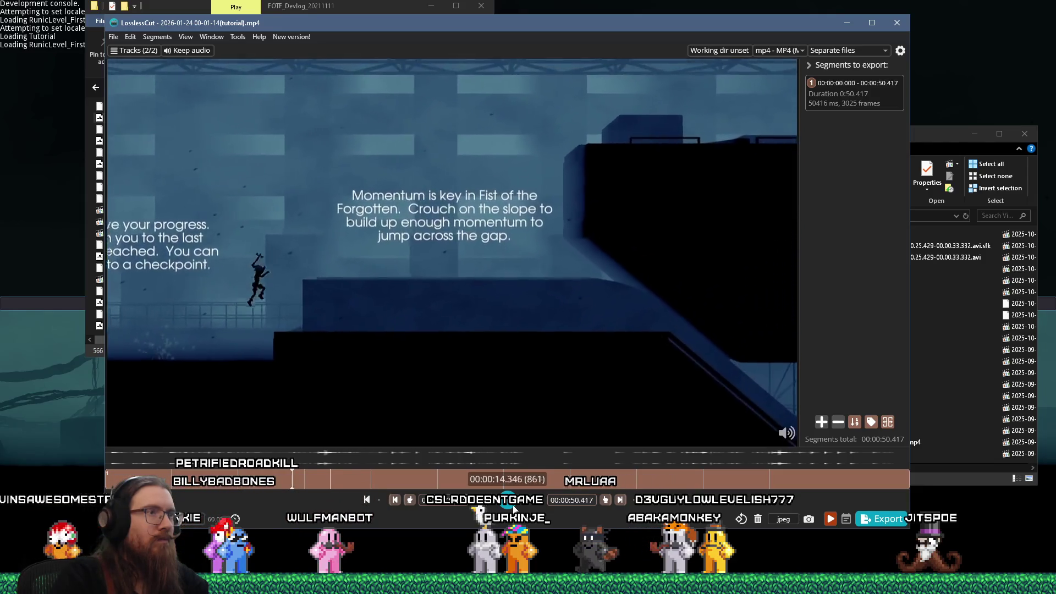
left_click(512, 508)
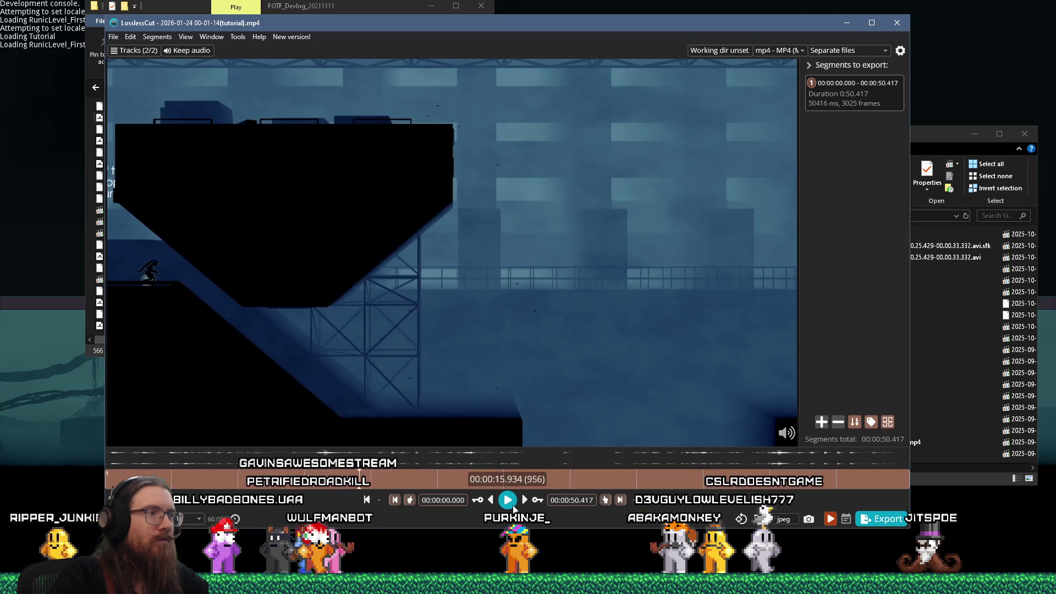
left_click(513, 507)
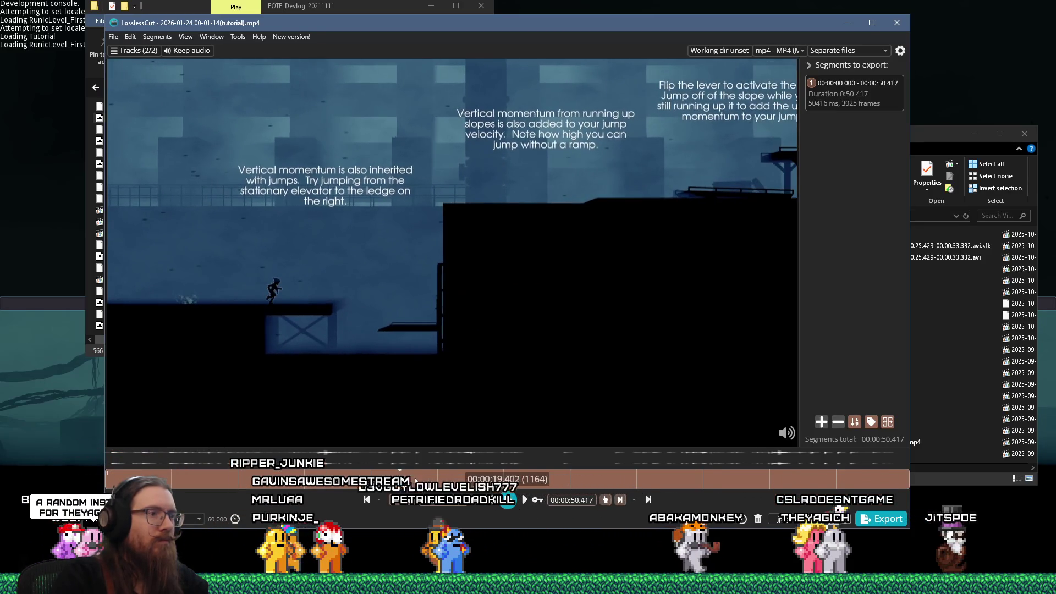
key("comma")
key("comma")
key("comma")
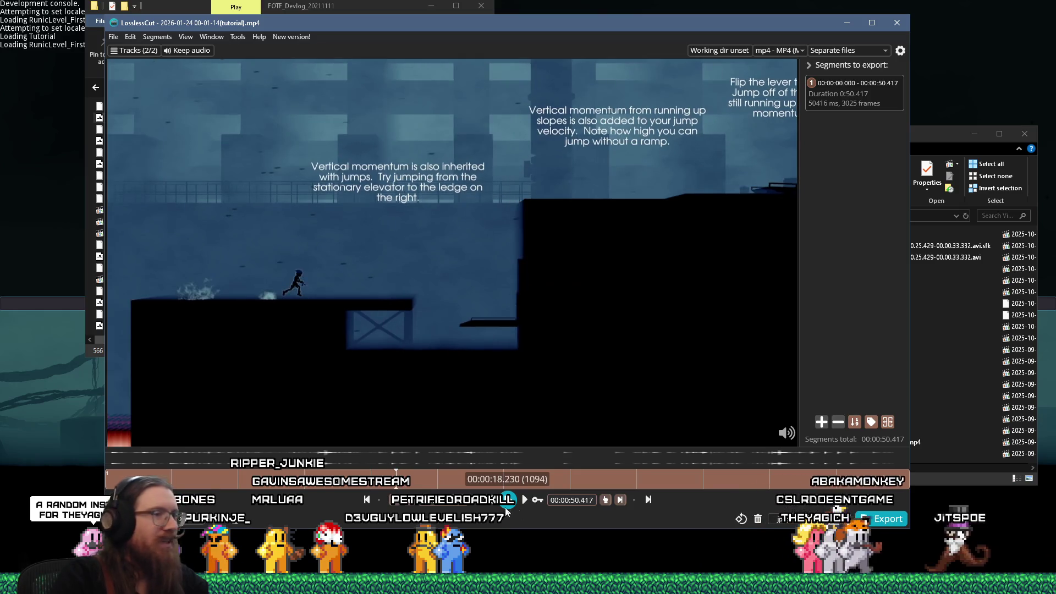
left_click(606, 500)
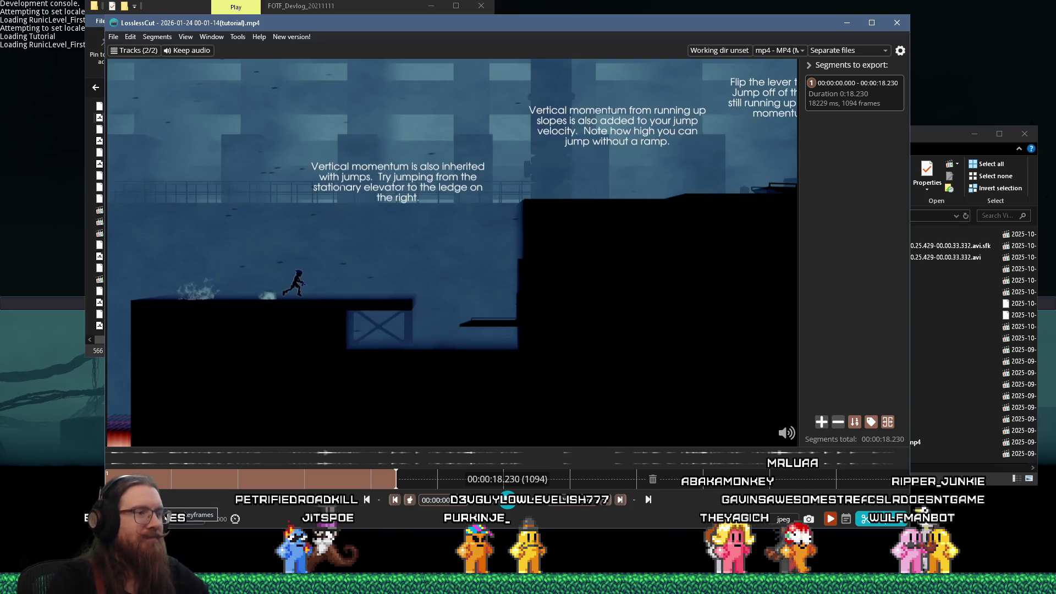
Step: Find 00:00:29.258 in the tutorial video and start a second segment there
left_click(774, 485)
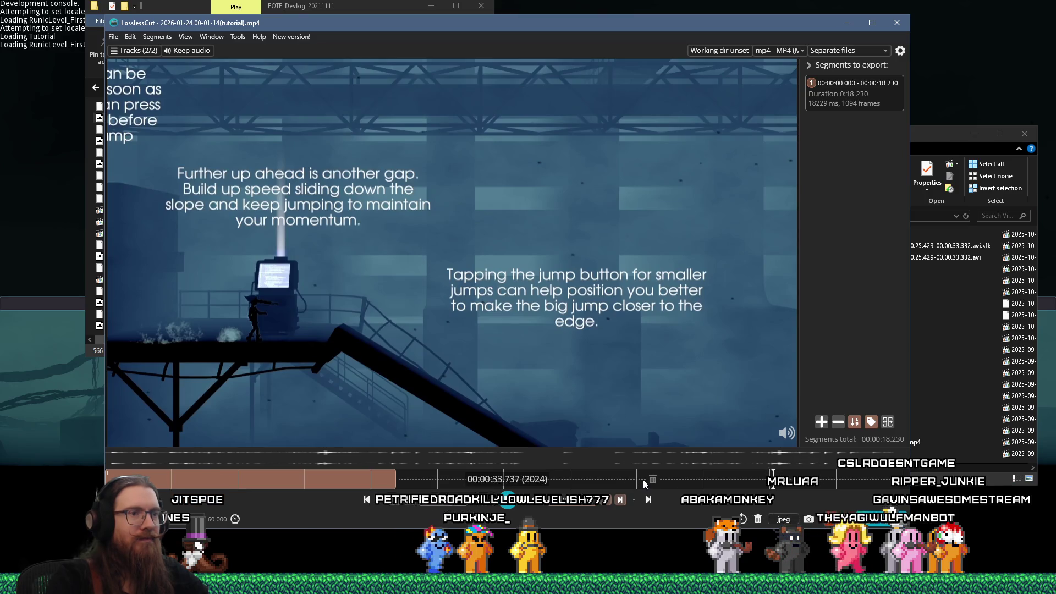
left_click(643, 480)
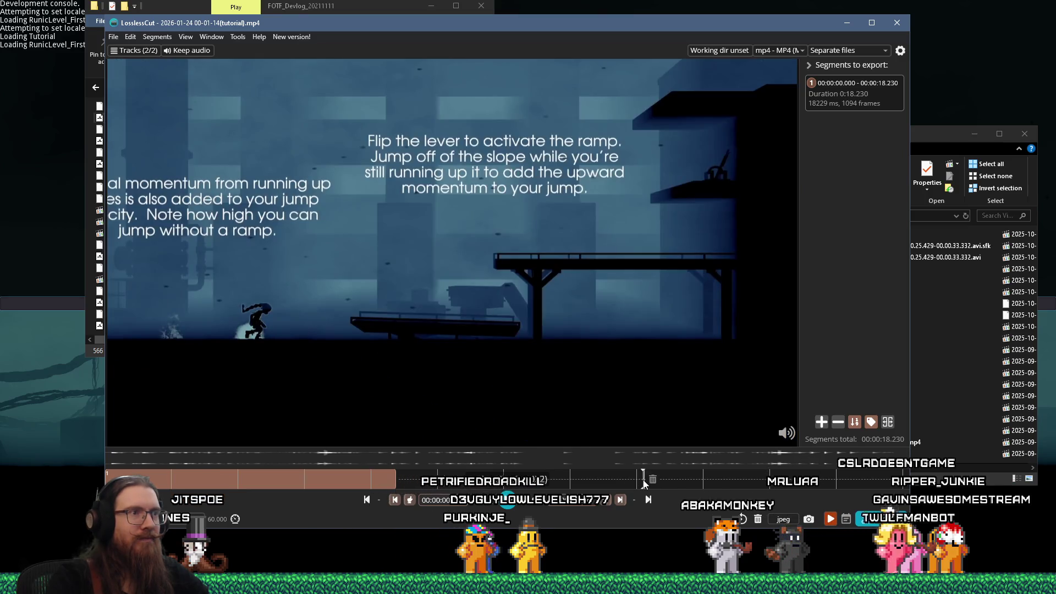
left_click_drag(526, 485, 441, 479)
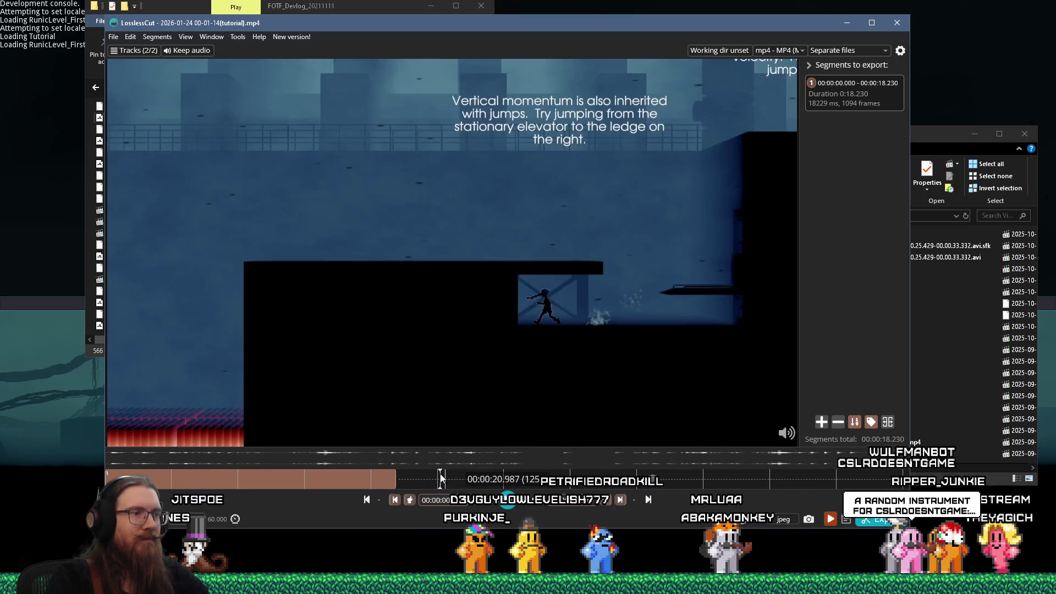
left_click(511, 481)
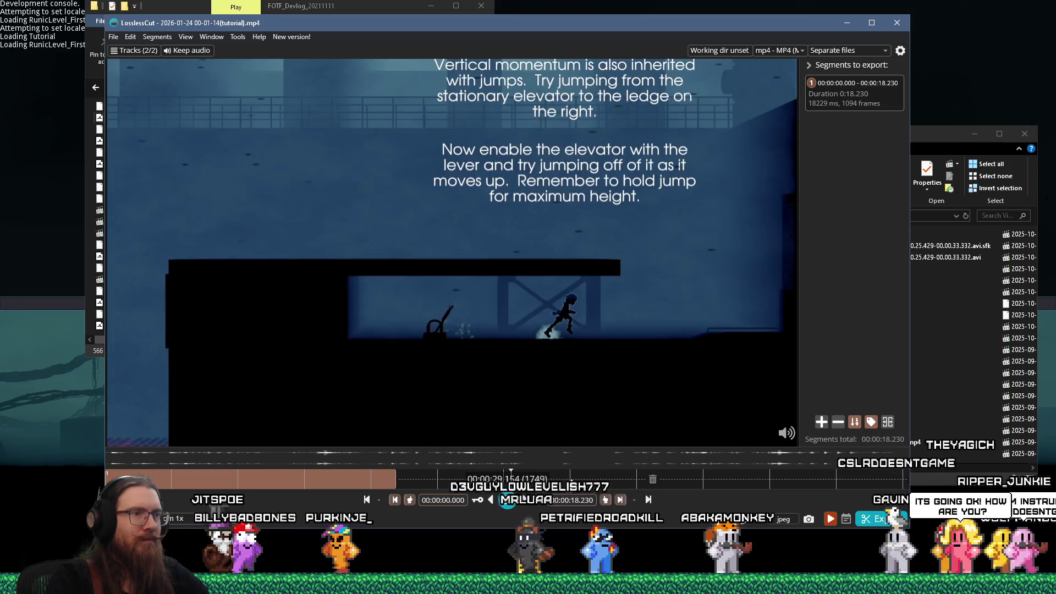
left_click(571, 480)
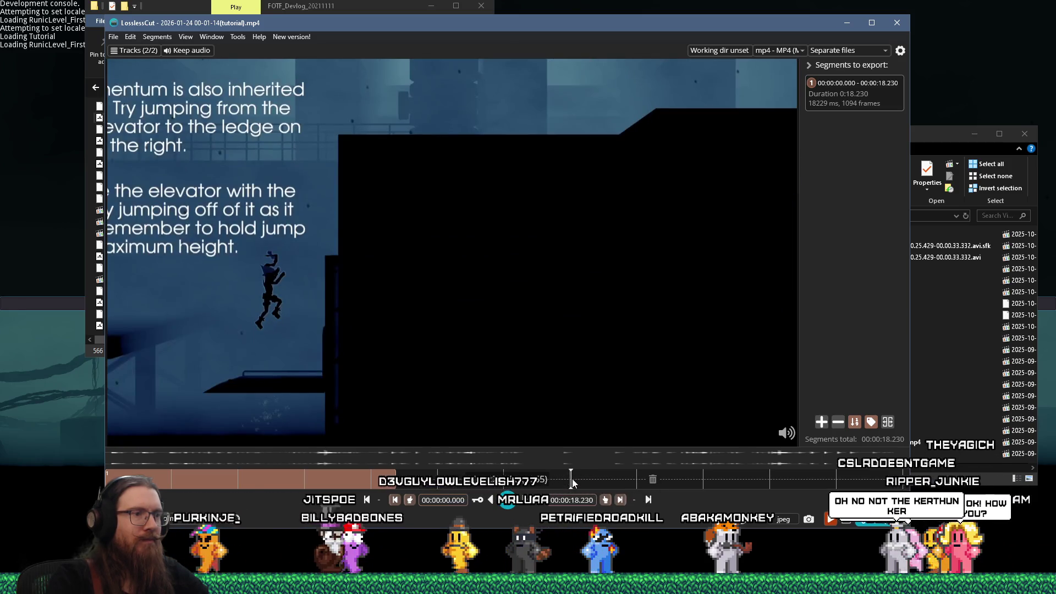
left_click(509, 501)
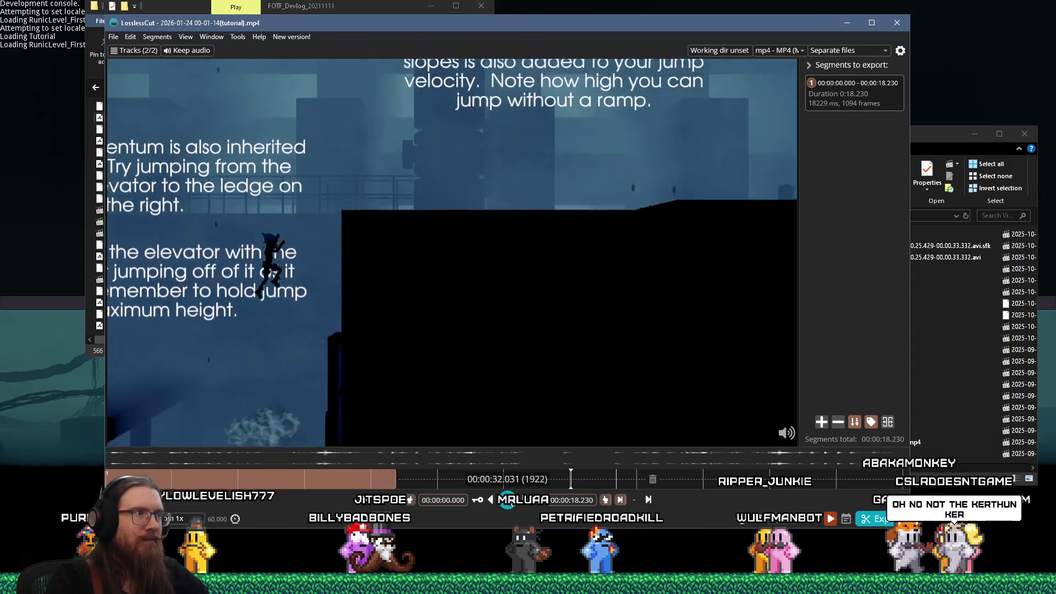
left_click(507, 501)
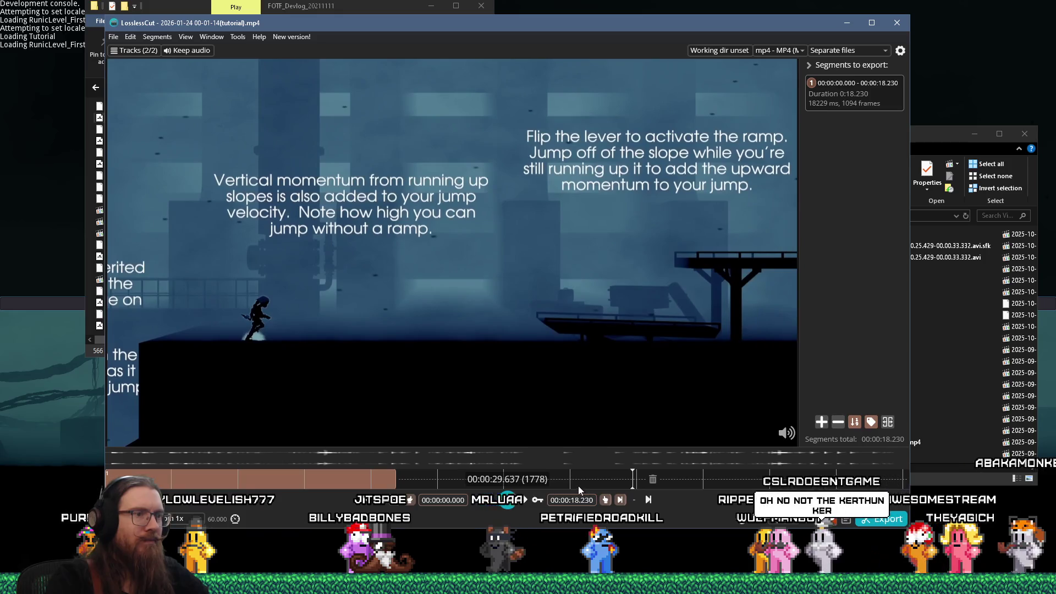
left_click(574, 486)
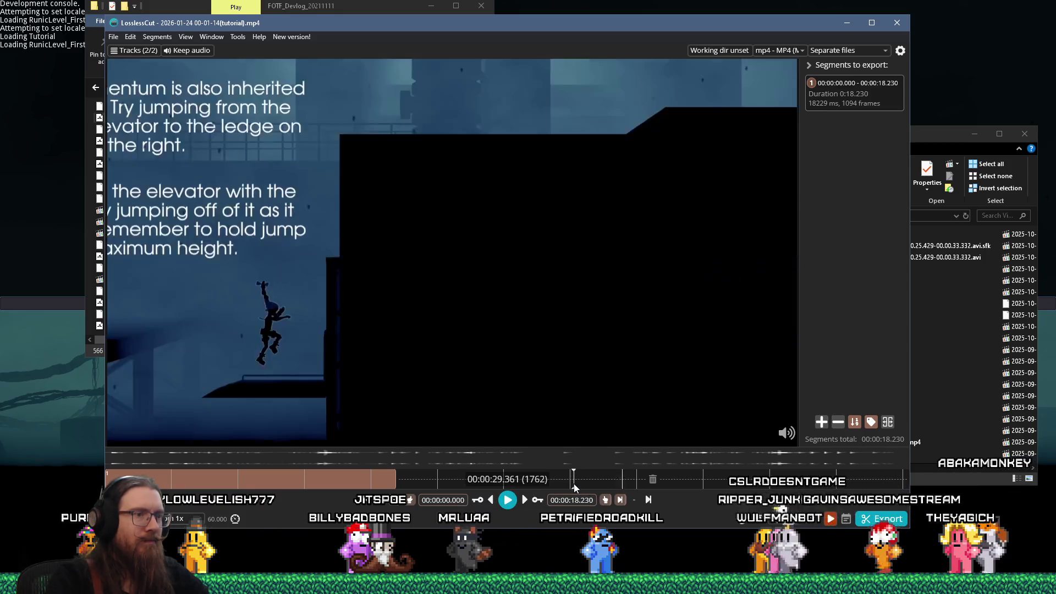
left_click(490, 500)
left_click(490, 500)
left_click(490, 500)
left_click(490, 500)
left_click(490, 501)
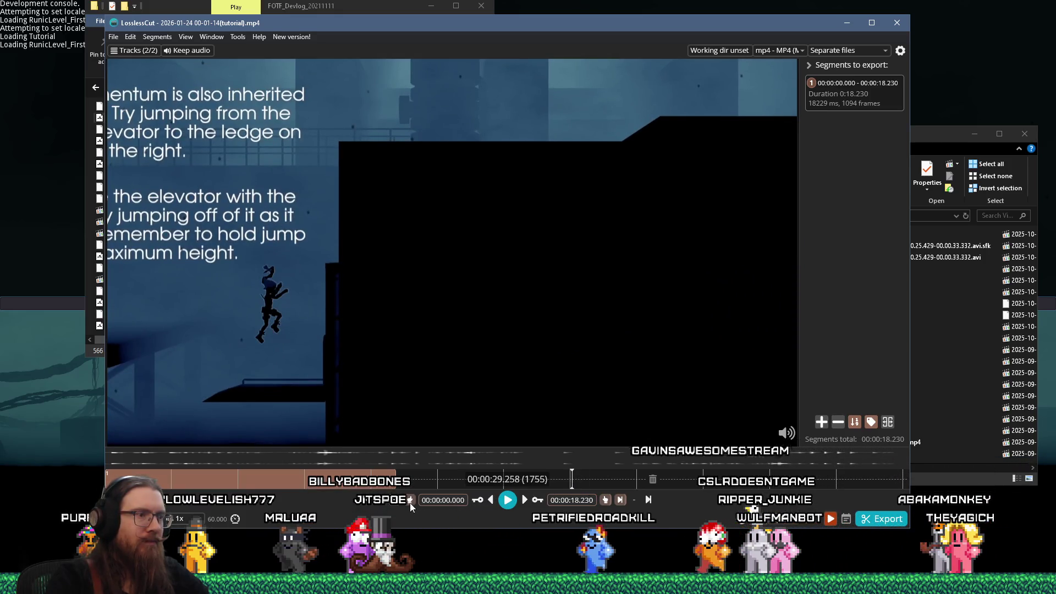
key("i")
Step: End the second segment at 00:00:35.034 and move the playhead to 00:00:38.393
left_click(507, 500)
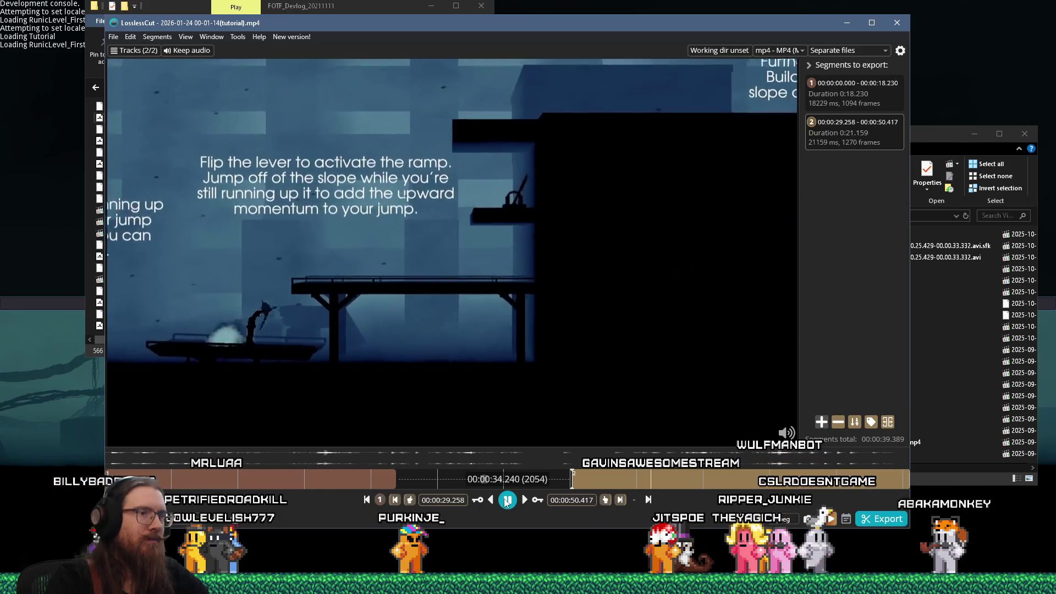
left_click(508, 500)
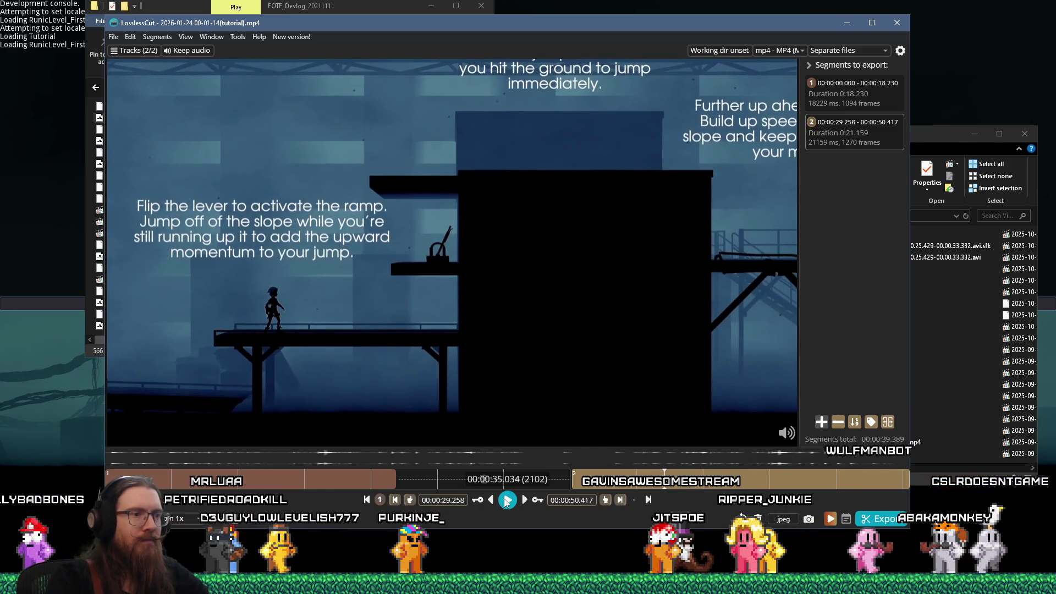
left_click(607, 500)
key("space")
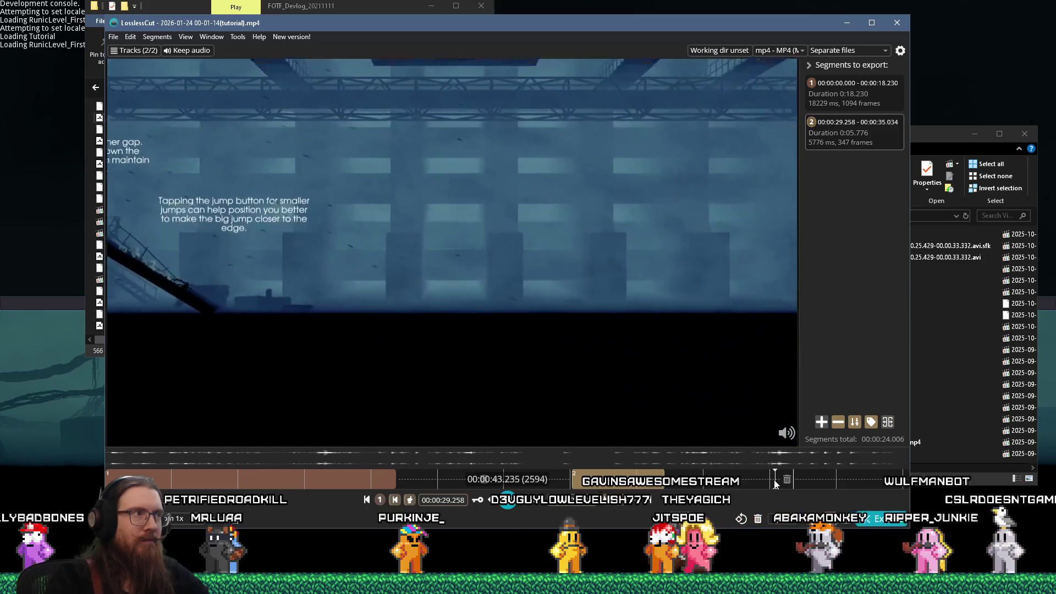
left_click(767, 481)
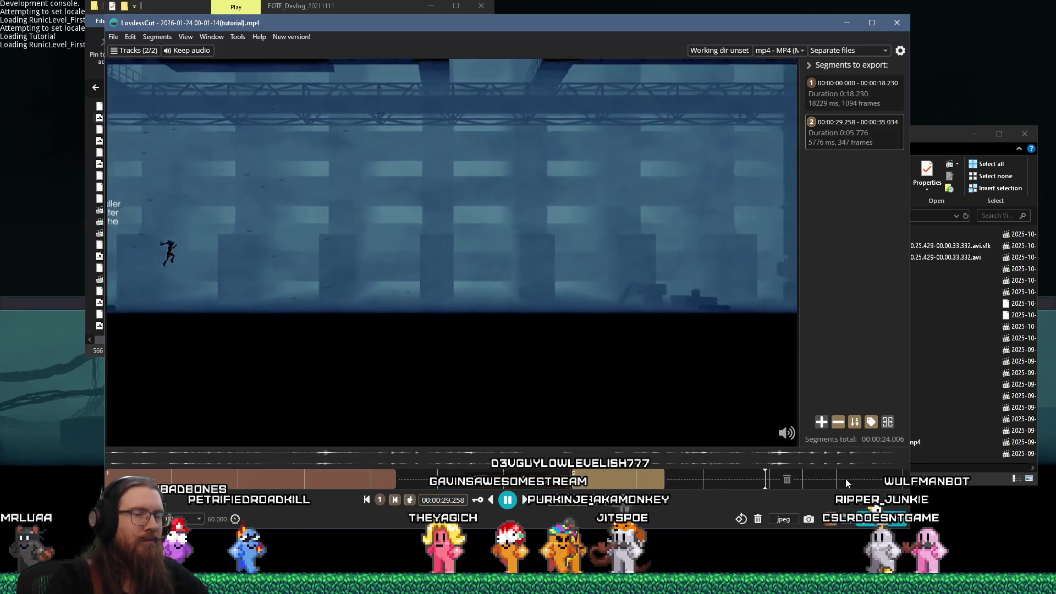
left_click(852, 482)
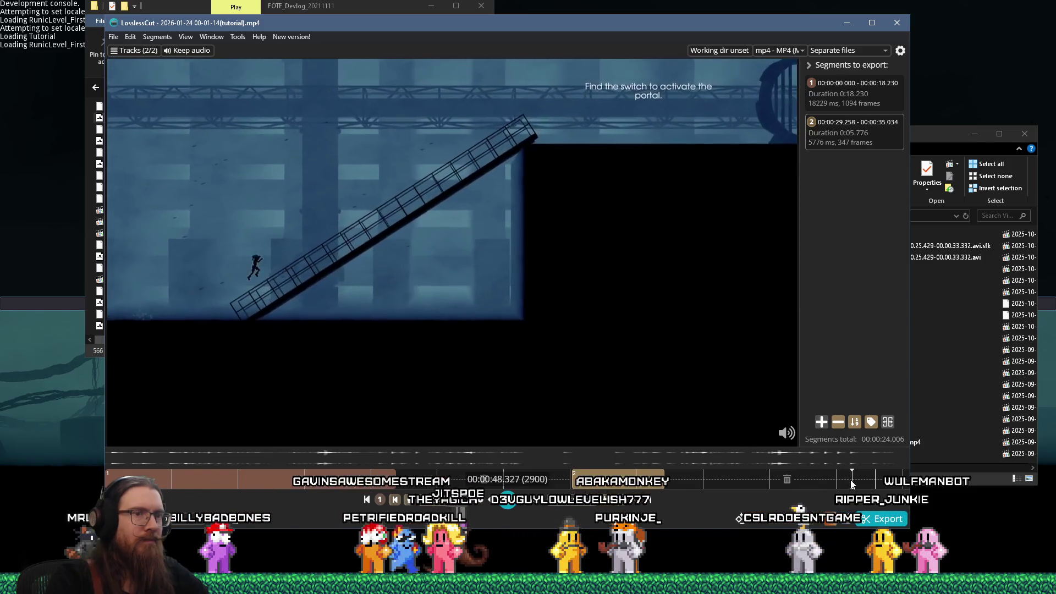
left_click(769, 482)
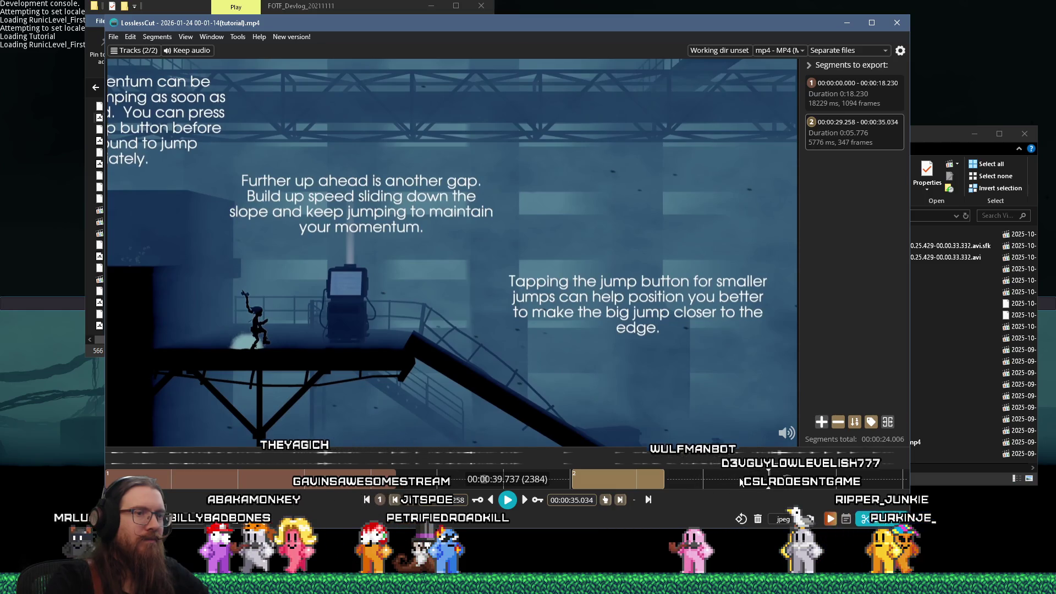
left_click(718, 477)
Step: Start the third segment at 38.393 and export all segments as separate files
key("i")
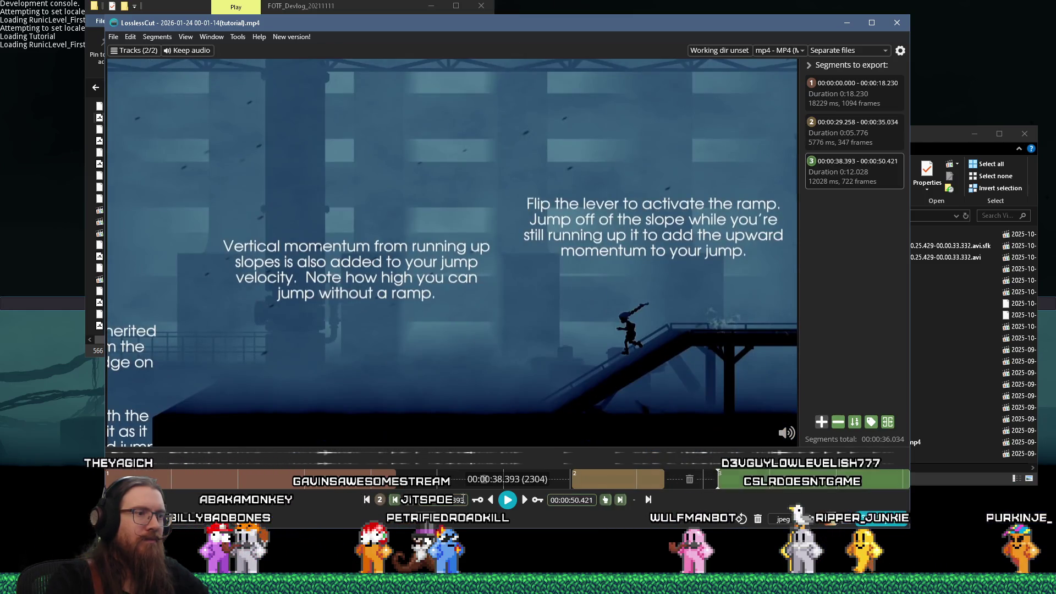
left_click(508, 501)
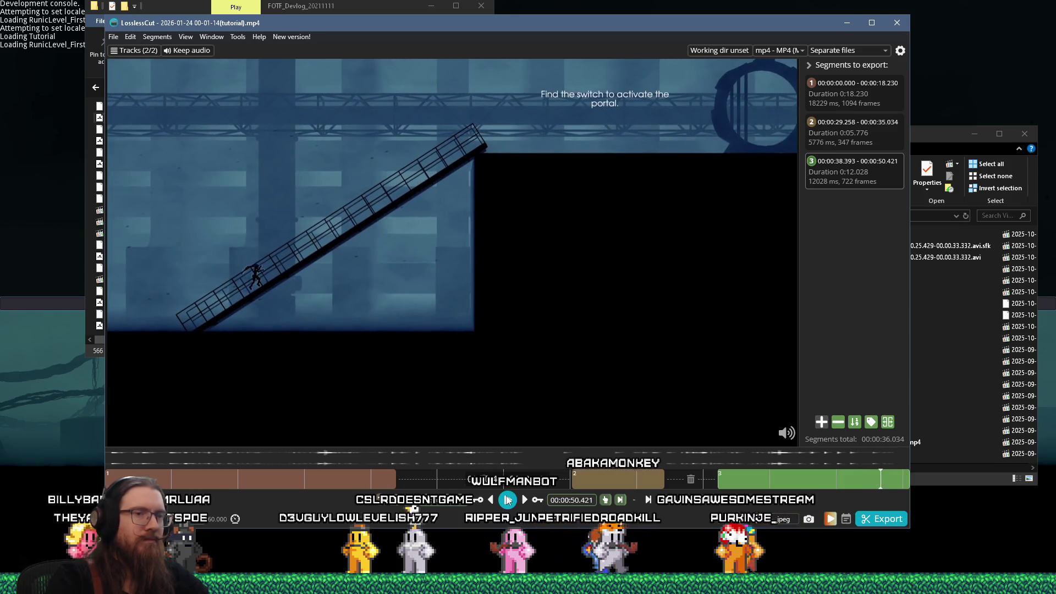
left_click(881, 519)
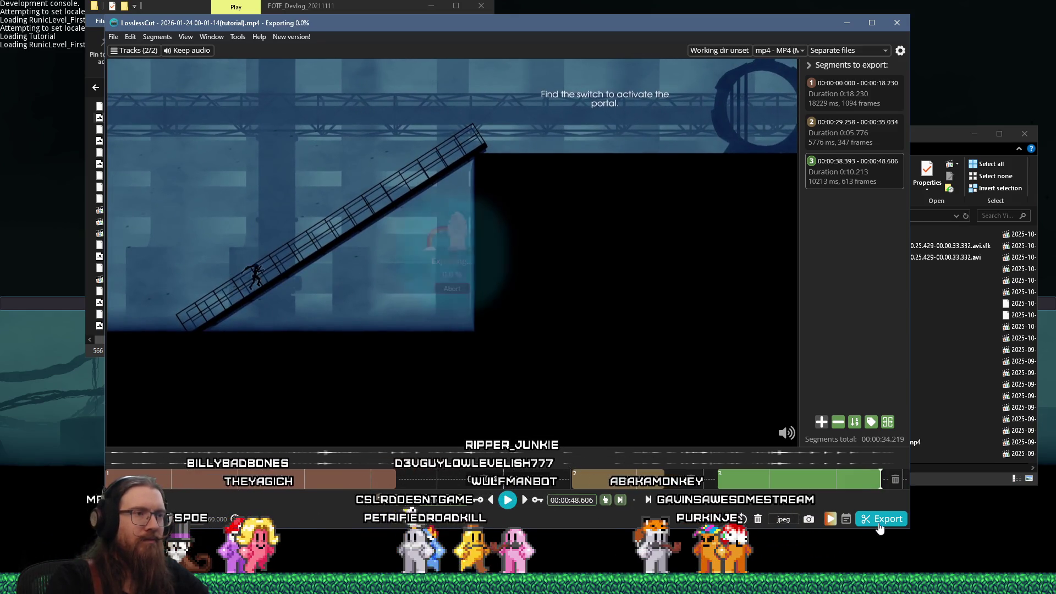
left_click(367, 342)
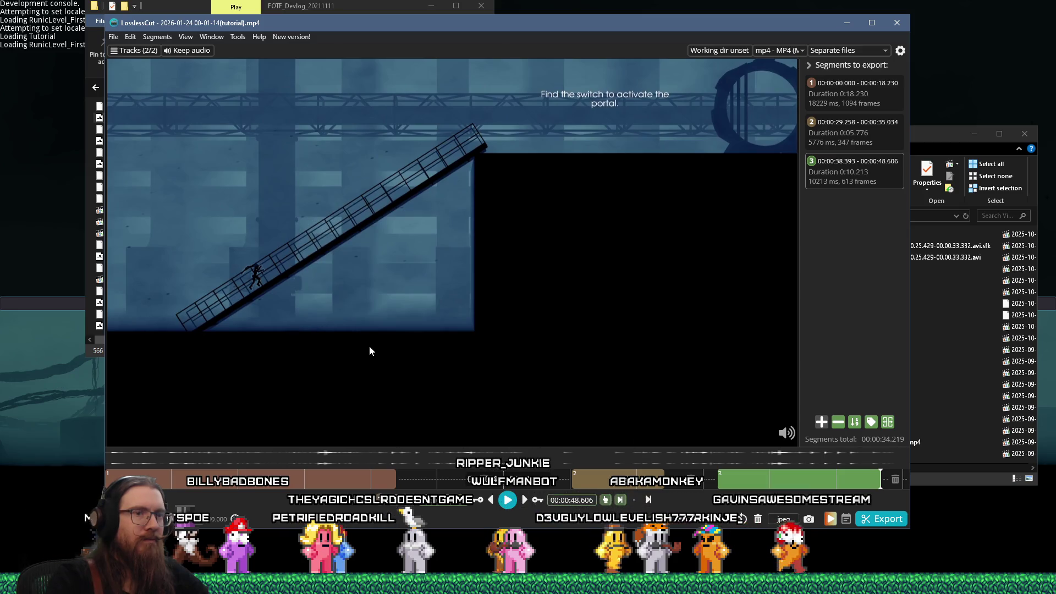
Step: Close the tutorial video and minimize LosslessCut
mouse_move(829, 148)
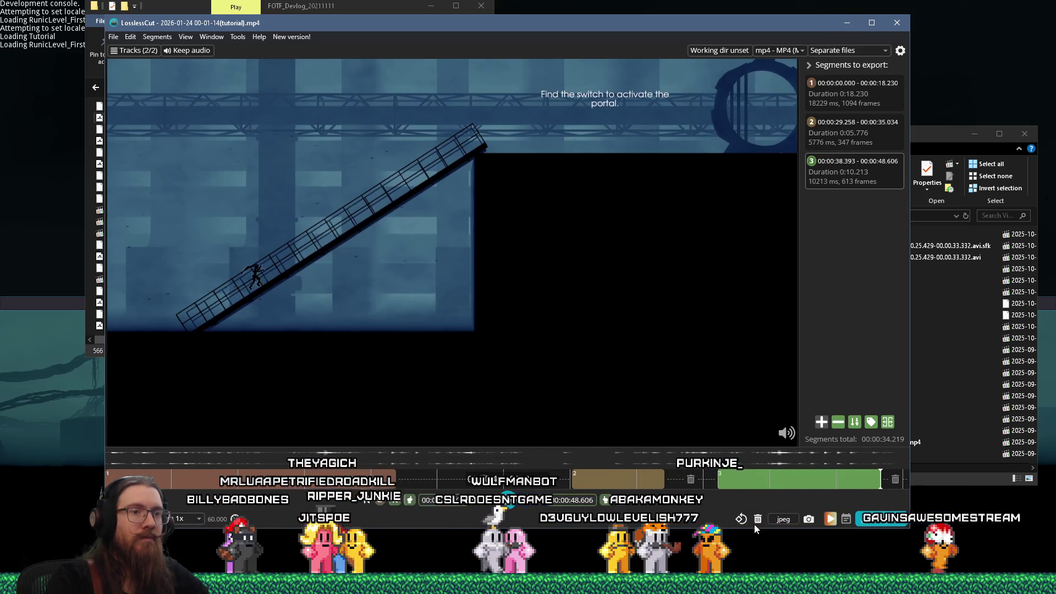
left_click(757, 520)
left_click(847, 23)
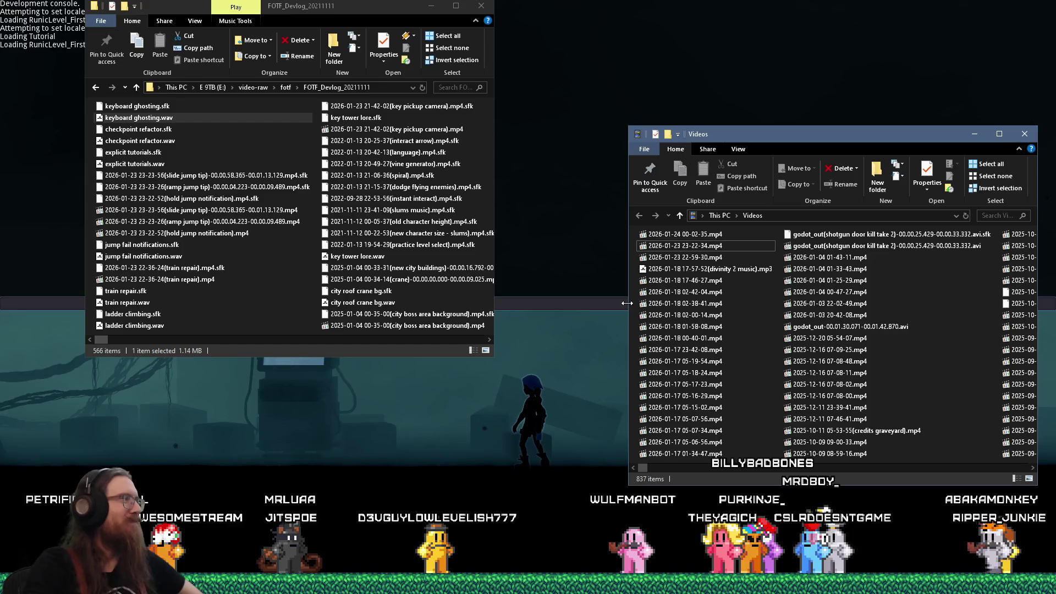
key("alt+Tab")
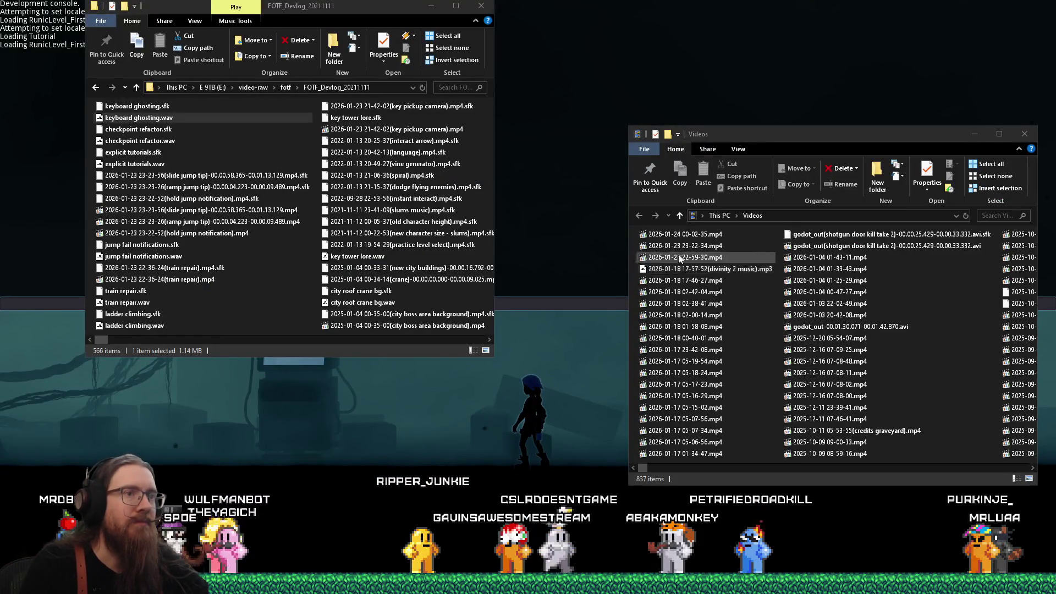
Step: Cut the seg1 clip (00.00.00.000-00.00.18.230) from Videos and paste it into FOTF_Devlog_20211111
left_click(746, 238)
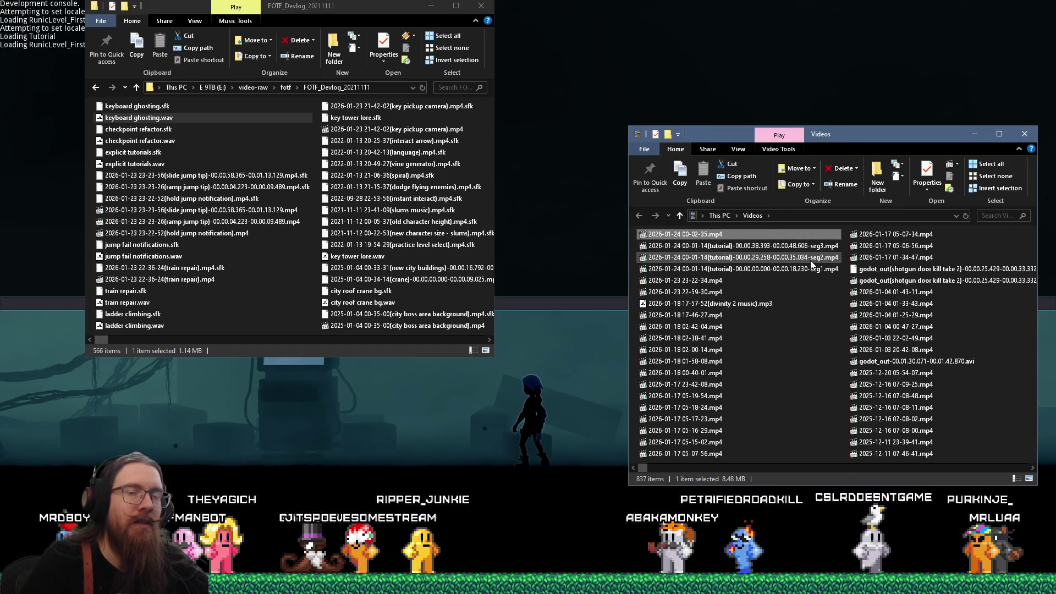
right_click(808, 272)
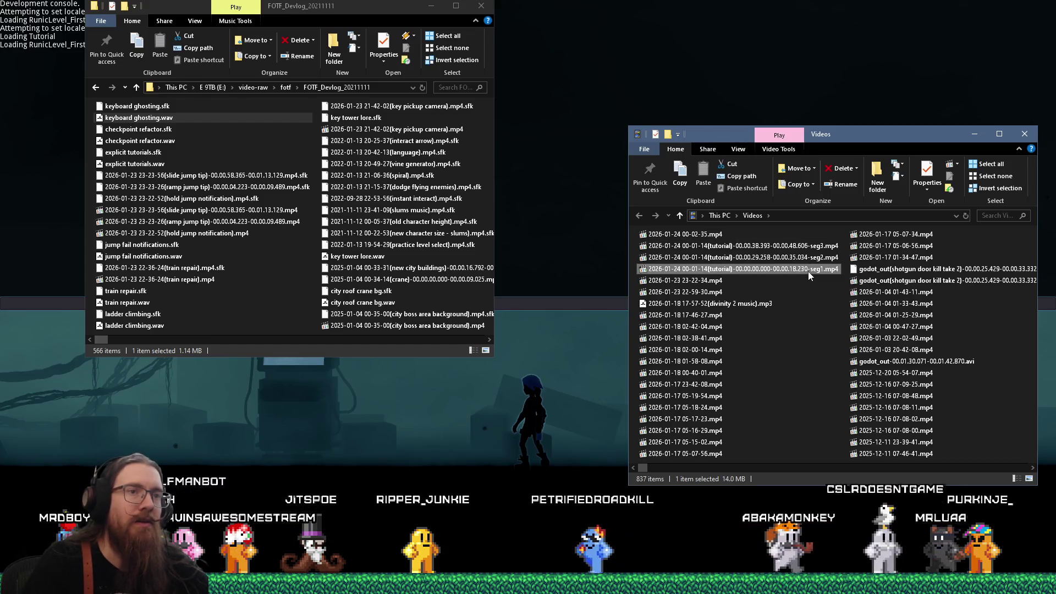
left_click(846, 491)
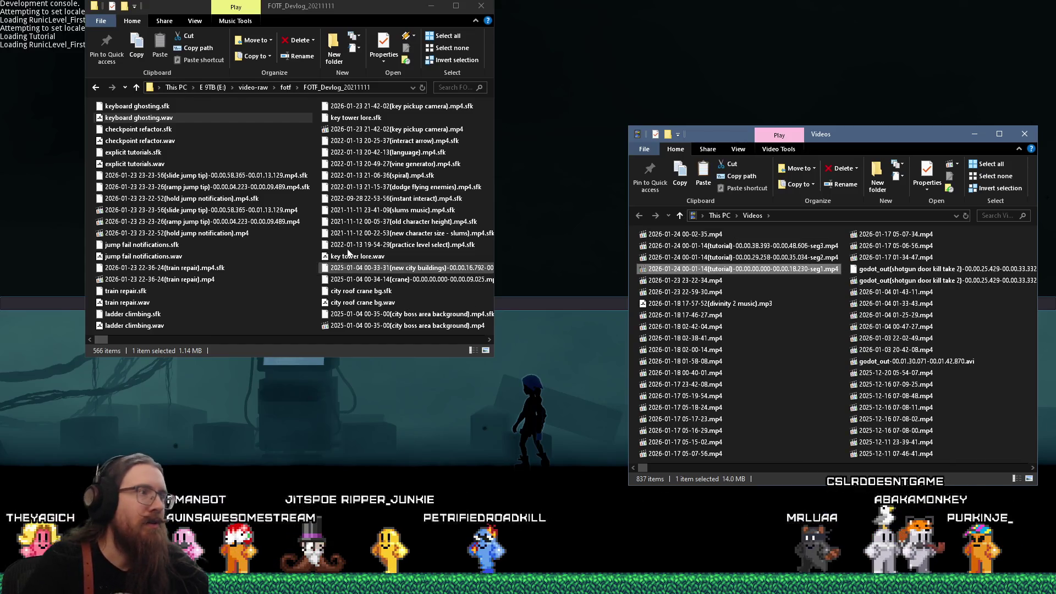
right_click(318, 254)
left_click(358, 329)
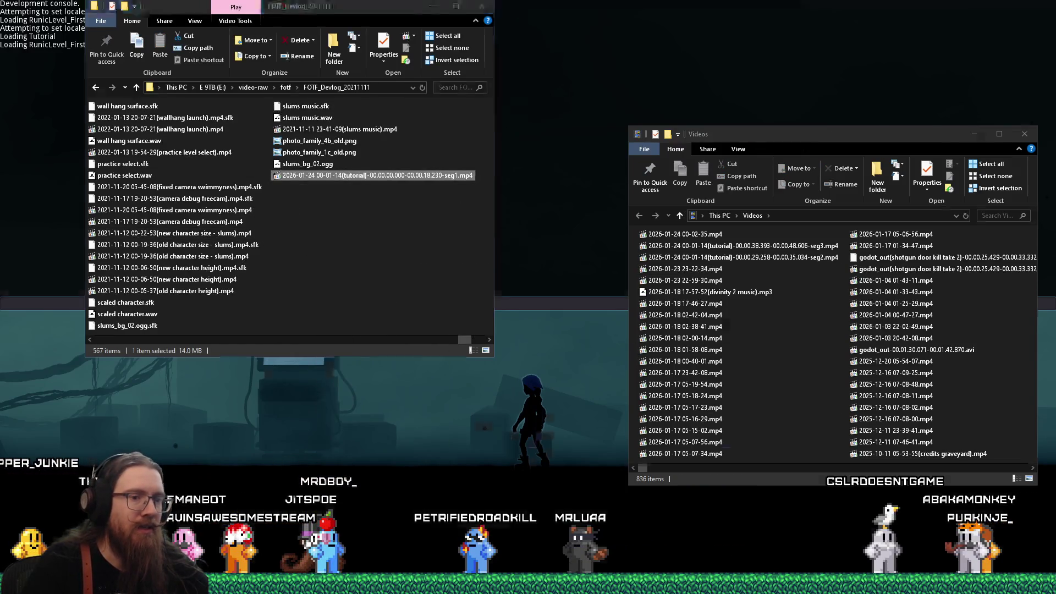
key("alt+Tab")
key("alt+Tab")
Step: Place the seg1 clip right after the slide jump tip clips near 00:12:04 and play it back
left_click_drag(368, 177, 429, 423)
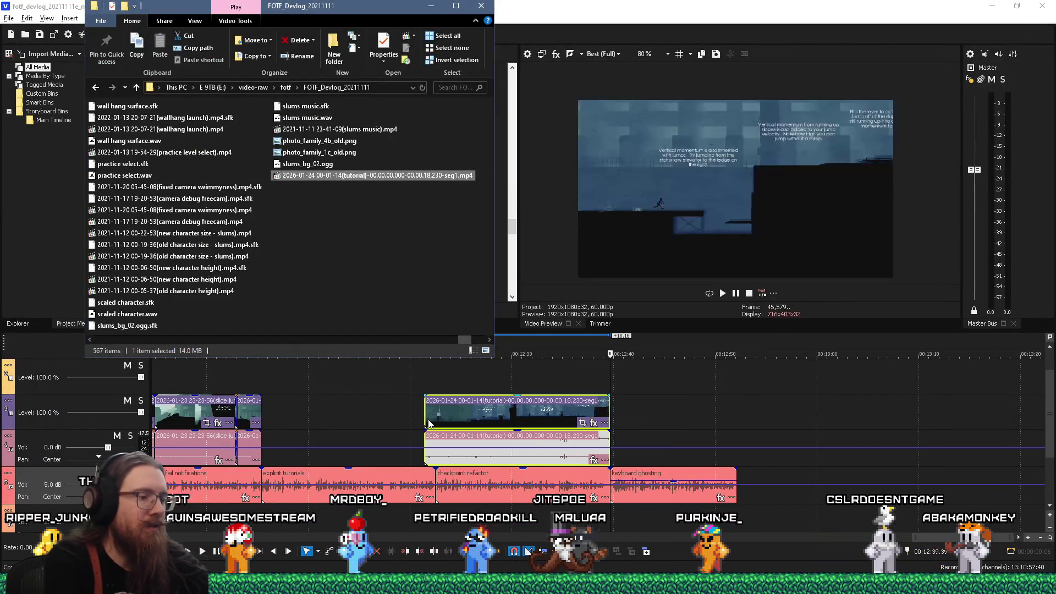
left_click_drag(450, 414, 287, 410)
left_click(258, 381)
key("space")
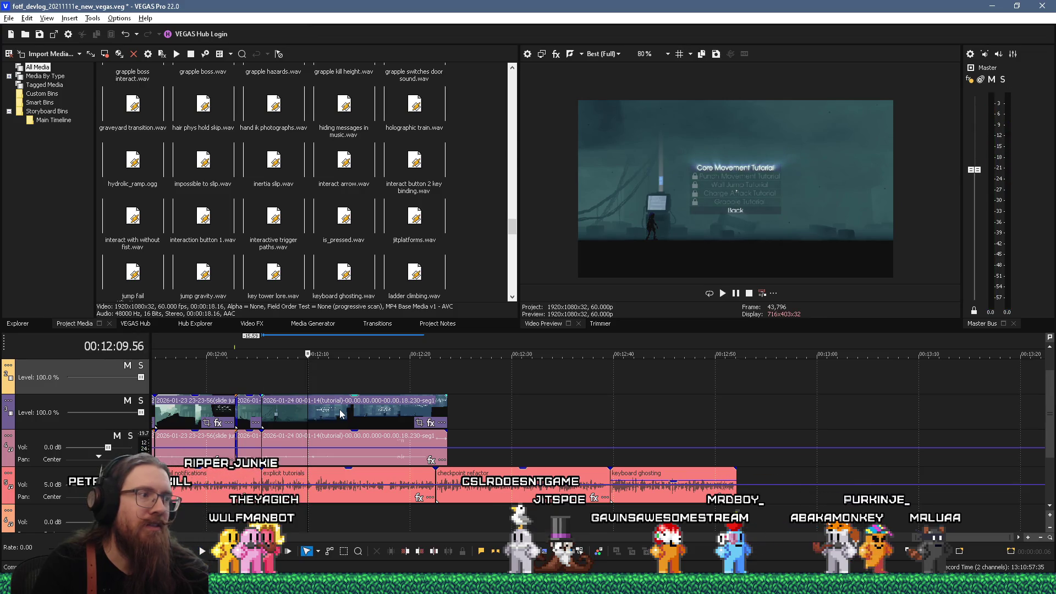
key("Up")
key("Up")
key("Up")
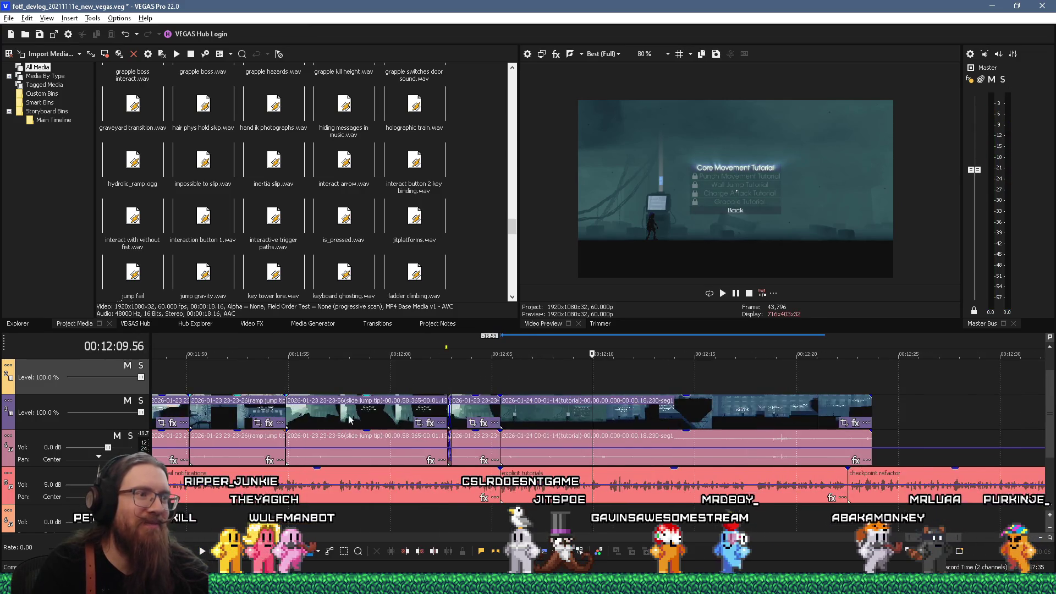
left_click(483, 381)
key("space")
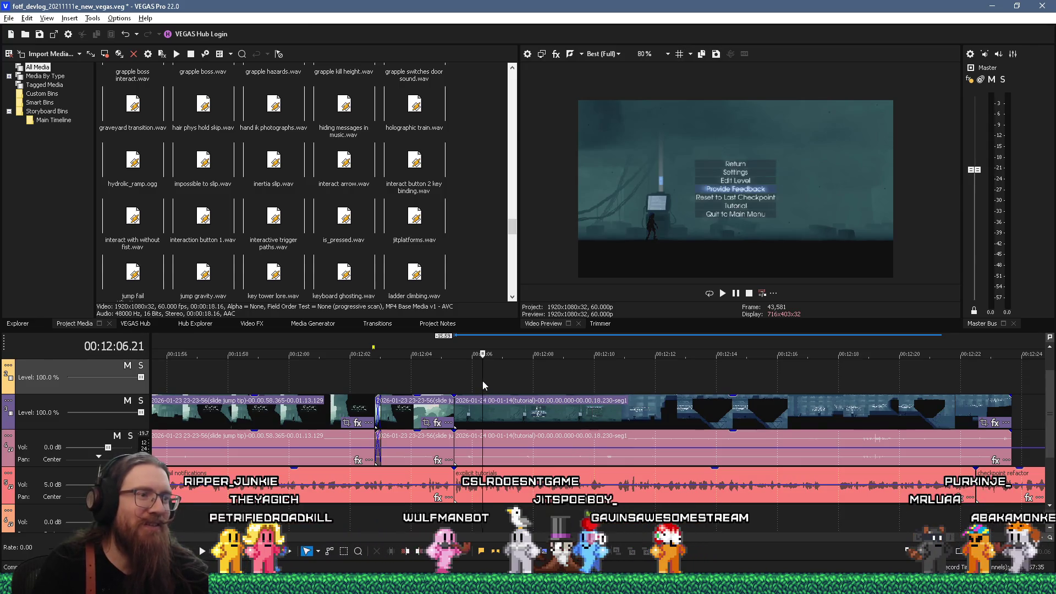
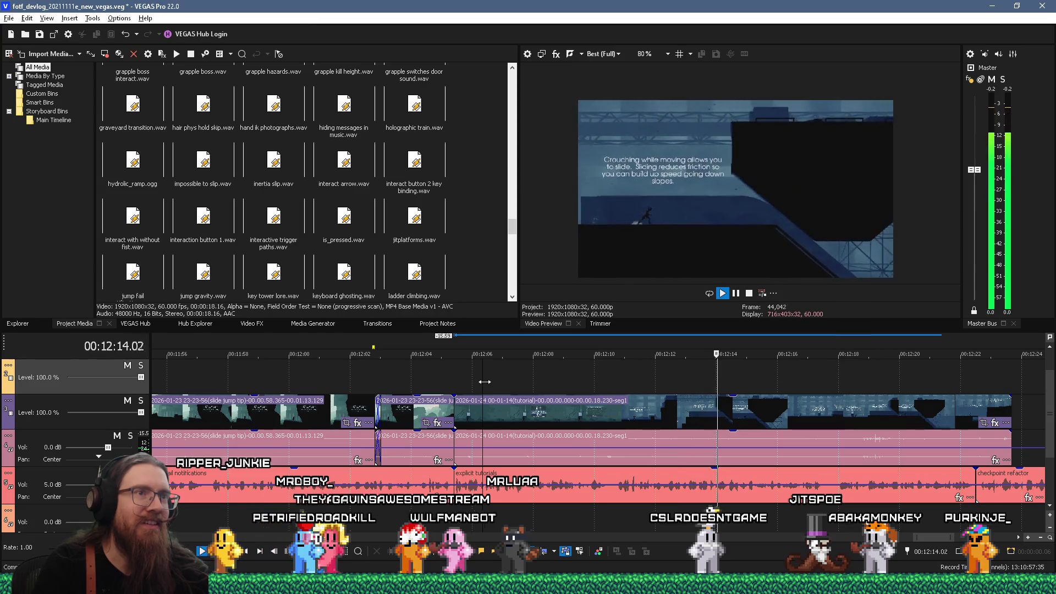
Step: Review playback, then split the 'explicit tutorials' audio event at 12:17.28
key("space")
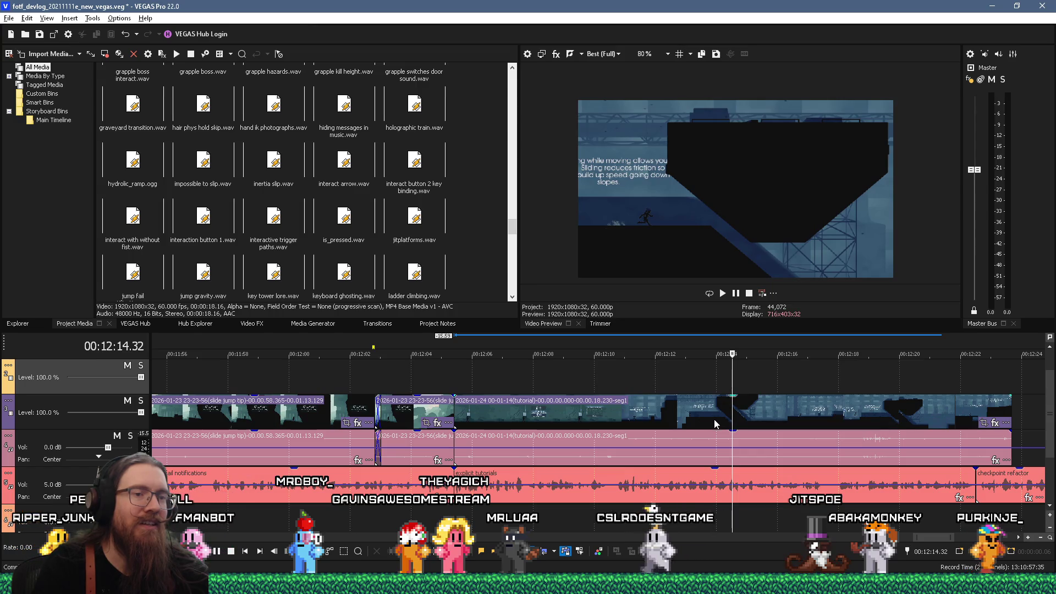
key("space")
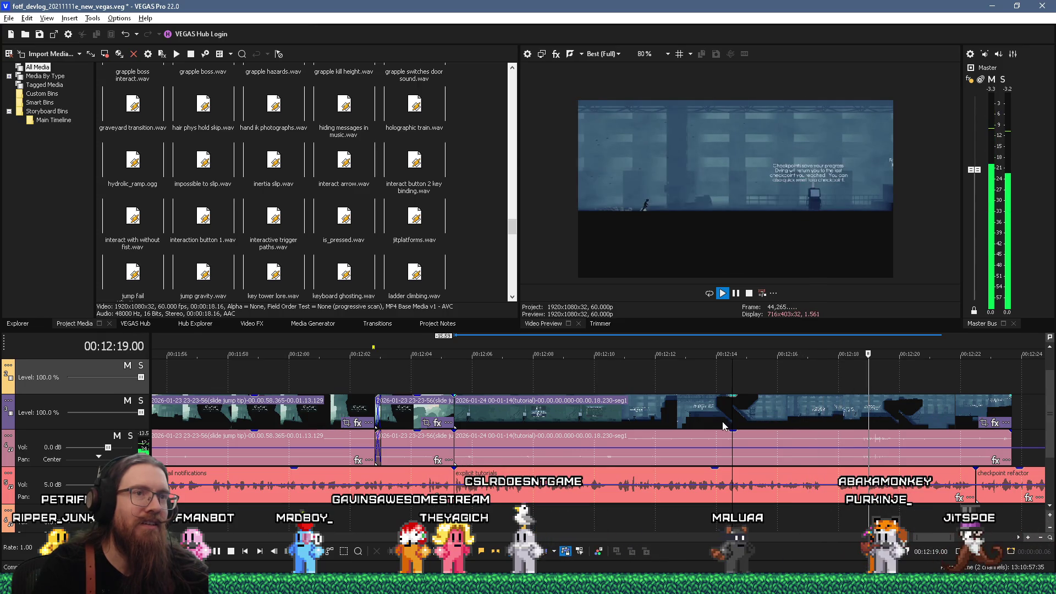
left_click(817, 494)
left_click(820, 495)
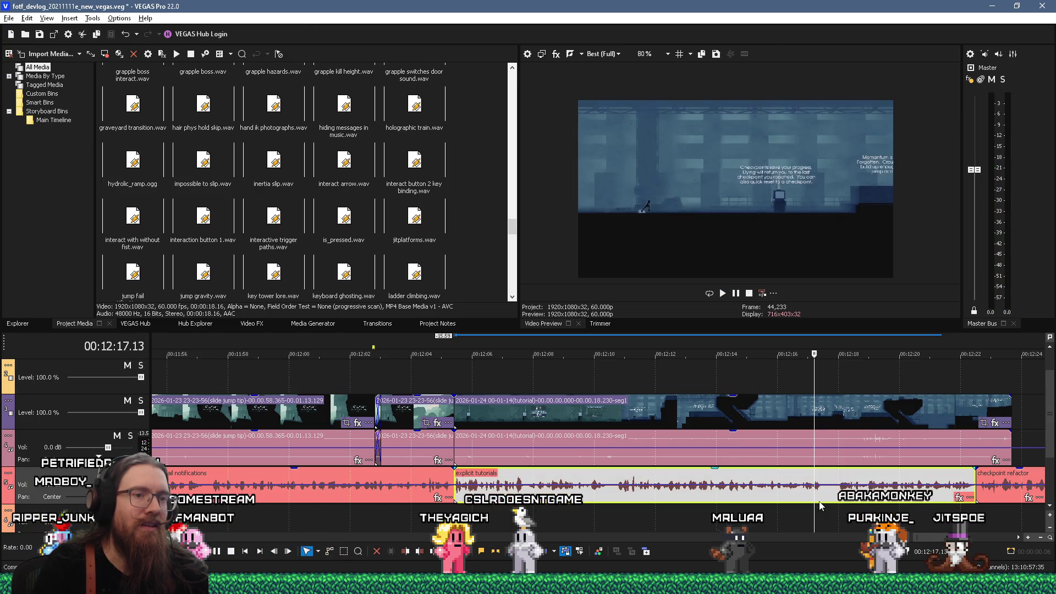
left_click(822, 498)
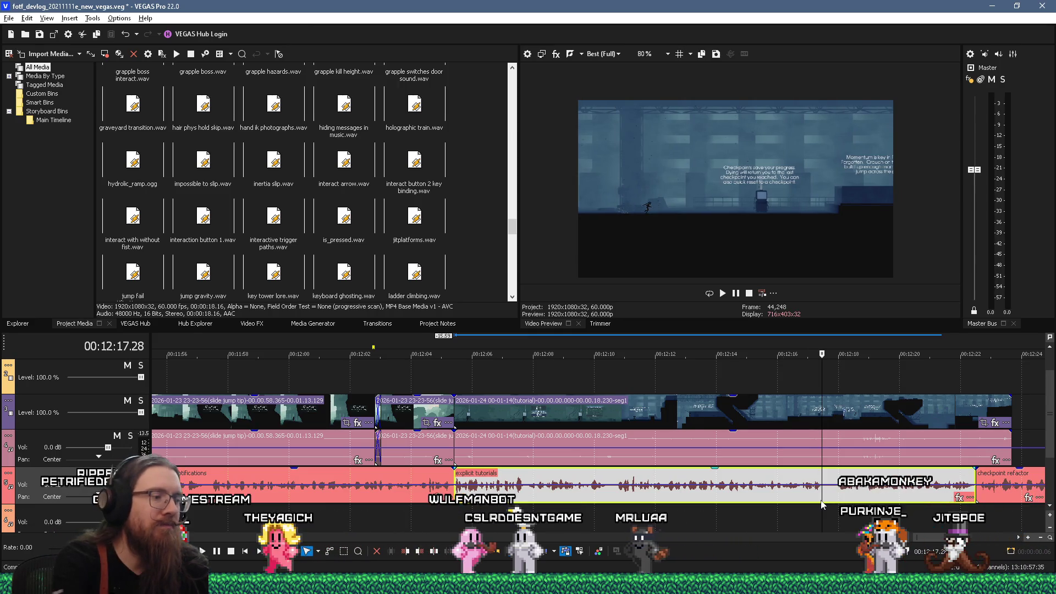
key("s")
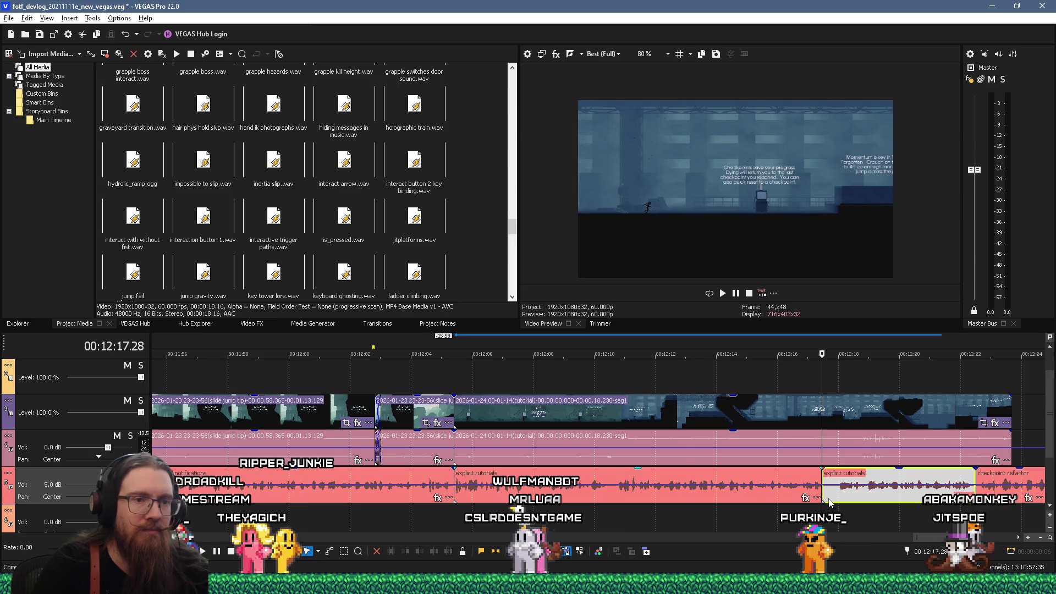
scroll(830, 502, "up", 3)
Step: Trim the start of the later 'explicit tutorials' audio piece, then play from there
mouse_move(594, 499)
left_mouse_down()
mouse_move(611, 500)
mouse_move(588, 494)
left_mouse_up()
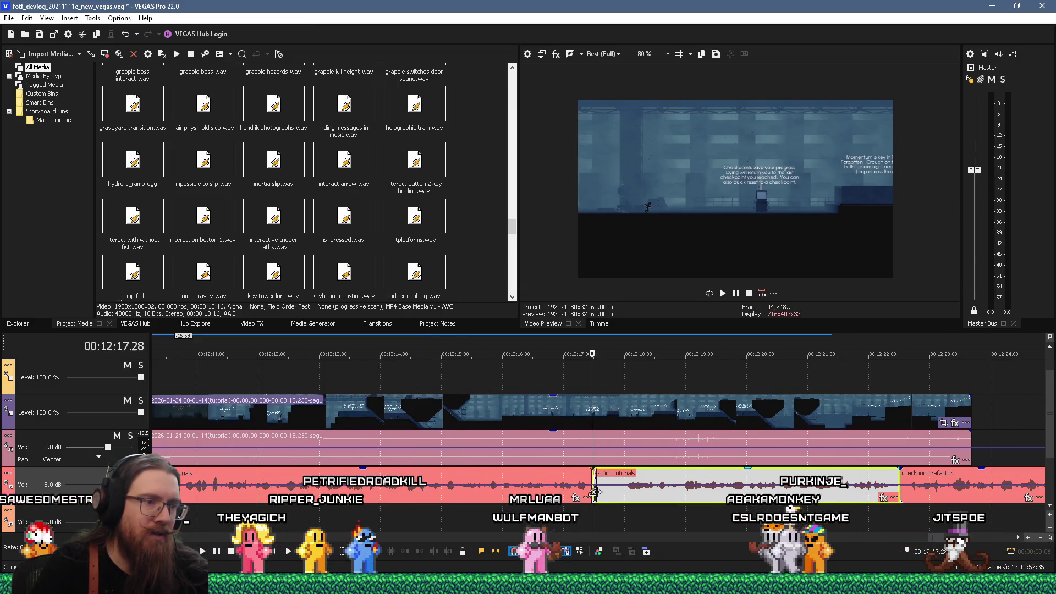
mouse_move(617, 496)
left_mouse_down()
mouse_move(629, 497)
mouse_move(577, 514)
left_mouse_up()
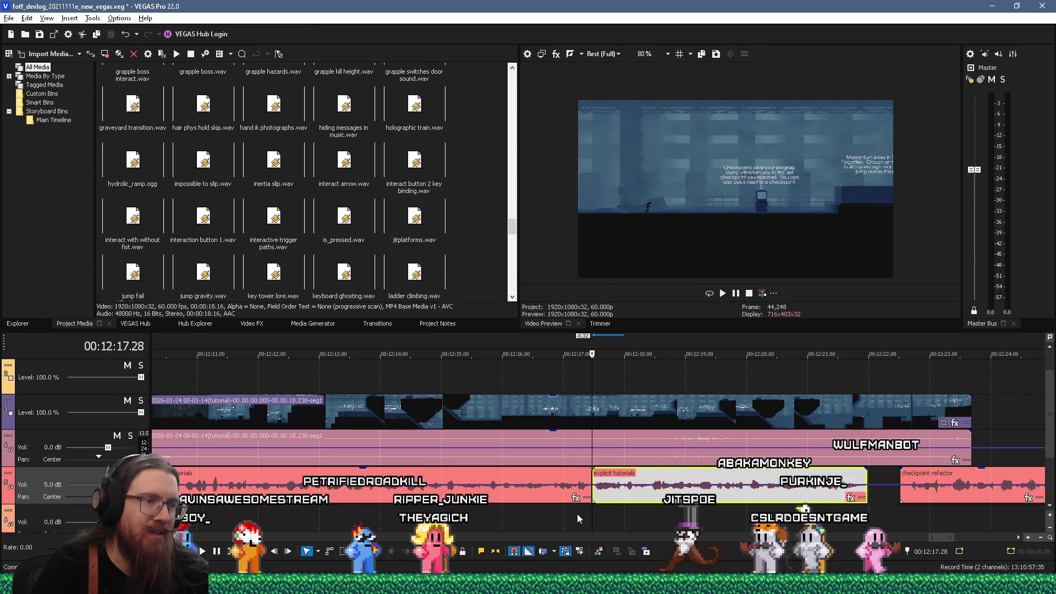
left_click(577, 515)
key("space")
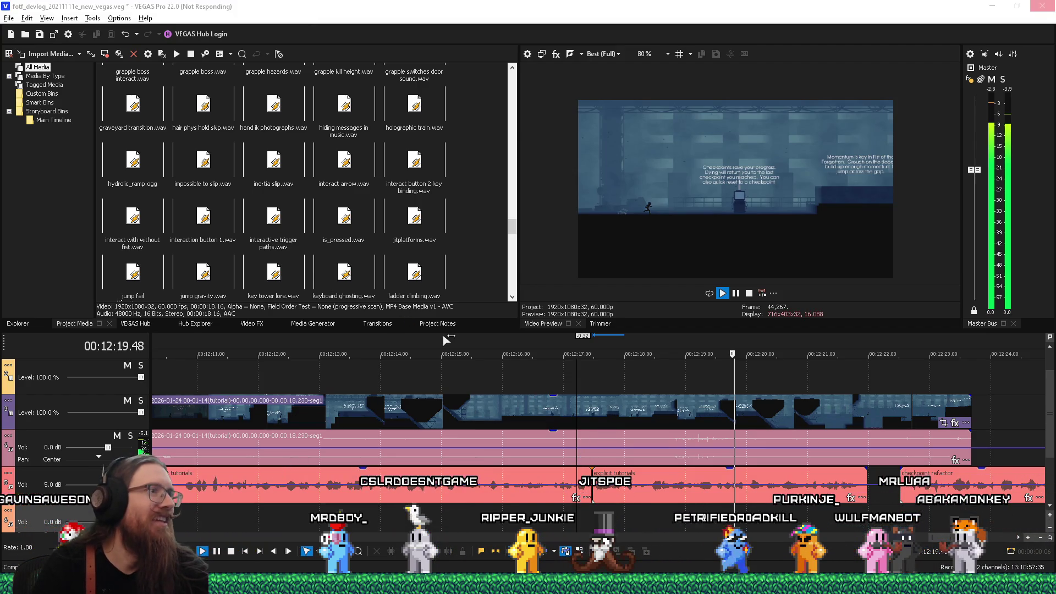
Step: Replay from about 12:18, stopping at 12:23.25, to find the clip's end point
left_click(744, 507)
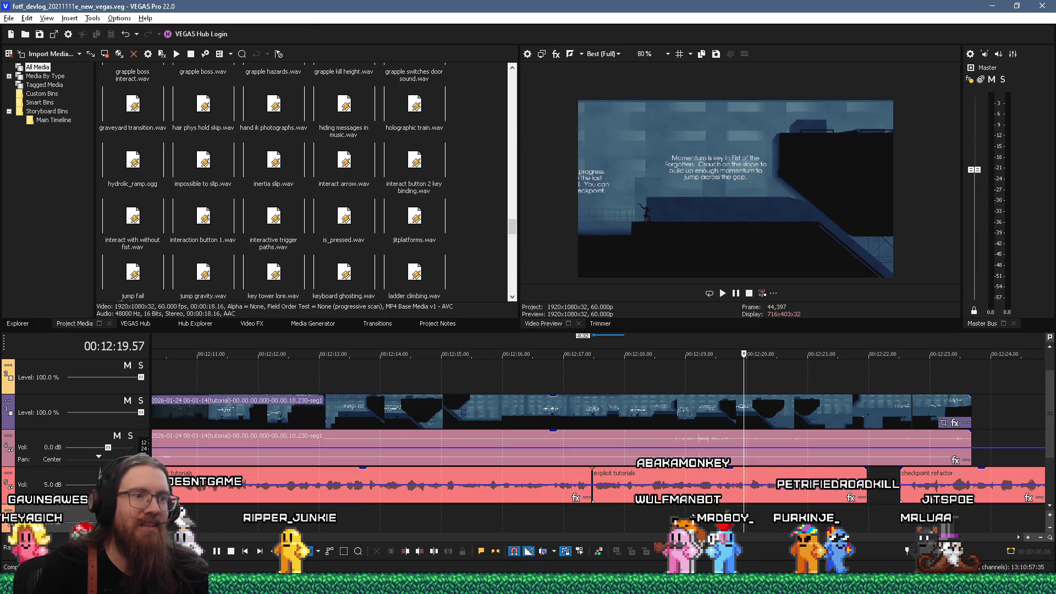
left_click(640, 517)
key("space")
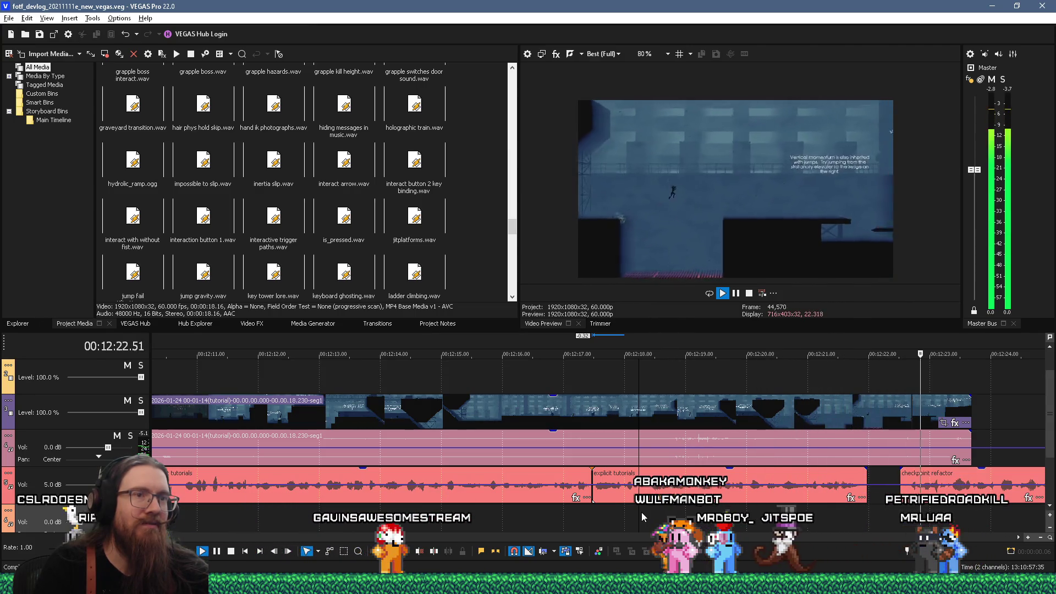
key("space")
Step: End the tutorial clip near 12:22 and slide 'checkpoint refactor' earlier to meet it
left_click_drag(972, 413, 865, 418)
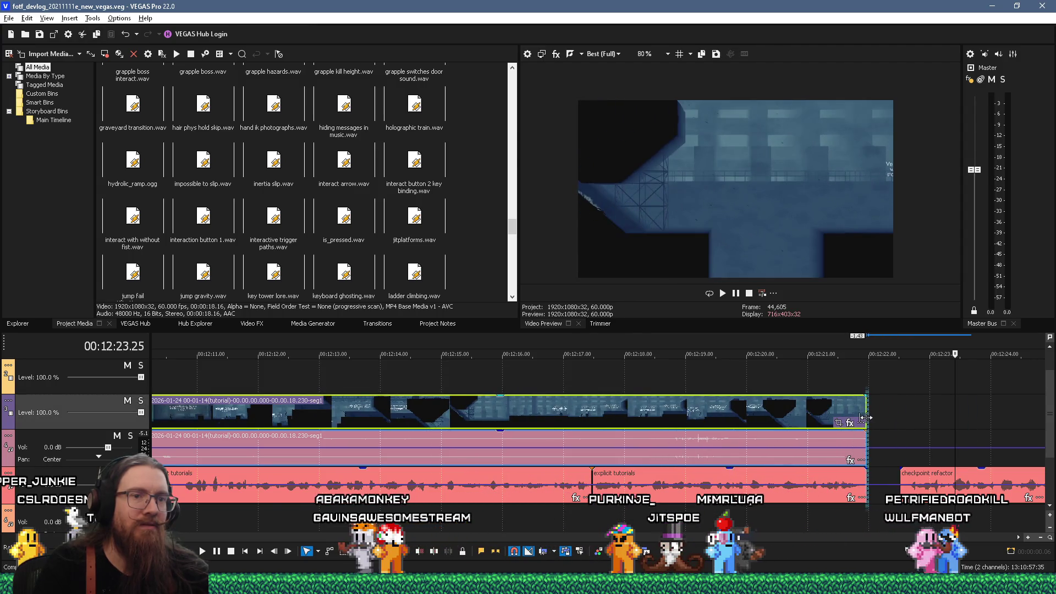
left_click_drag(928, 481, 895, 481)
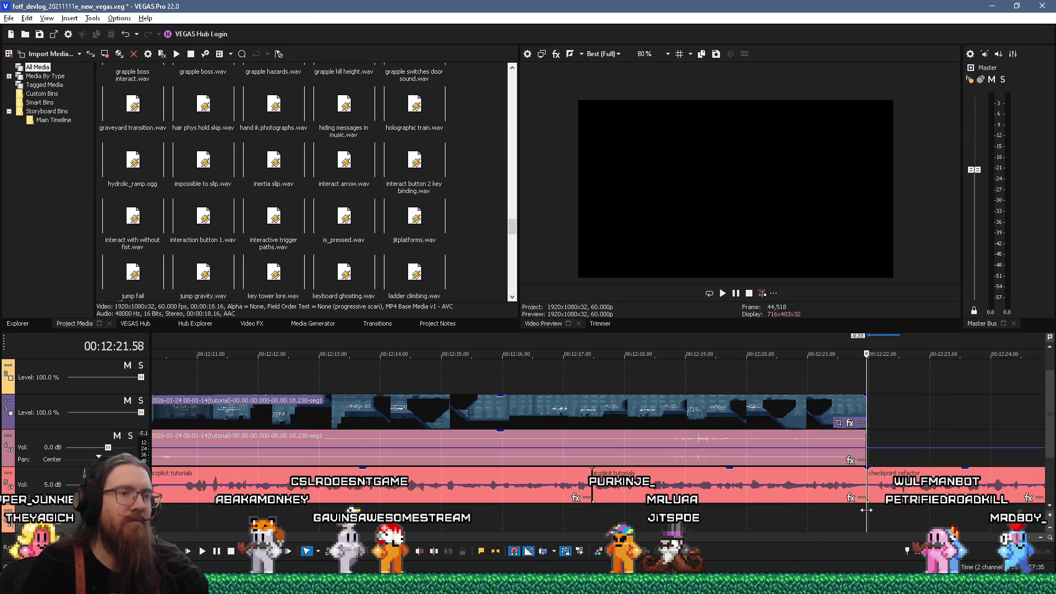
key("alt+Tab")
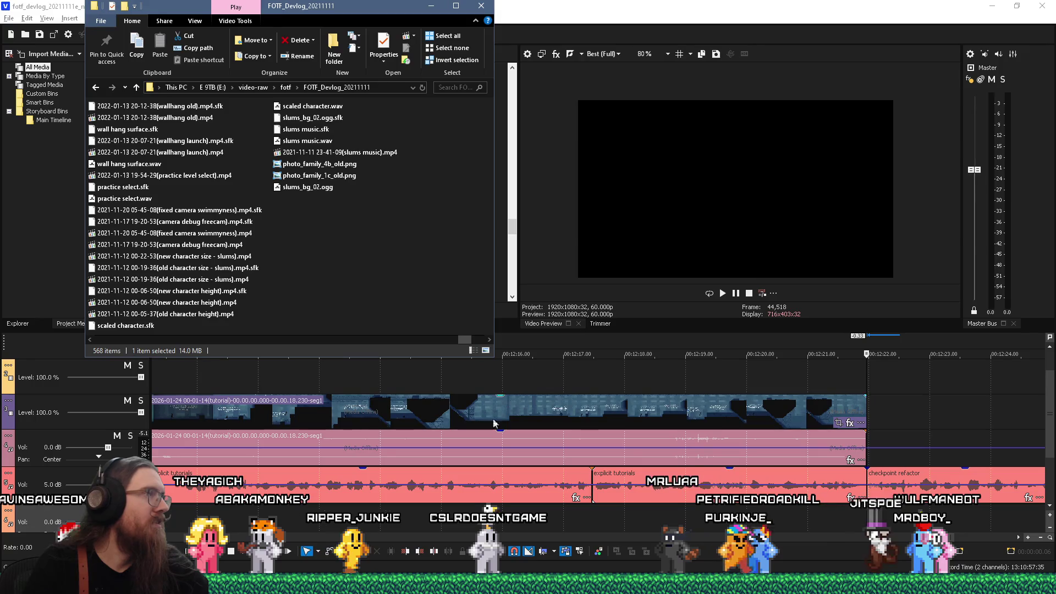
Step: Copy seg2.mp4 from Videos into the FOTF_Devlog_20211111 folder
key("alt+Tab")
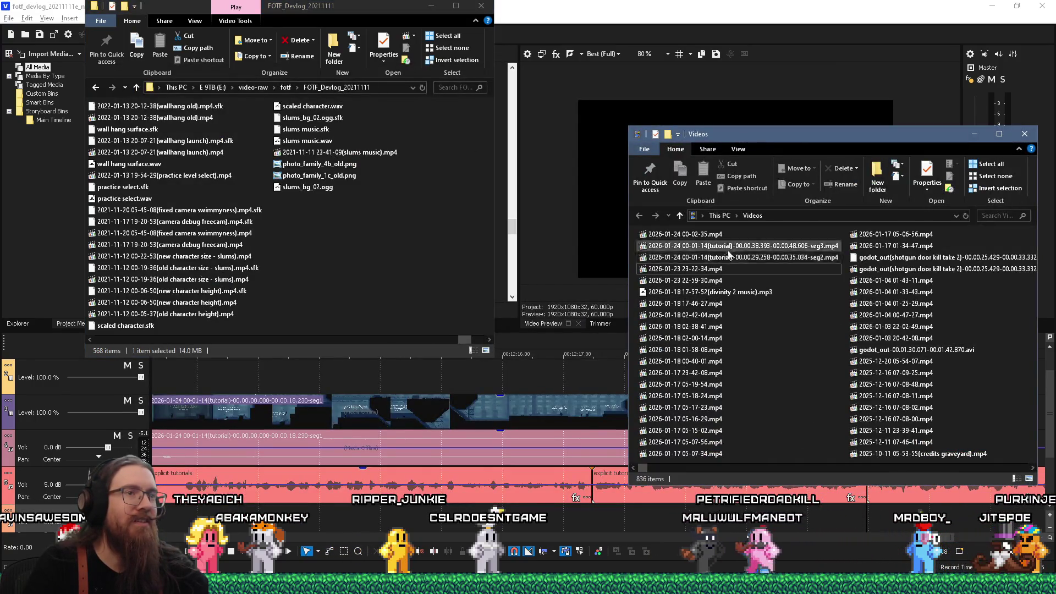
right_click(737, 258)
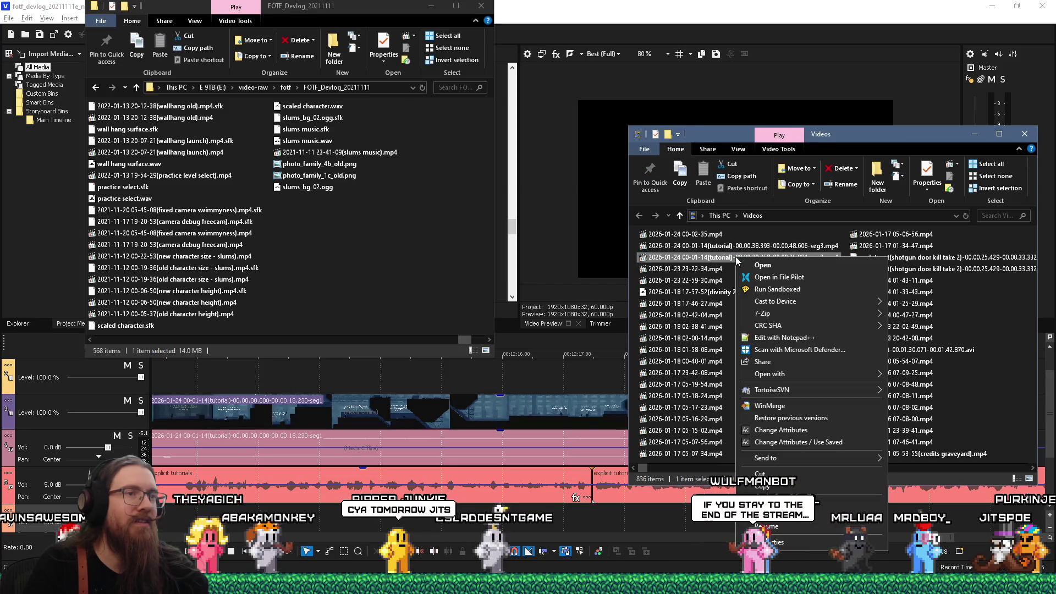
left_click(754, 440)
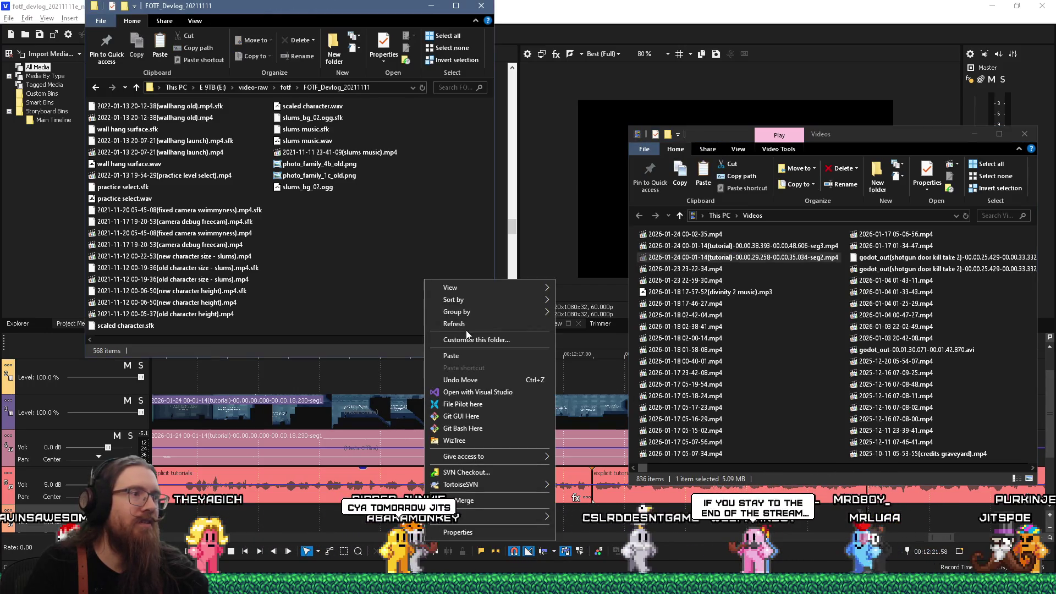
left_click(483, 356)
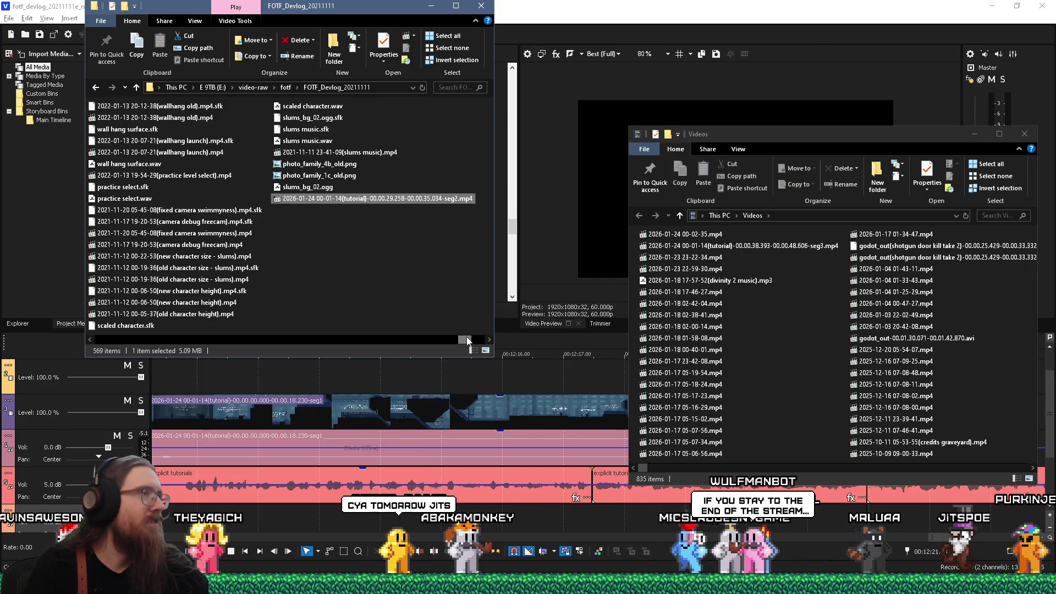
Step: Place seg2.mp4 on the VEGAS timeline after the first tutorial clip and zoom out
left_click(776, 4)
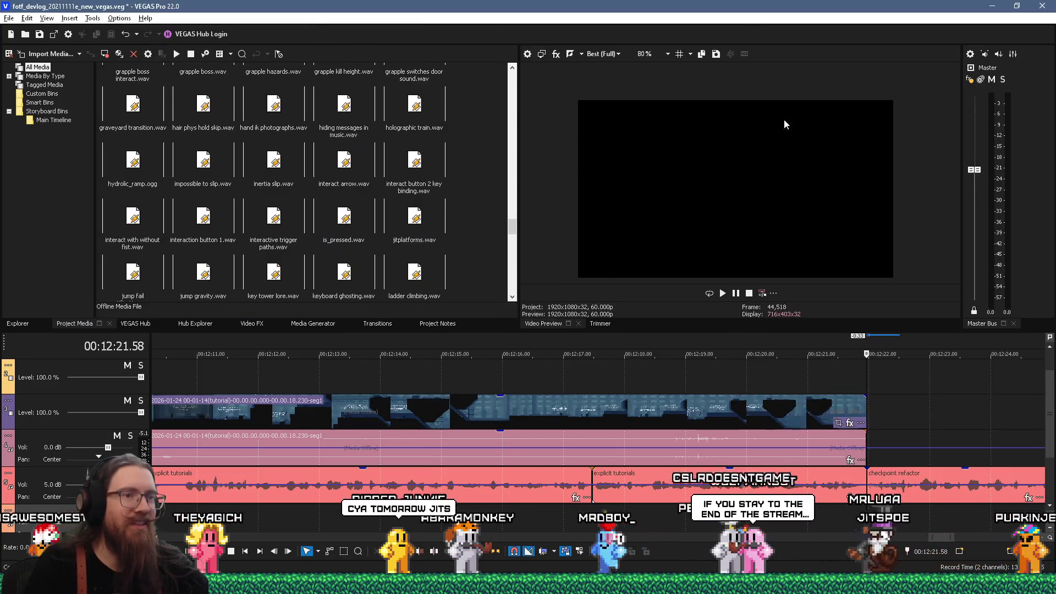
left_click(864, 408)
key("alt+Tab")
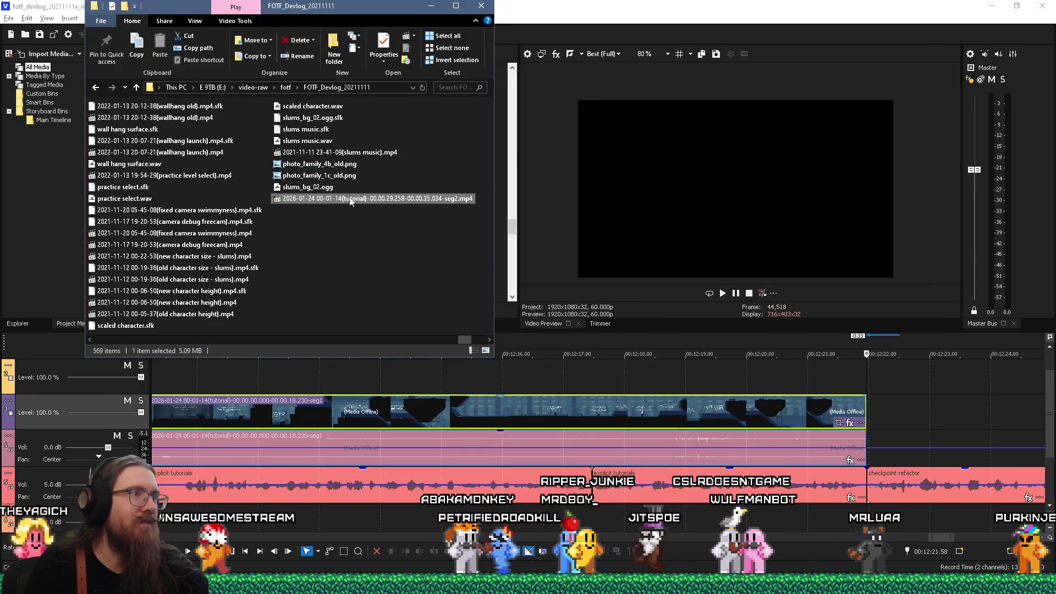
left_click_drag(870, 436, 866, 431)
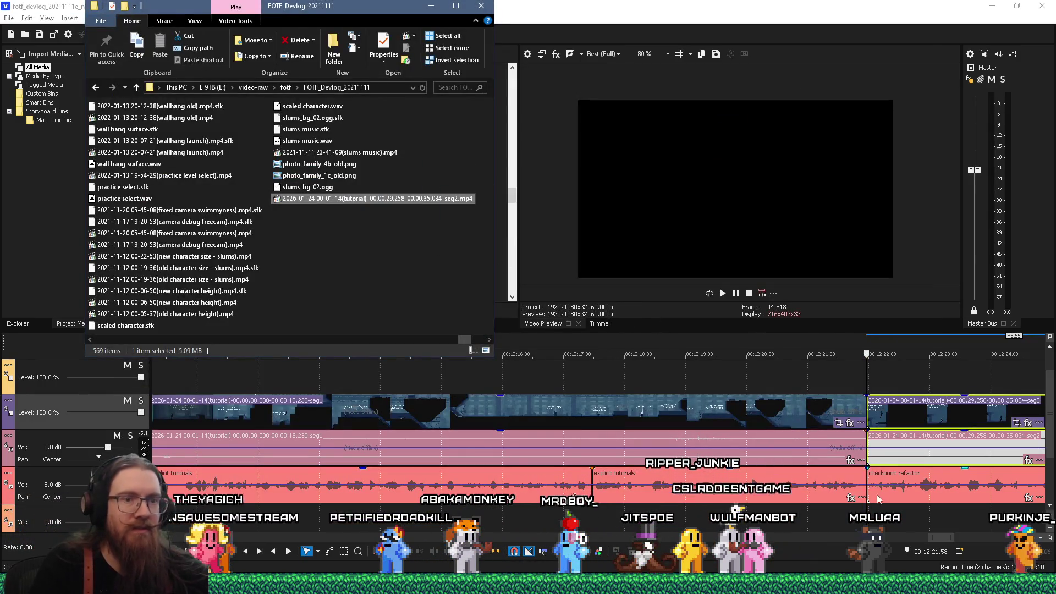
key("alt+Tab")
key("Down")
key("Down")
key("Down")
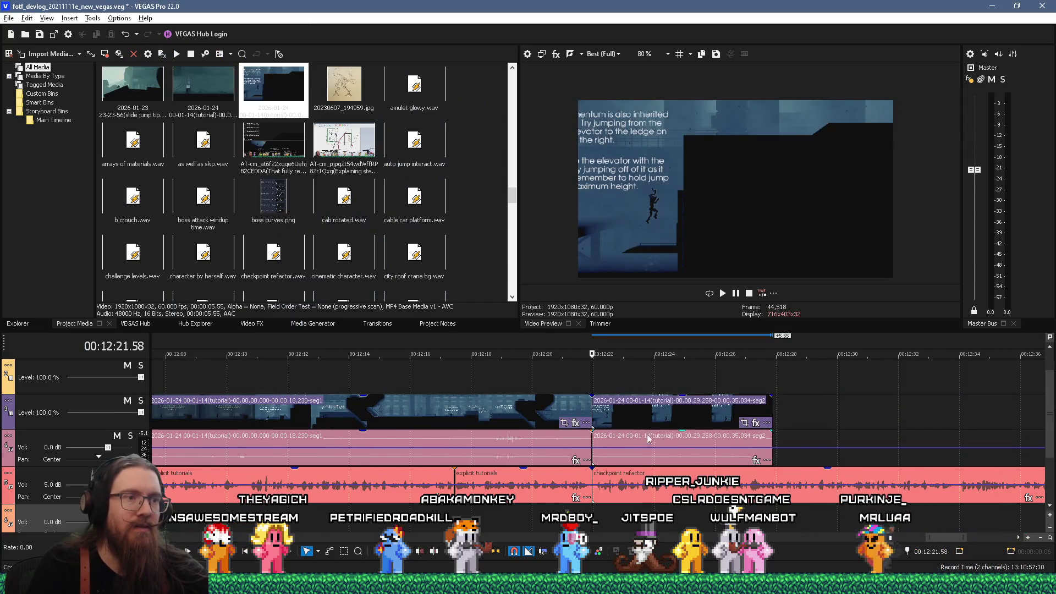
Step: Locate the seg2 event in Project Media and remove it from the project, confirming the prompt
left_click(666, 373)
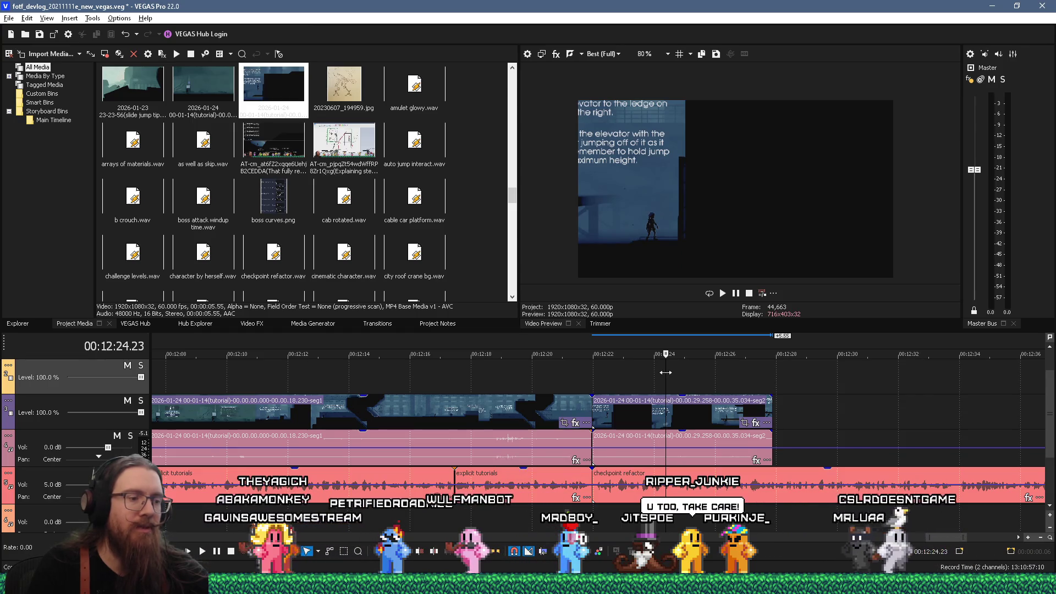
left_click(622, 411)
right_click(622, 412)
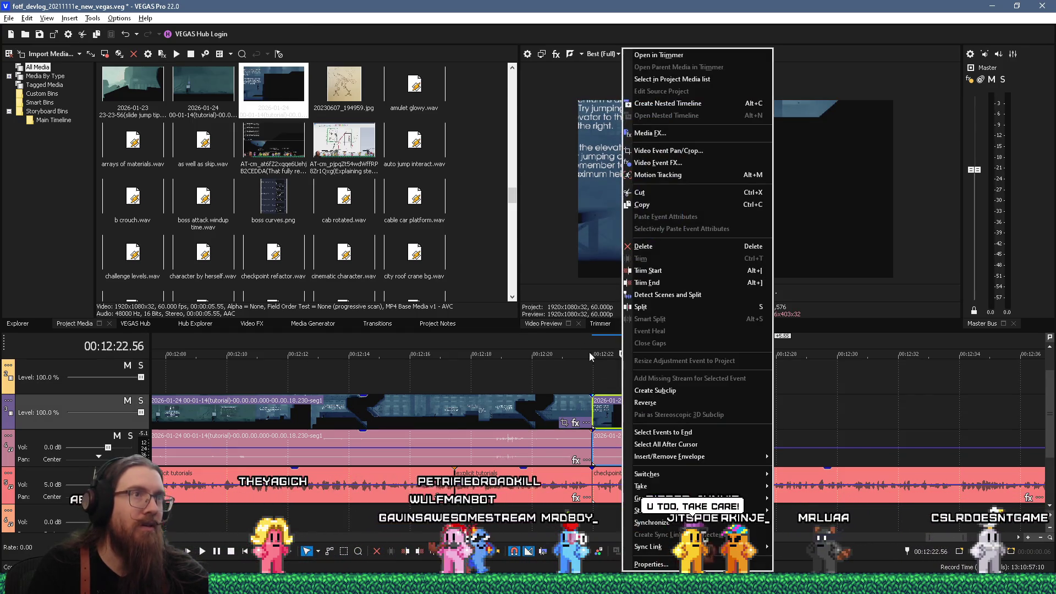
left_click(702, 80)
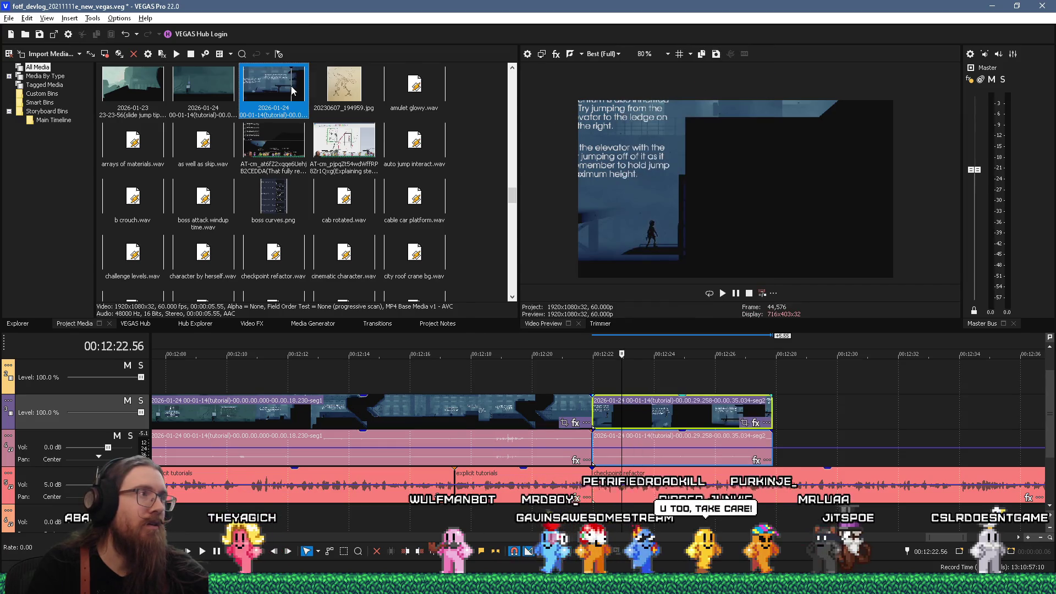
right_click(291, 86)
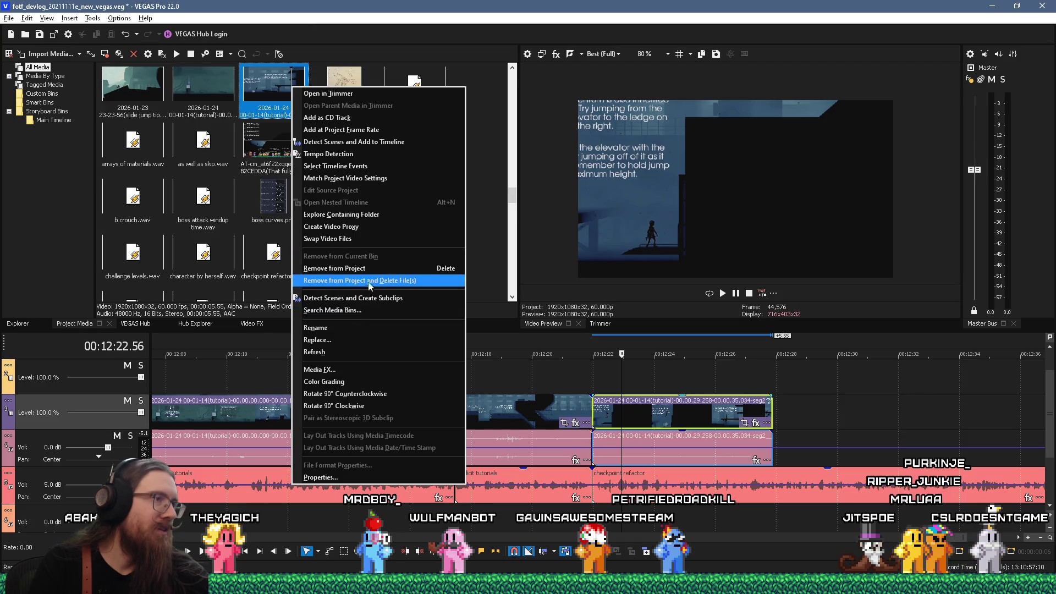
left_click(379, 269)
left_click(606, 237)
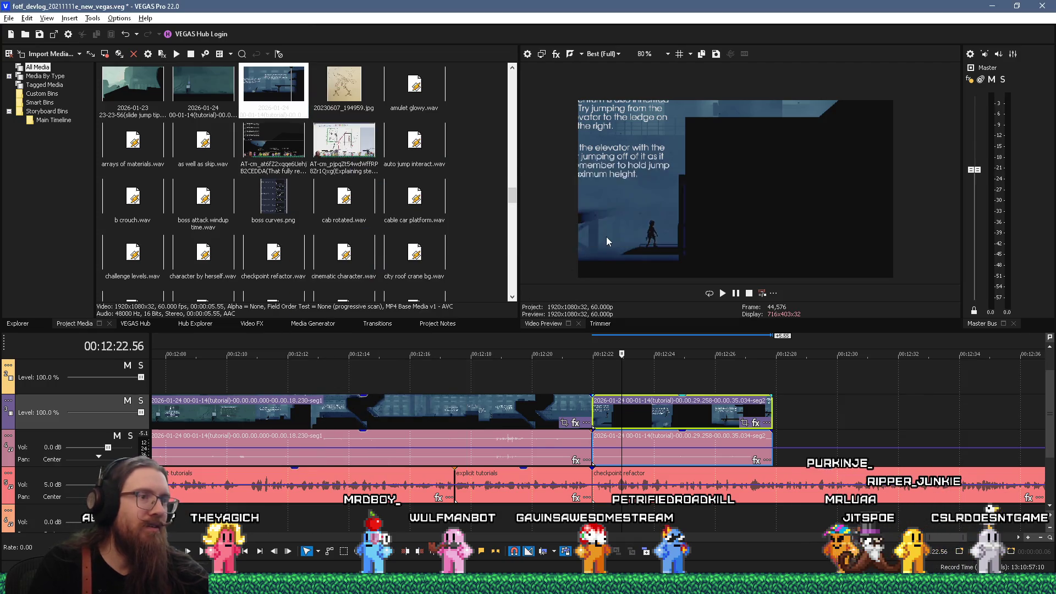
key("alt+Tab")
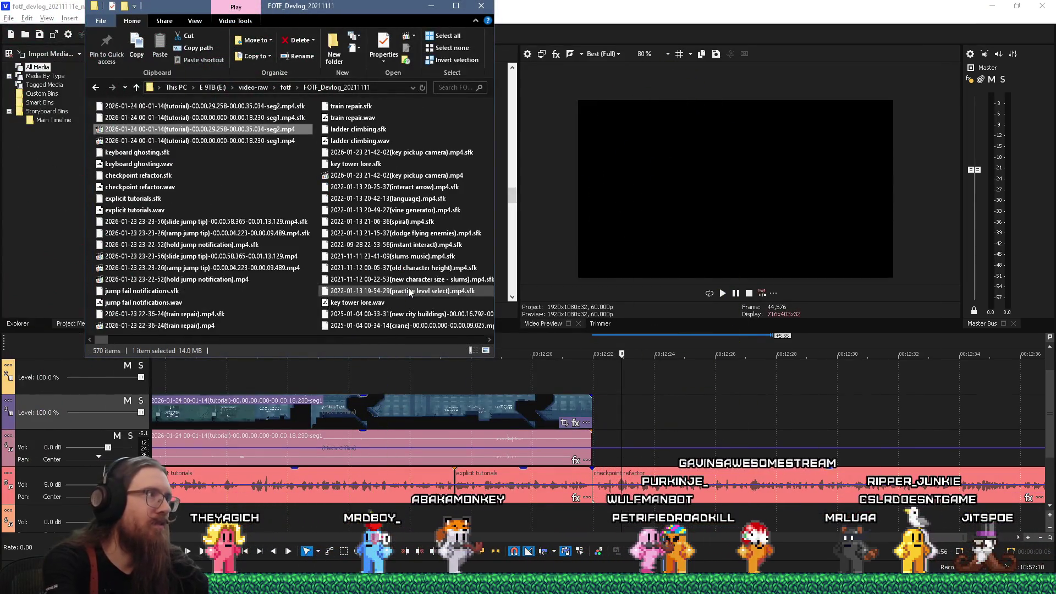
Step: Move seg2.mp4 from FOTF_Devlog_20211111 back into the Videos folder
right_click(291, 130)
left_click(355, 343)
key("alt+Tab")
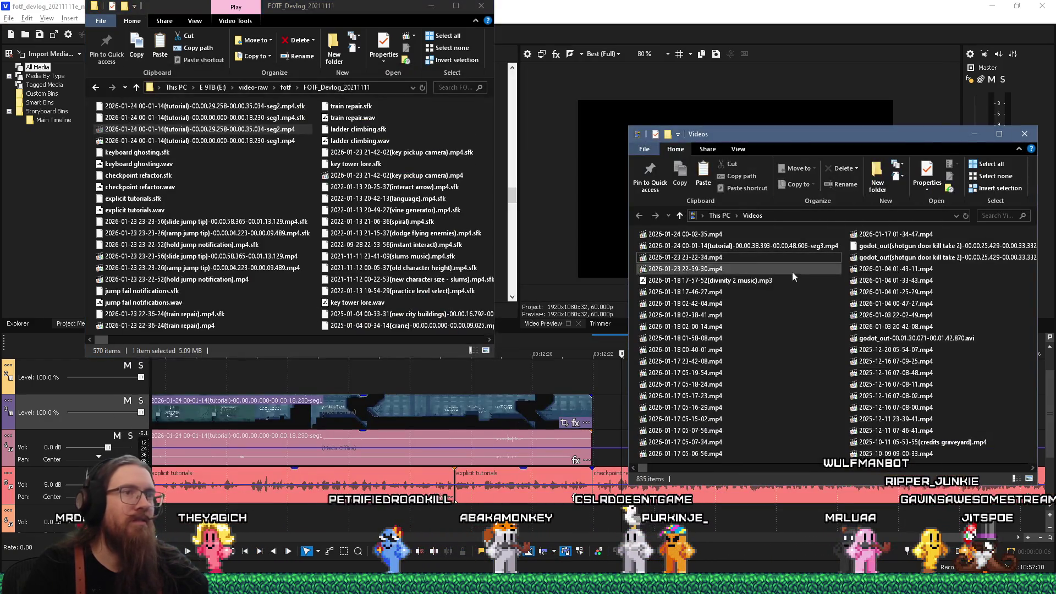
right_click(848, 277)
left_click(883, 318)
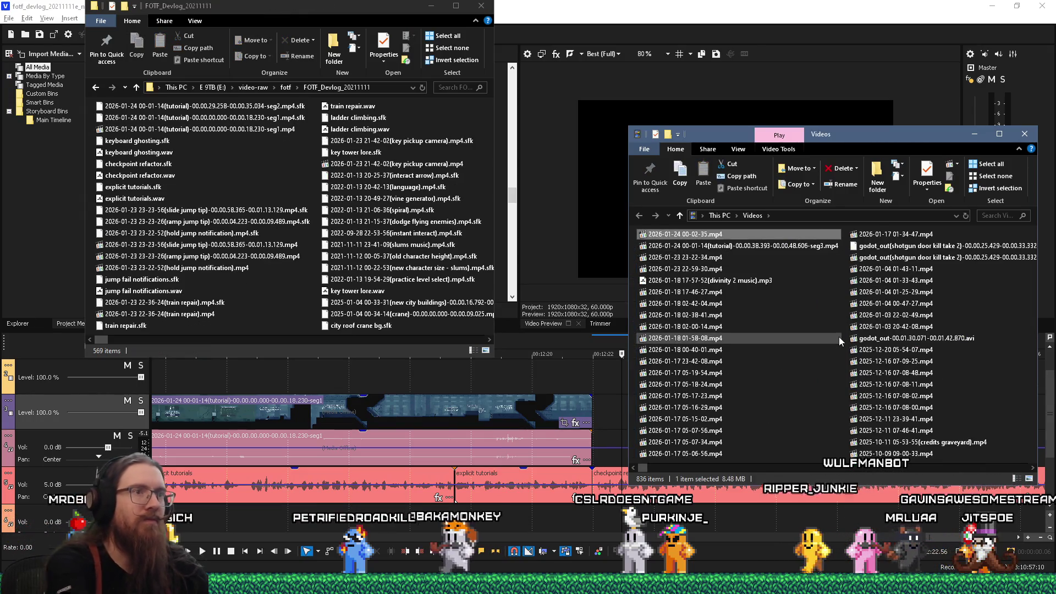
Step: Move seg3.mp4 into FOTF_Devlog_20211111 and drop it on the timeline at 12:22
left_click(739, 248)
mouse_move(733, 250)
left_mouse_down()
mouse_move(322, 175)
mouse_move(341, 164)
mouse_move(759, 250)
left_mouse_up()
left_click_drag(393, 226, 393, 226)
left_click(341, 246)
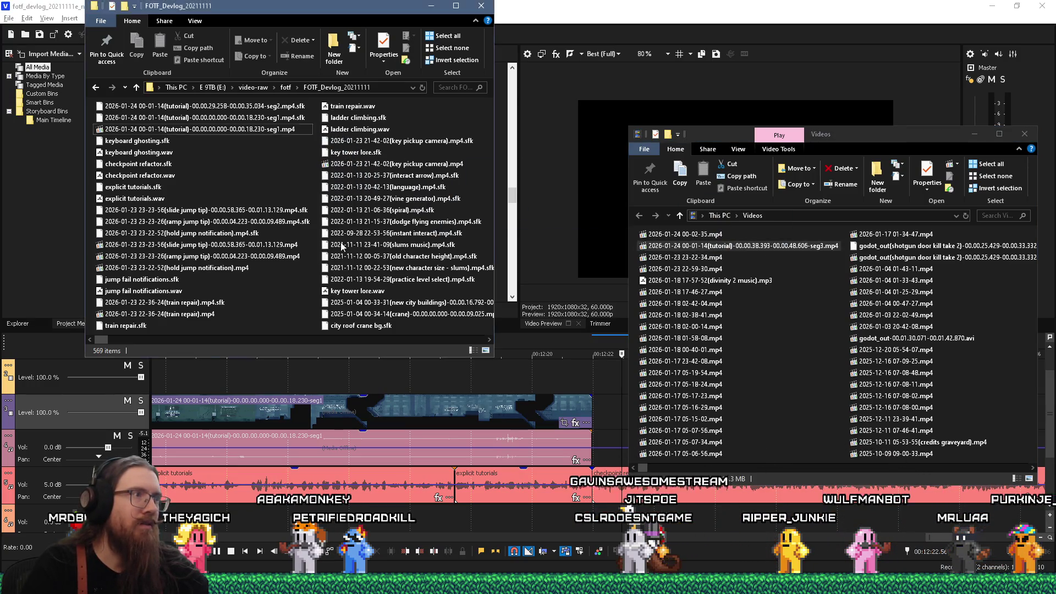
left_click_drag(392, 219, 594, 379)
left_click(595, 378)
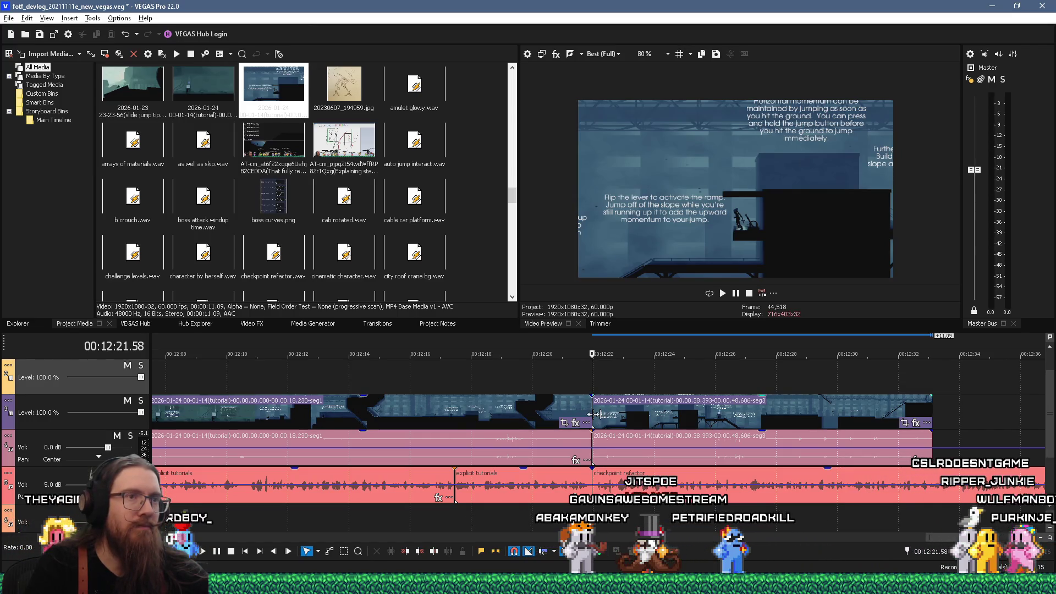
Step: Trim and remove the seg3 event, then open its containing folder from Project Media
left_click_drag(593, 413, 713, 415)
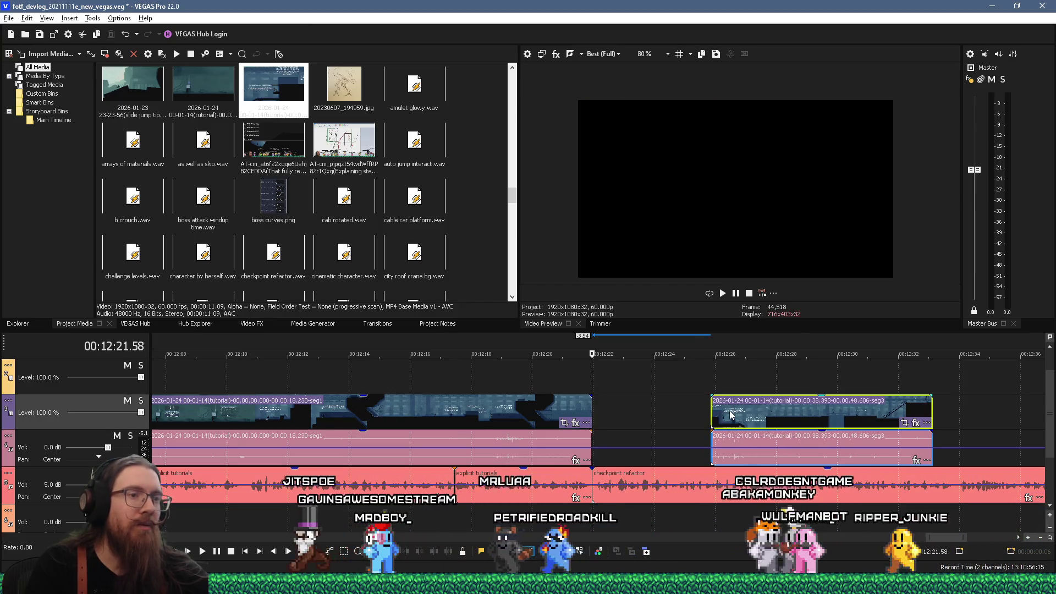
right_click(731, 416)
key("Escape")
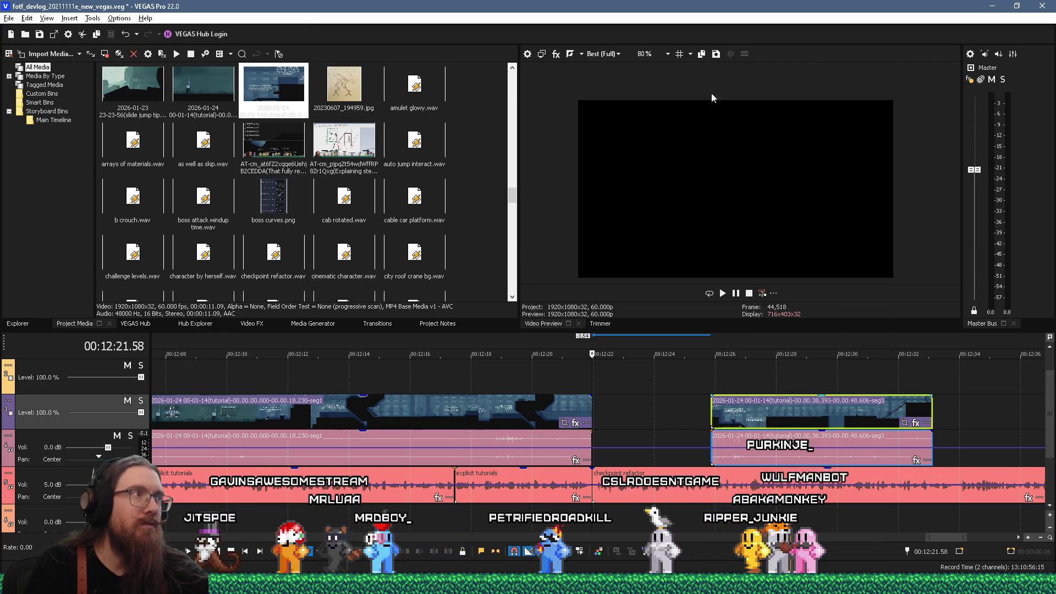
left_click(273, 93)
right_click(270, 92)
left_click(286, 216)
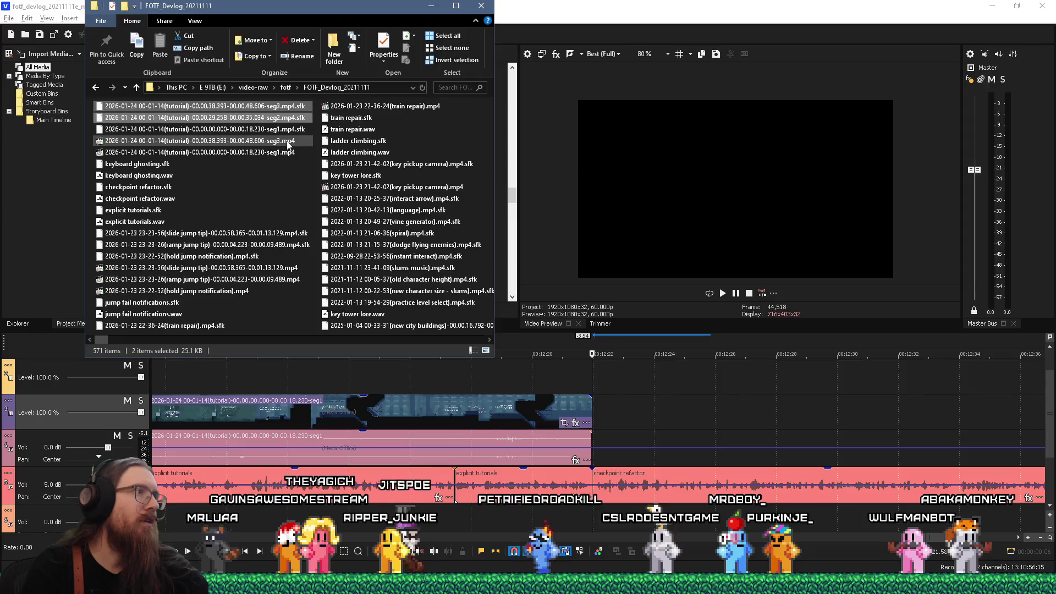
Step: Cut seg3.mp4 and its two .sfk files and paste them into Videos
right_click(276, 143)
key("Escape")
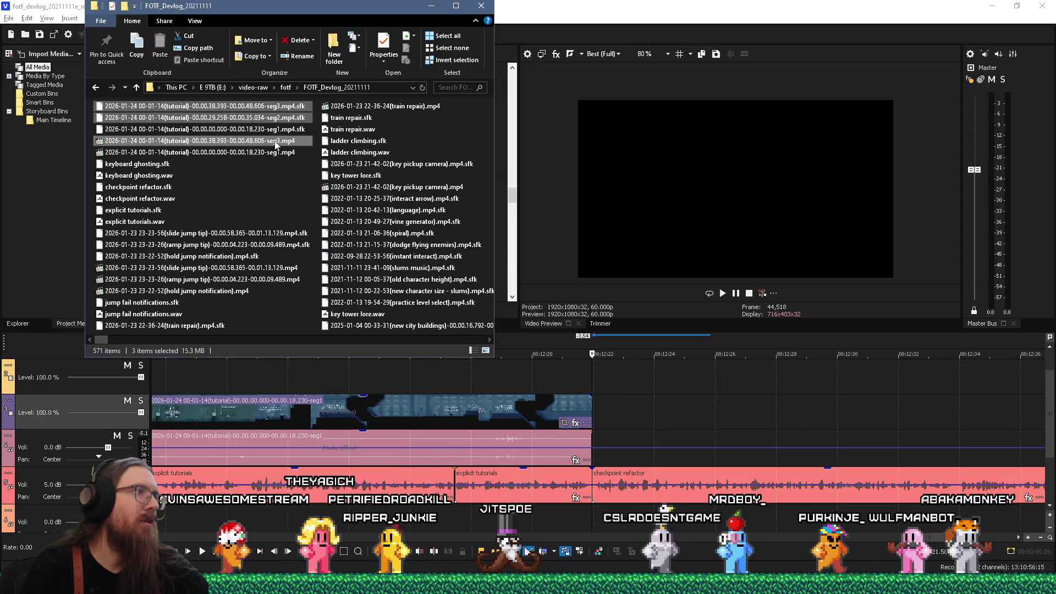
right_click(276, 142)
left_click(319, 338)
key("super+Tab")
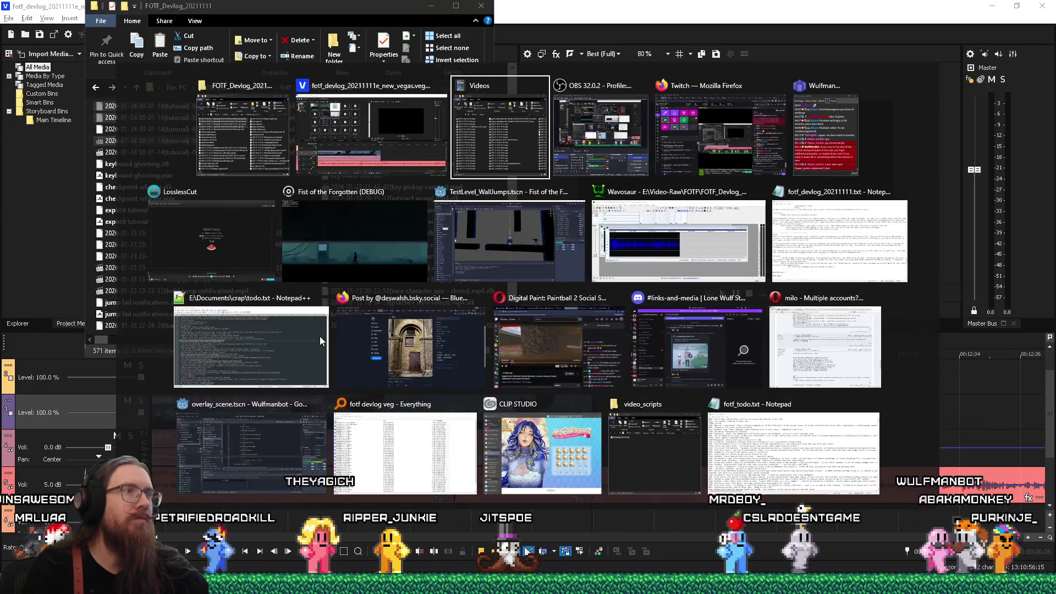
left_click(672, 336)
key("ctrl+v")
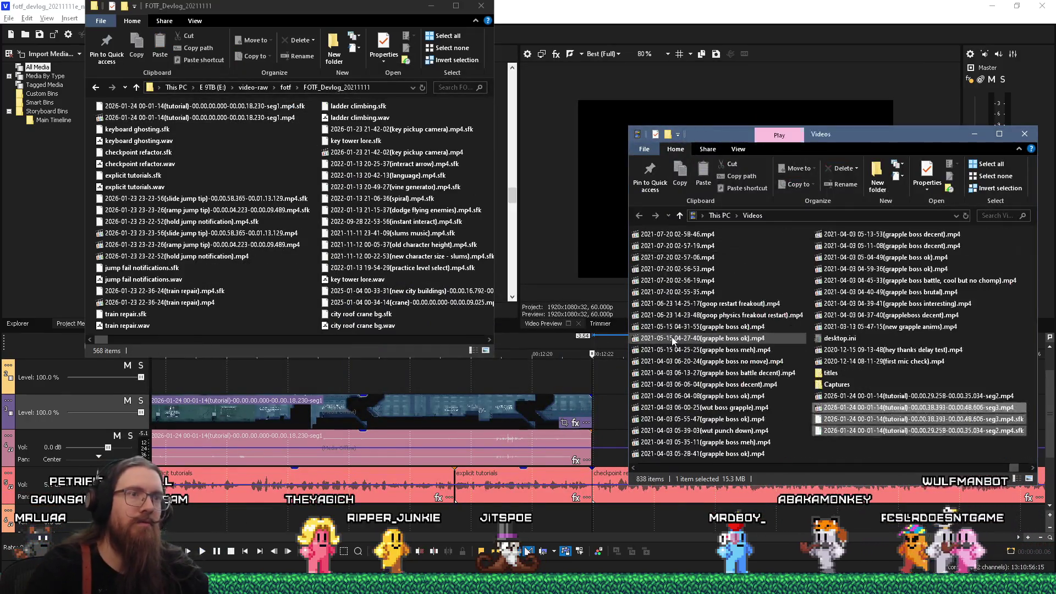
Step: Delete the two .sfk peak files and jump to the newest recording in Videos
left_click(883, 439)
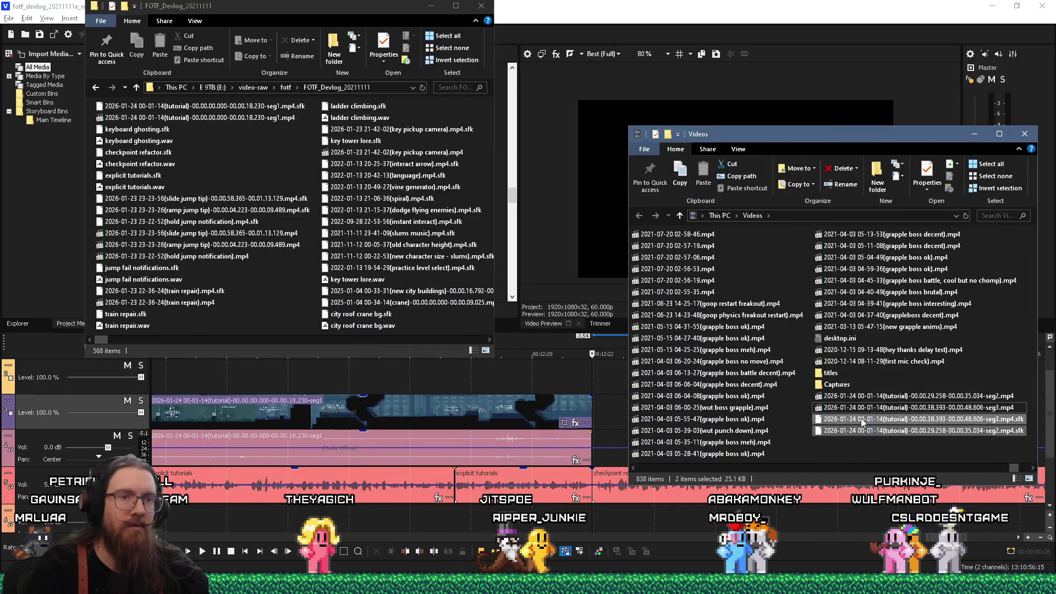
key("Delete")
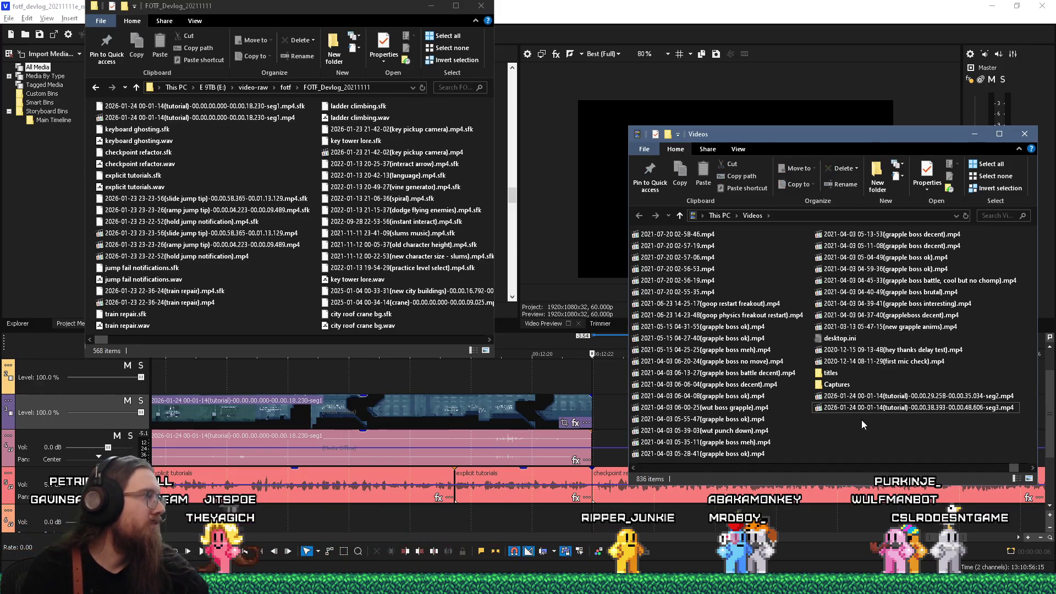
scroll(871, 409, "up", 3)
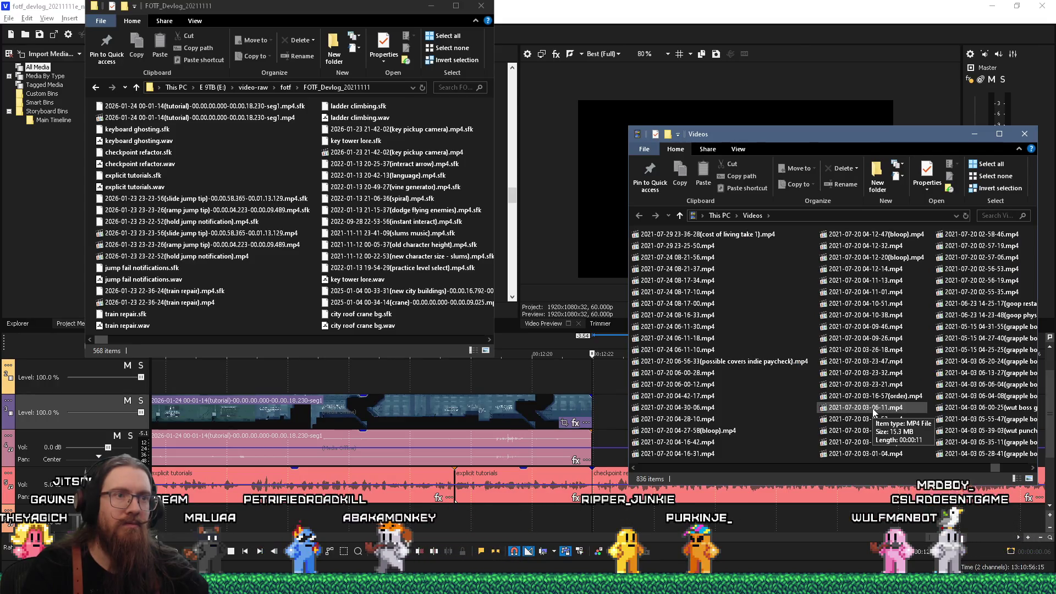
scroll(873, 408, "down", 3)
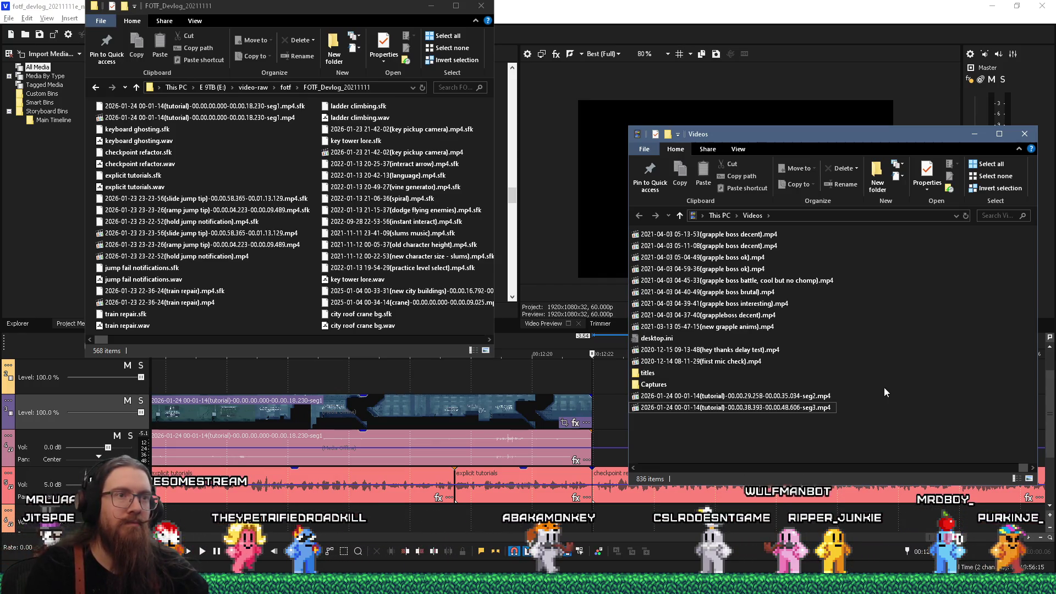
scroll(884, 387, "up", 5)
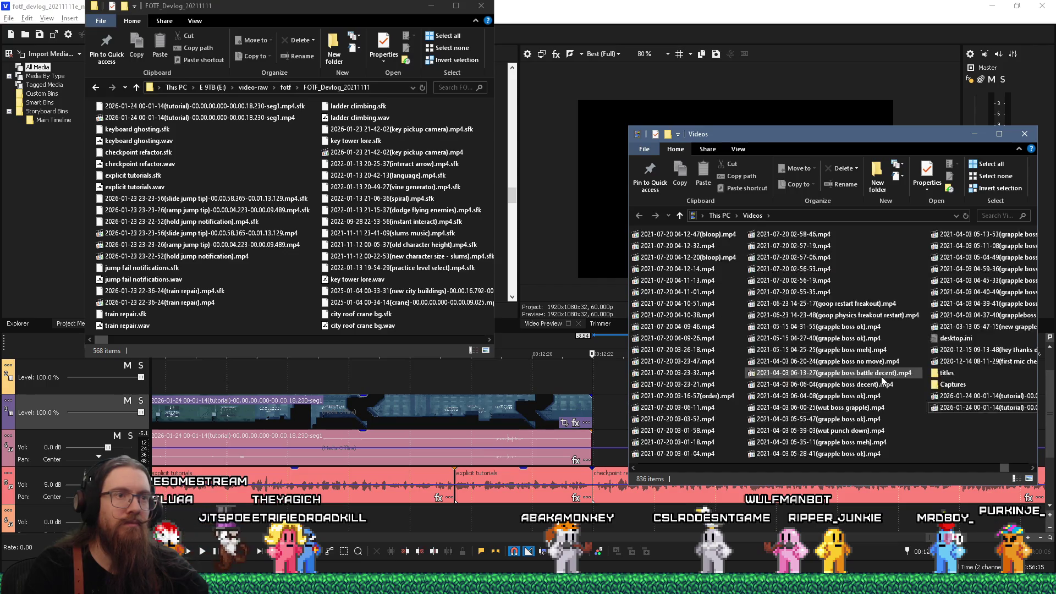
scroll(882, 379, "up", 3)
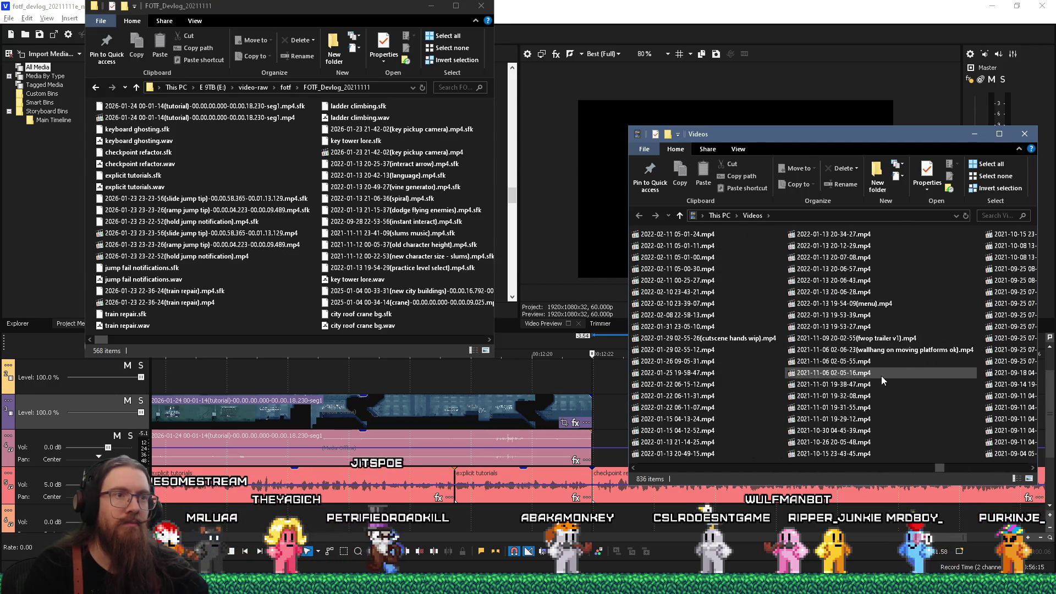
scroll(882, 380, "down", 10)
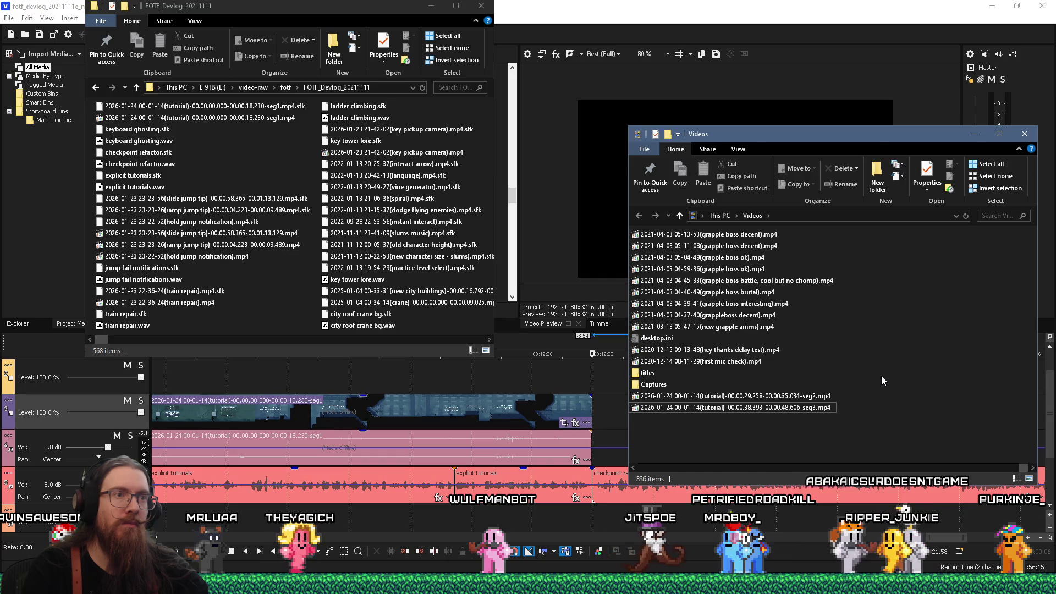
scroll(881, 375, "up", 10)
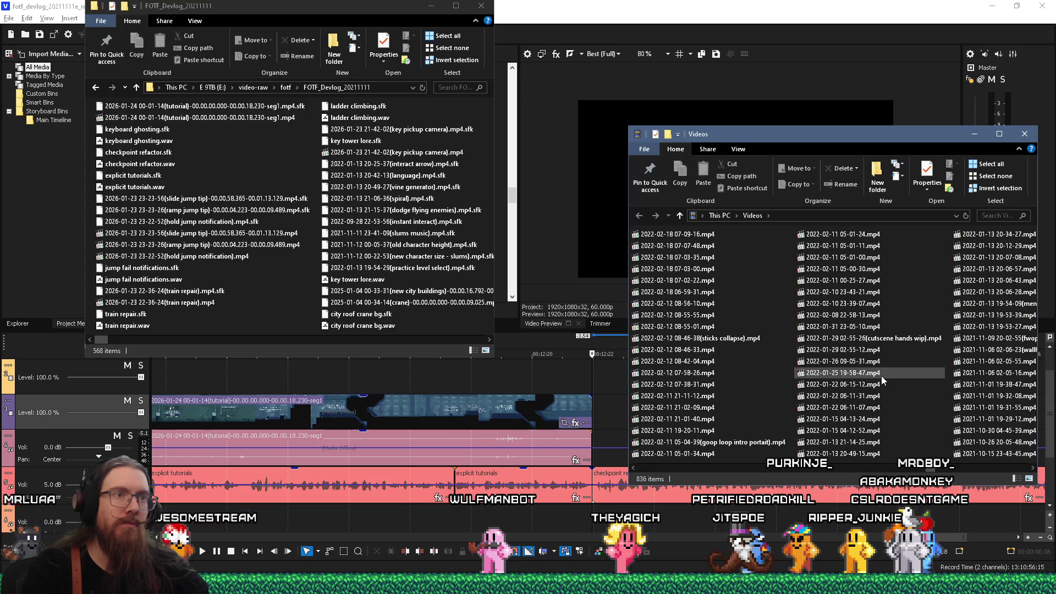
scroll(882, 375, "down", 5)
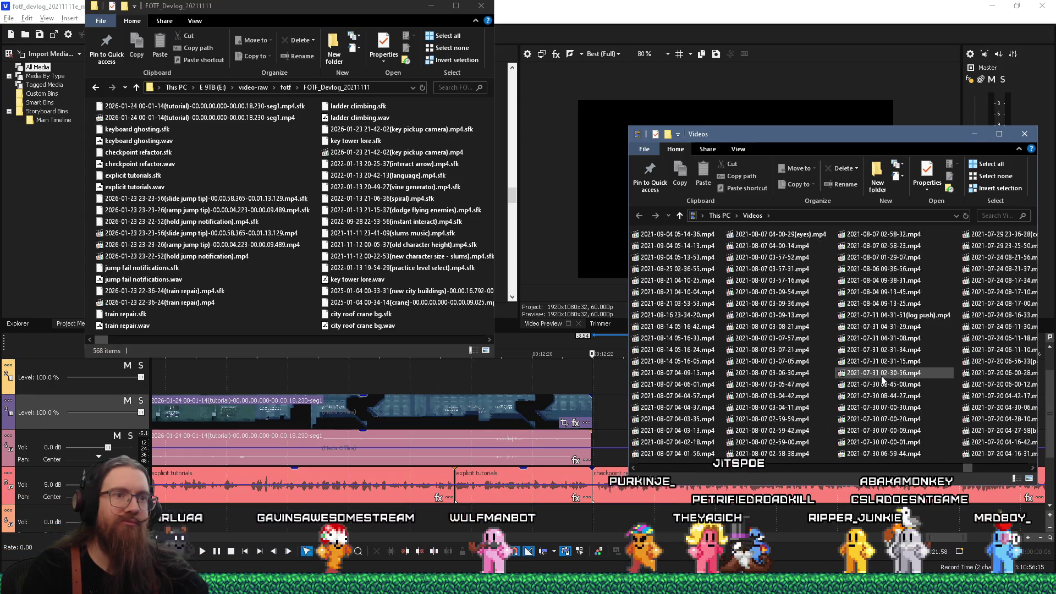
key("Home")
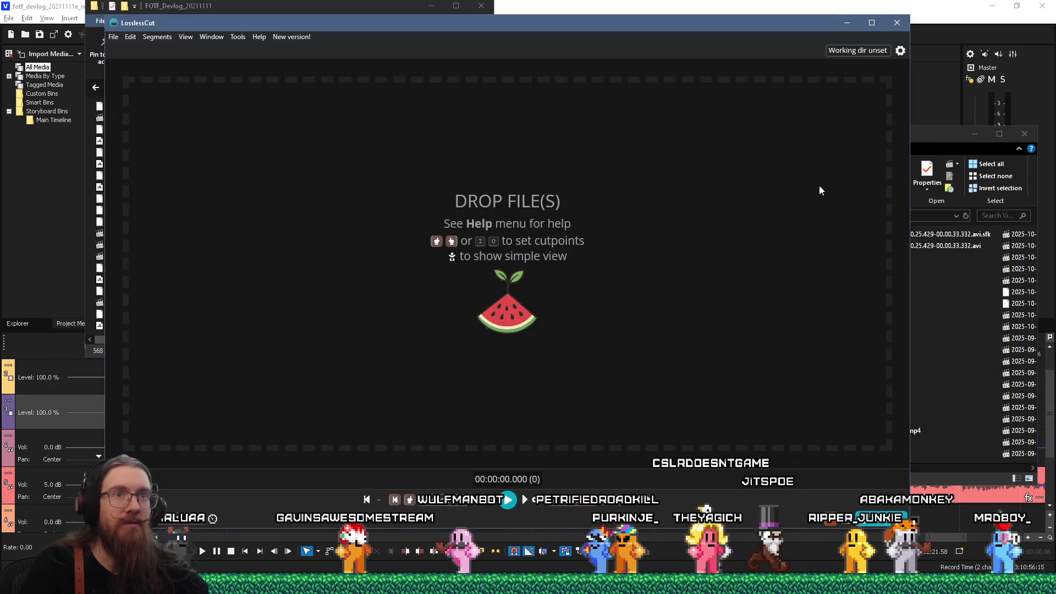
left_click(923, 141)
left_click_drag(703, 230, 510, 237)
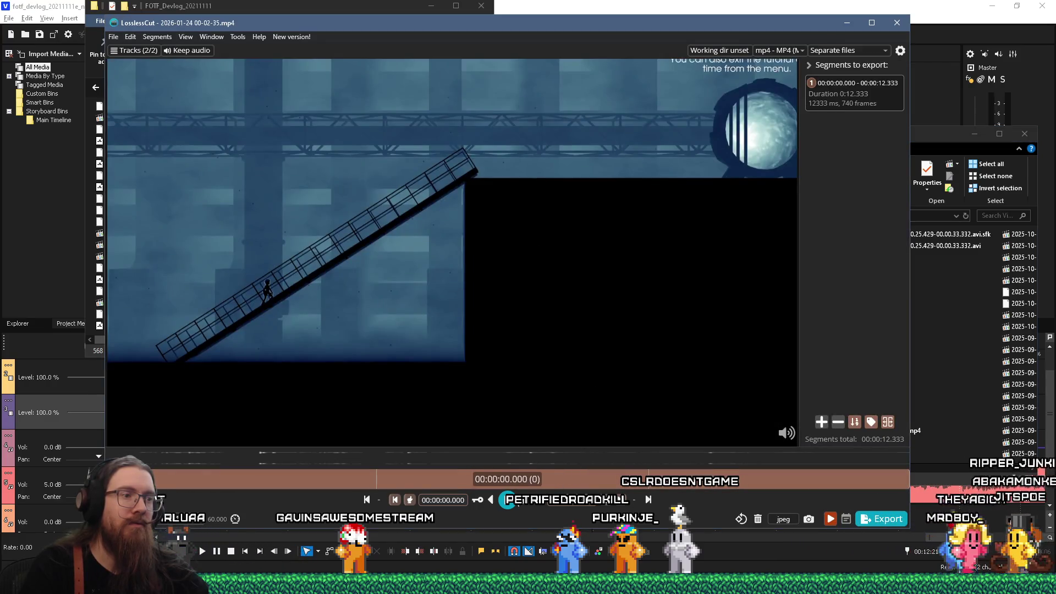
key("space")
left_click(387, 483)
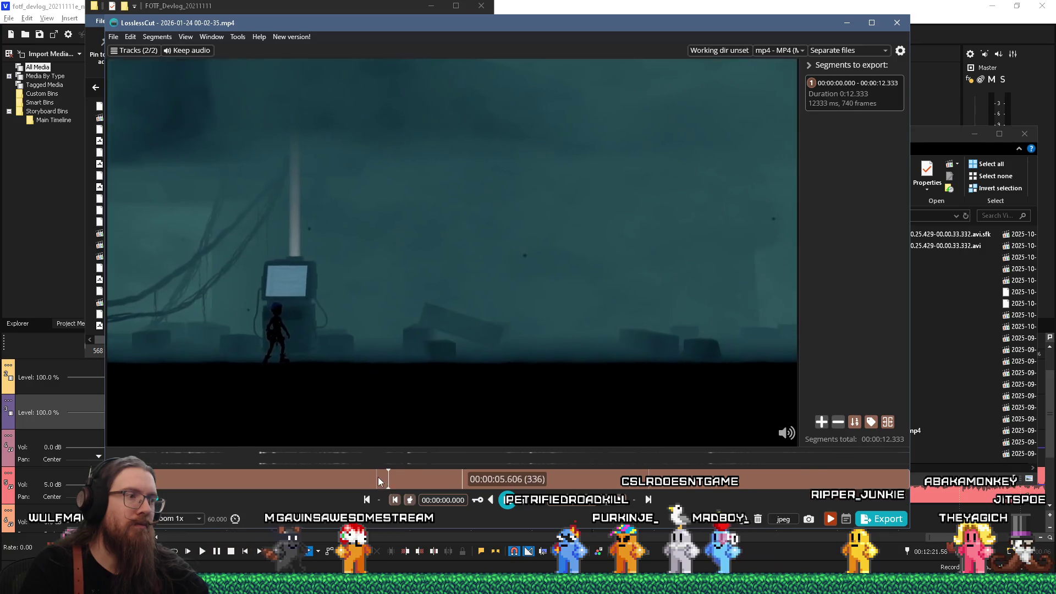
left_click(378, 479)
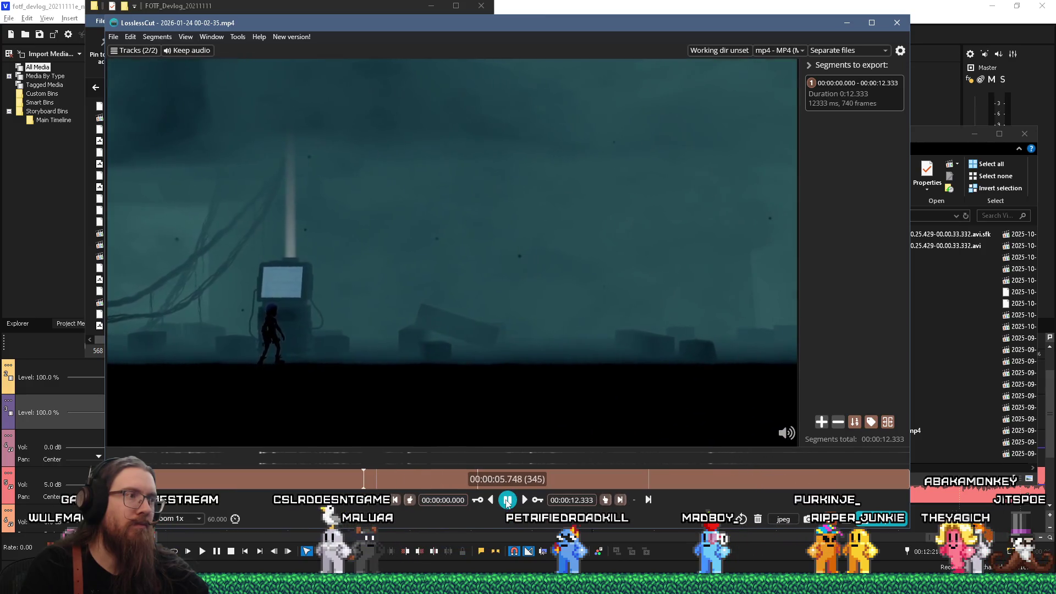
left_click(507, 501)
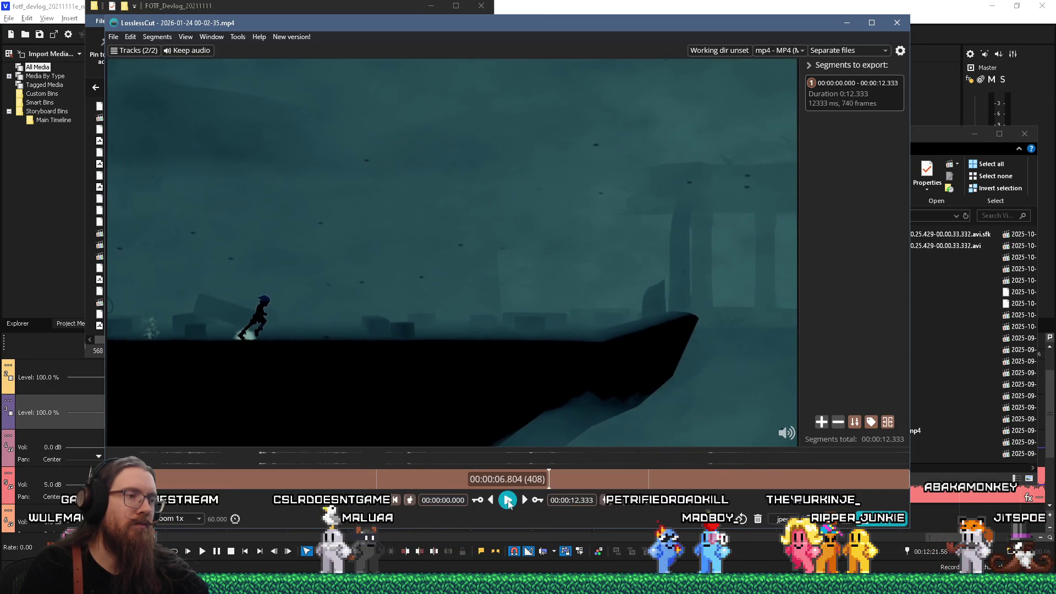
left_click(508, 501)
left_click(508, 501)
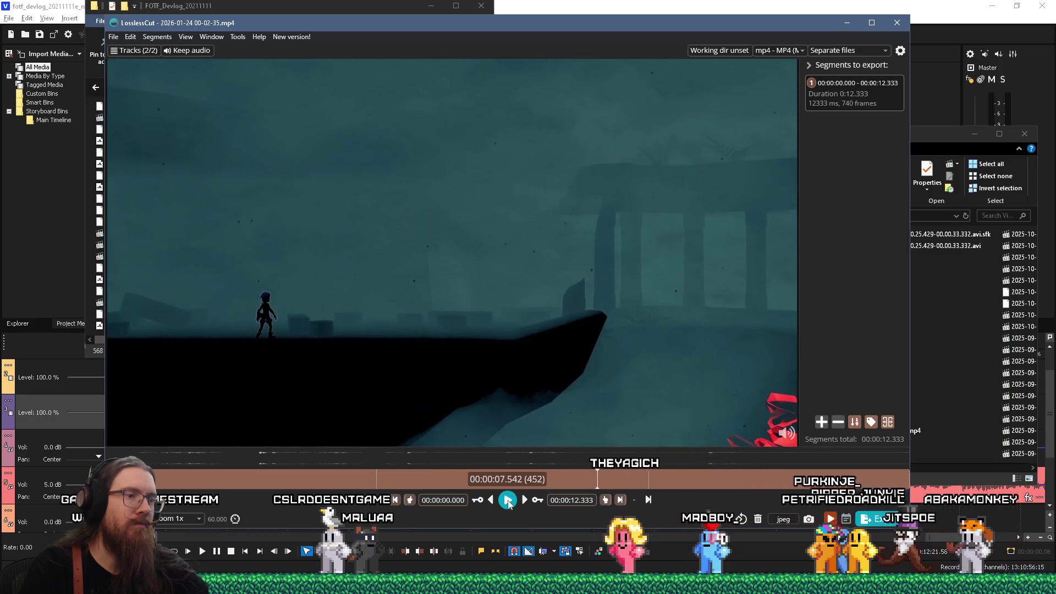
Step: Set the segment end at 00:00:07.542, export the segment, and minimize LosslessCut
key("o")
left_click(508, 501)
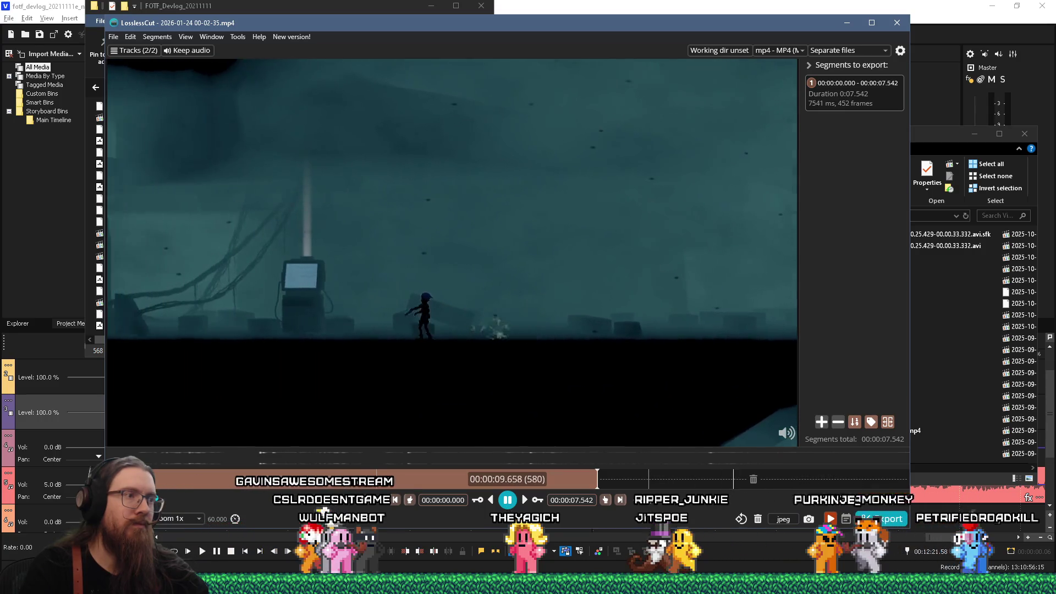
left_click(867, 520)
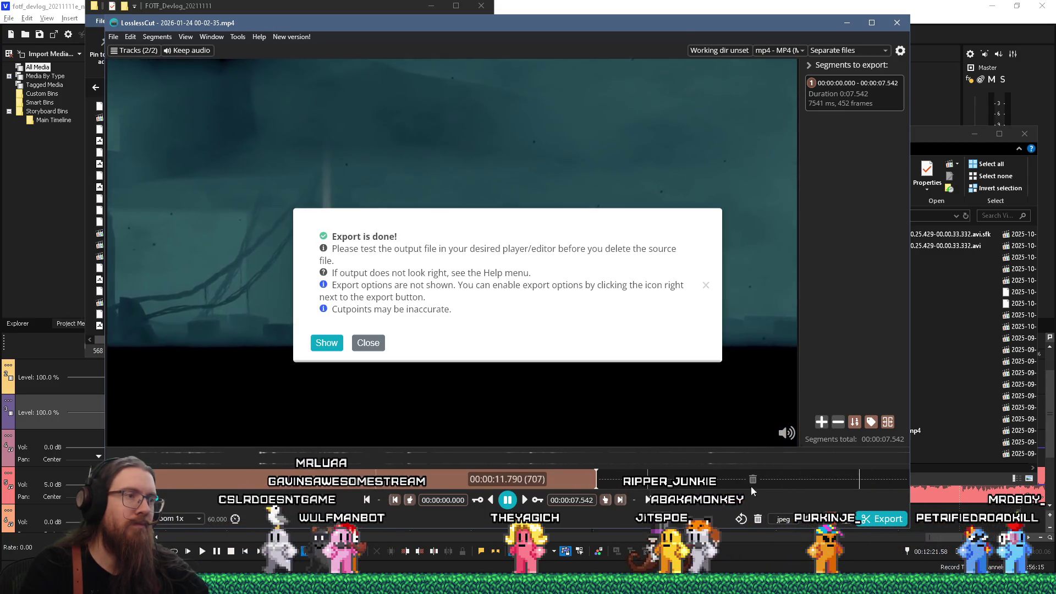
left_click(369, 343)
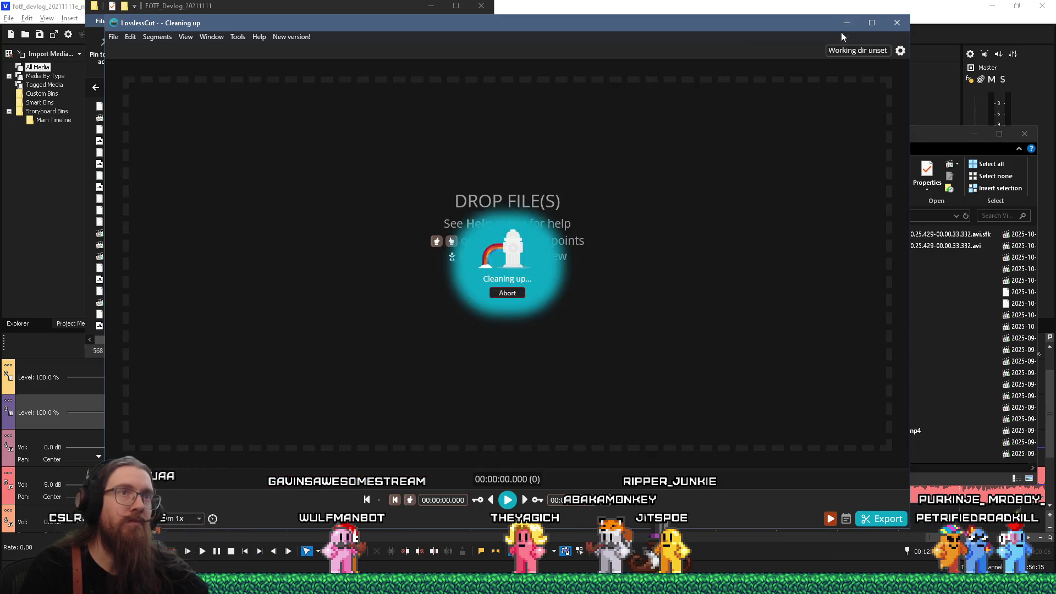
left_click(848, 22)
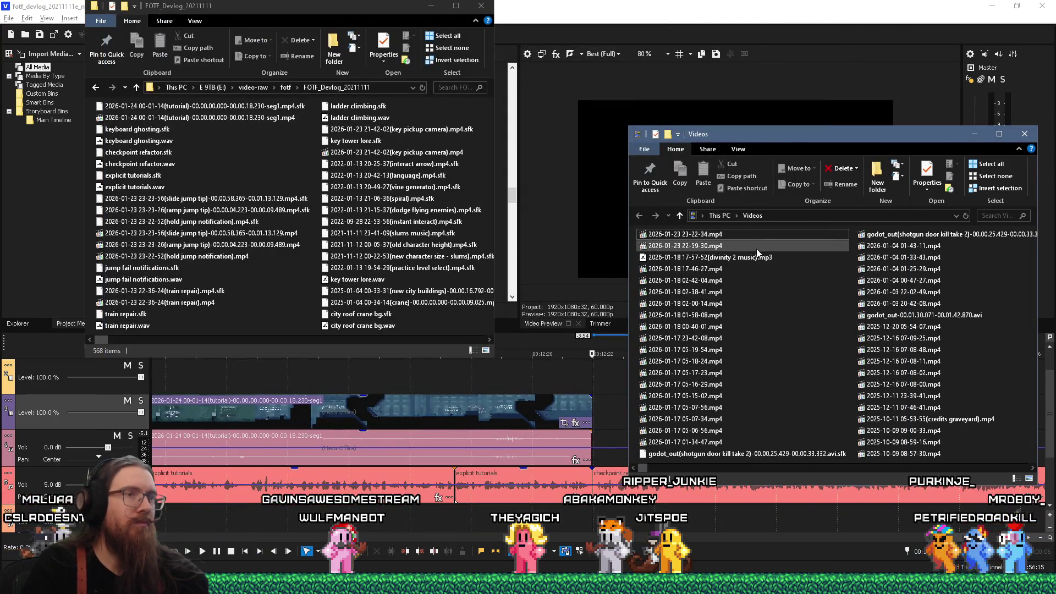
right_click(727, 238)
left_click(729, 238)
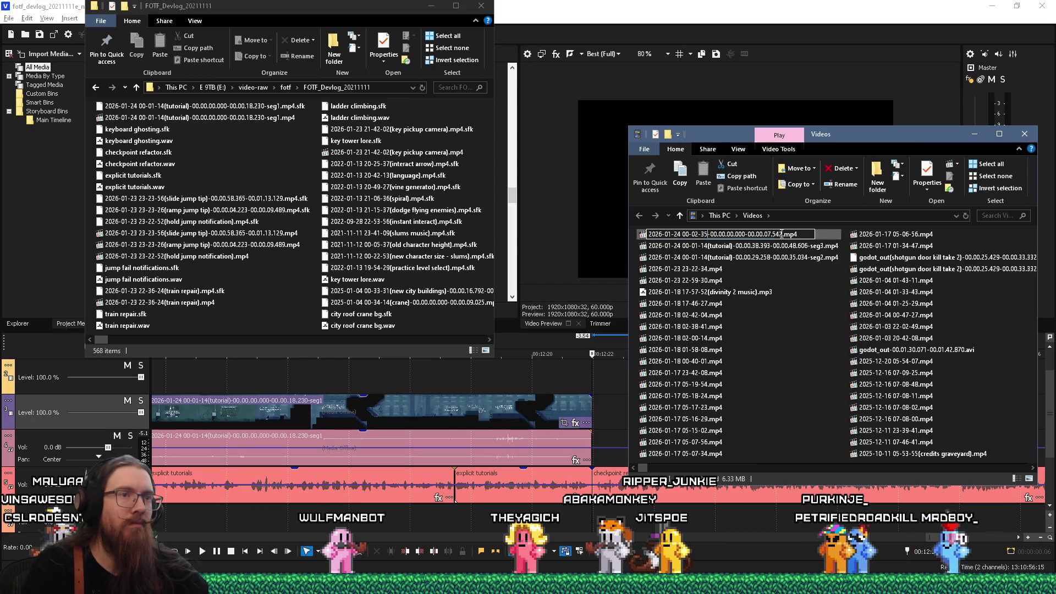
type("ial exit)")
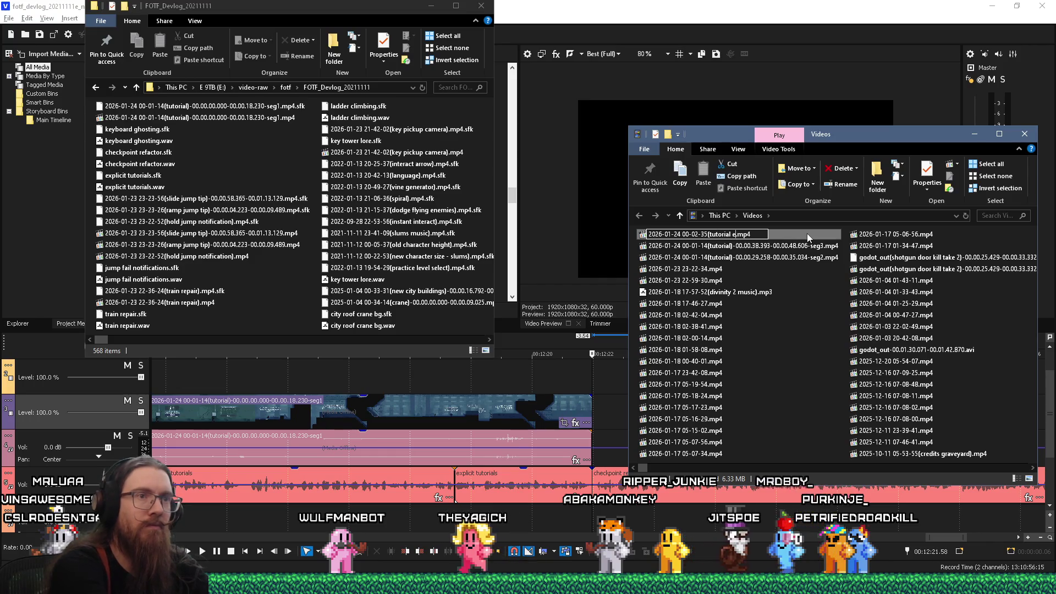
key("Return")
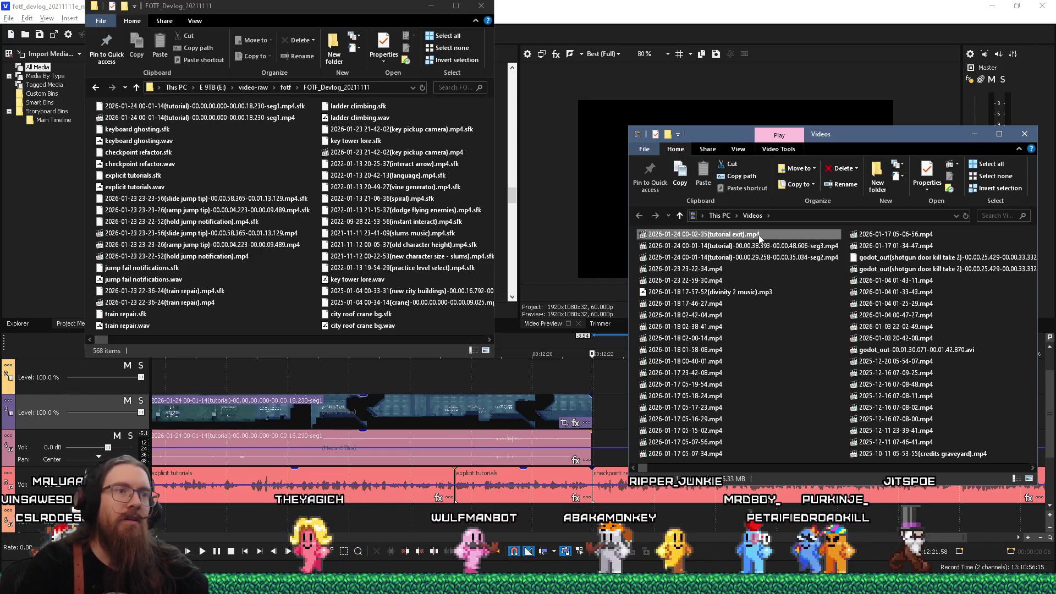
Step: Move the tutorial exit recording into FOTF_Devlog_20211111 and drag it onto the timeline
right_click(759, 234)
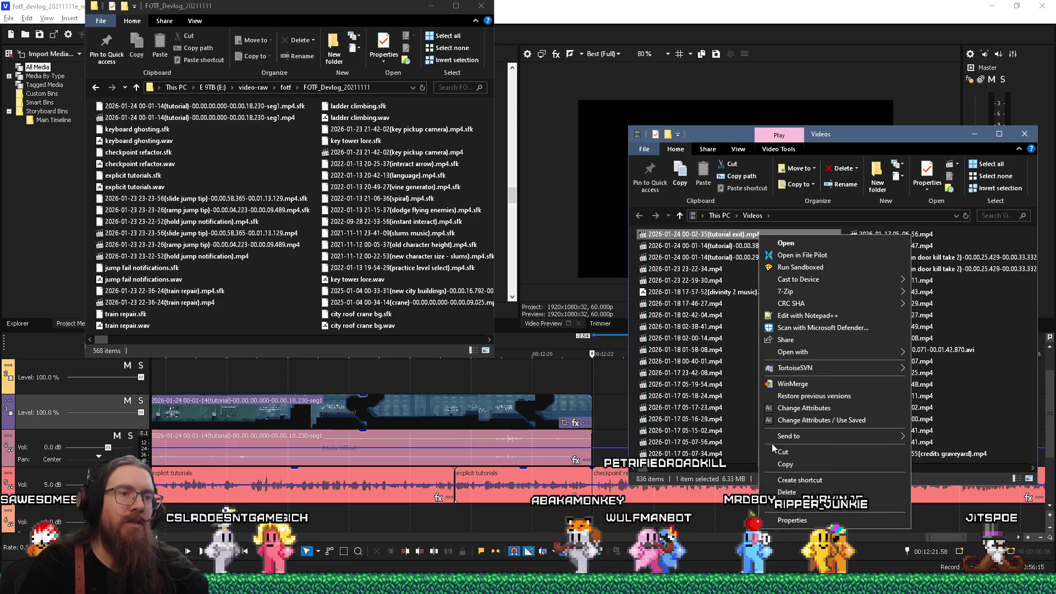
left_click(777, 451)
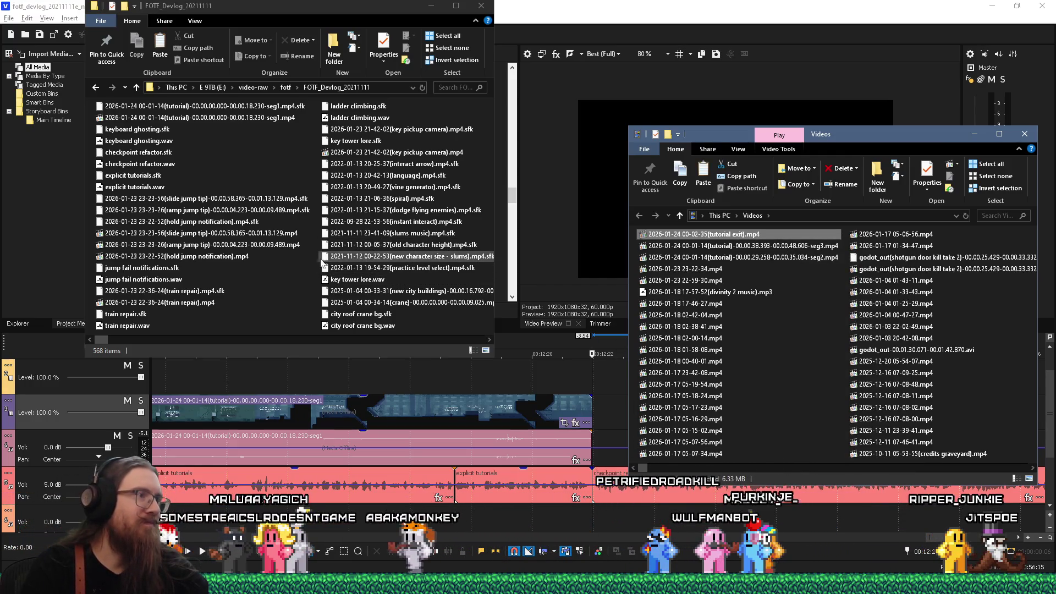
right_click(317, 258)
left_click(361, 328)
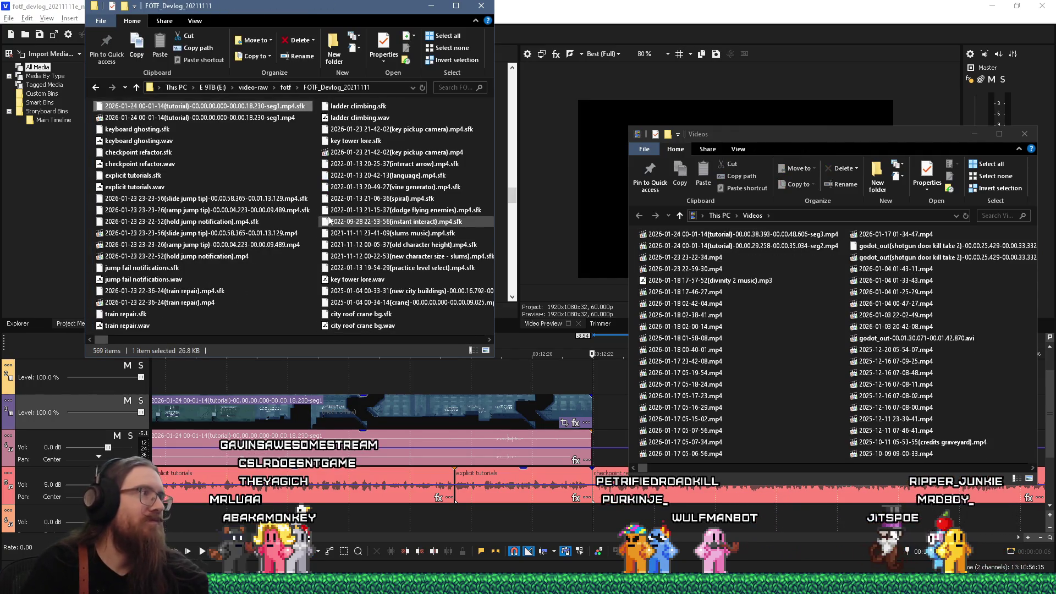
mouse_move(165, 117)
left_mouse_down()
mouse_move(545, 363)
mouse_move(593, 410)
left_mouse_up()
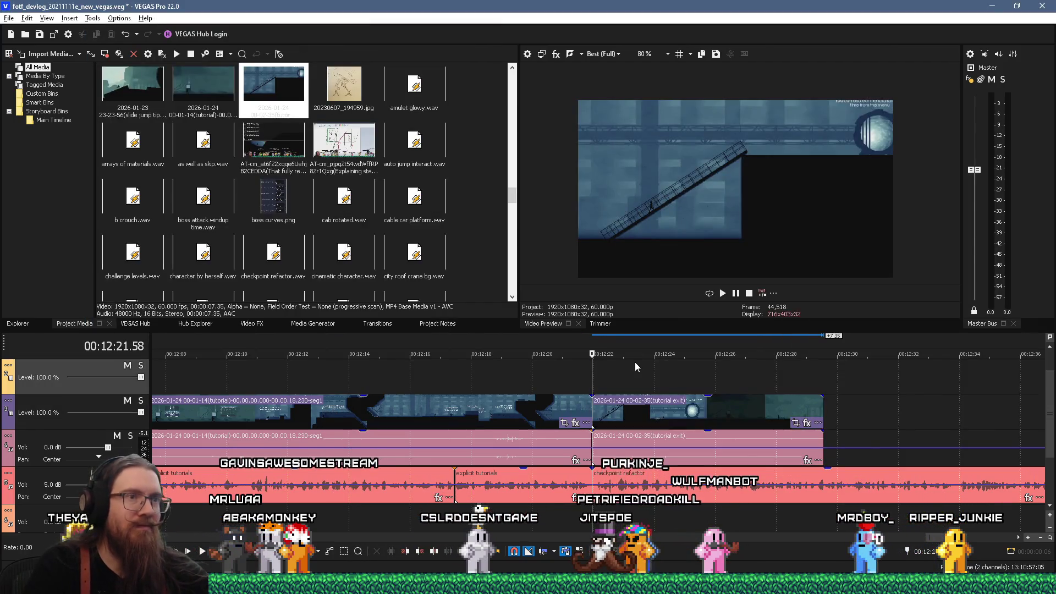
Step: Trim the tutorial exit clip's start and end so it runs from 12:22 to about 12:26
key("space")
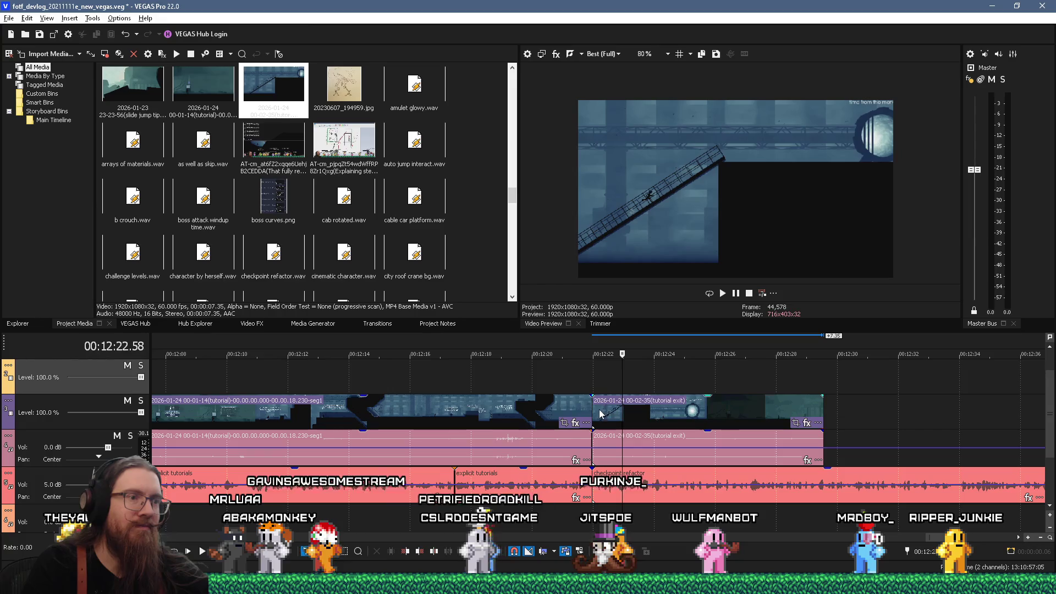
mouse_move(594, 414)
left_mouse_down()
mouse_move(664, 414)
mouse_move(610, 414)
left_mouse_up()
key("space")
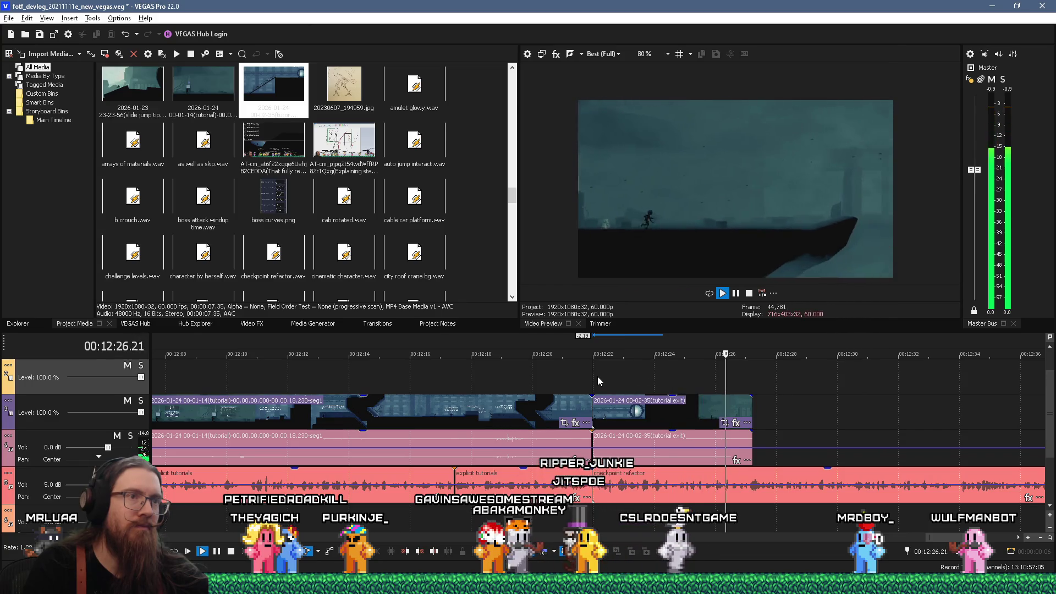
key("space")
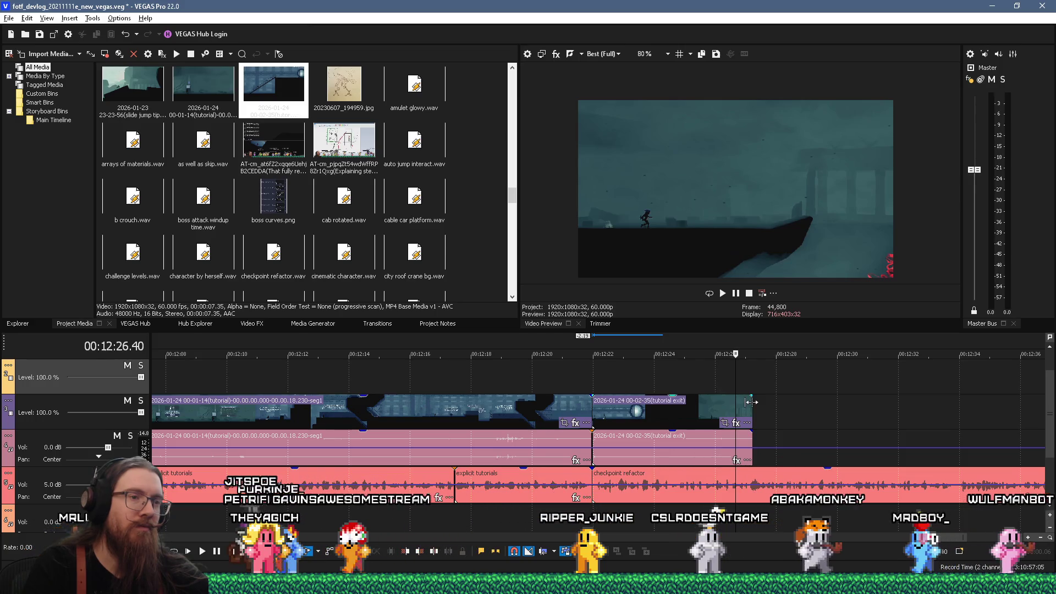
key("space")
key("space")
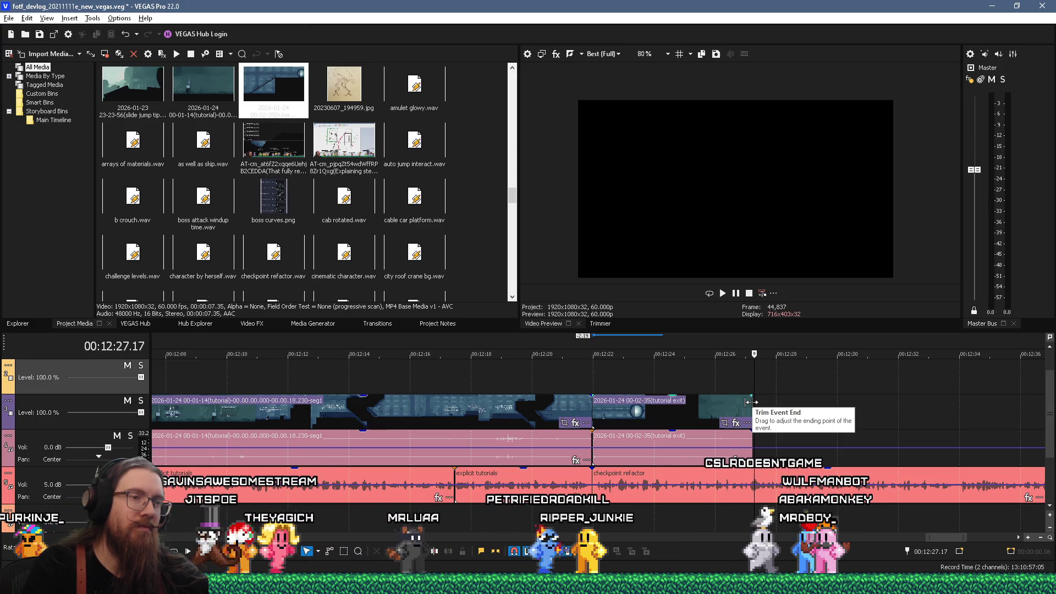
left_click_drag(751, 402, 711, 405)
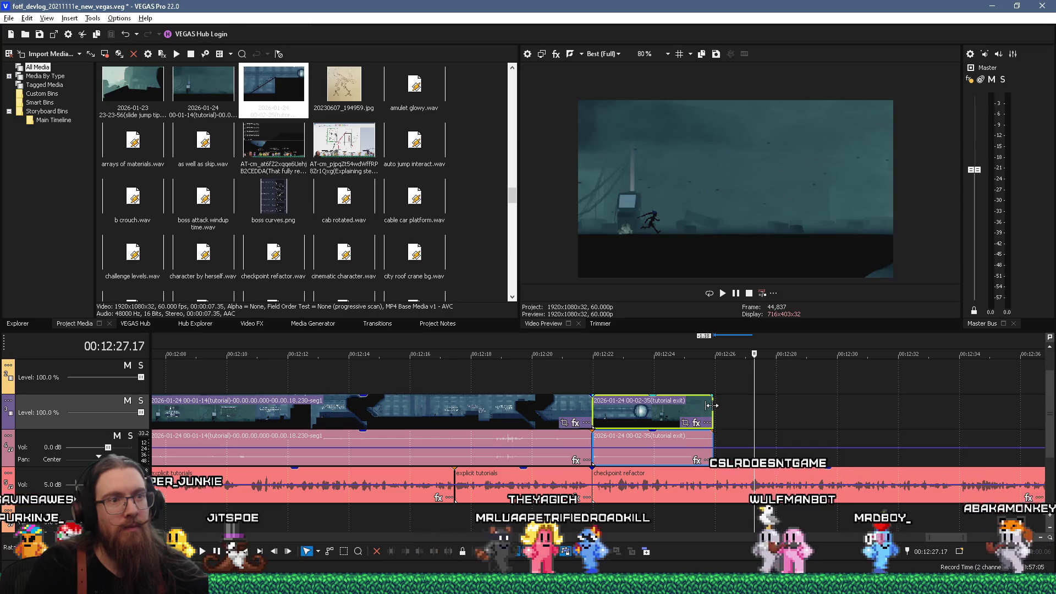
key("alt+Tab")
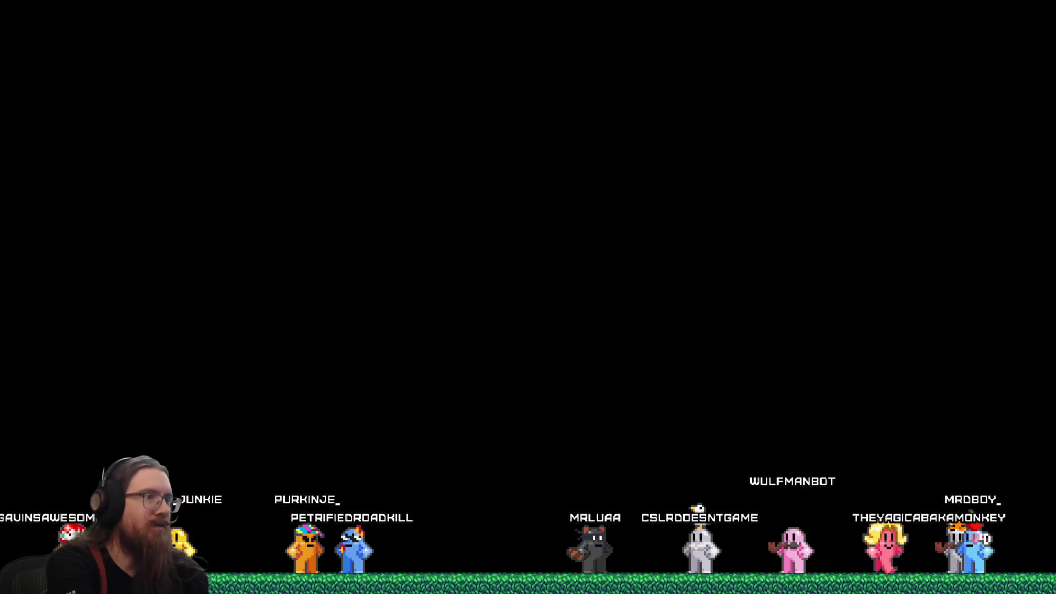
Step: Launch the Core Movement Tutorial, then run, jump, slide and leap right before walking back to the checkpoint
key("Return")
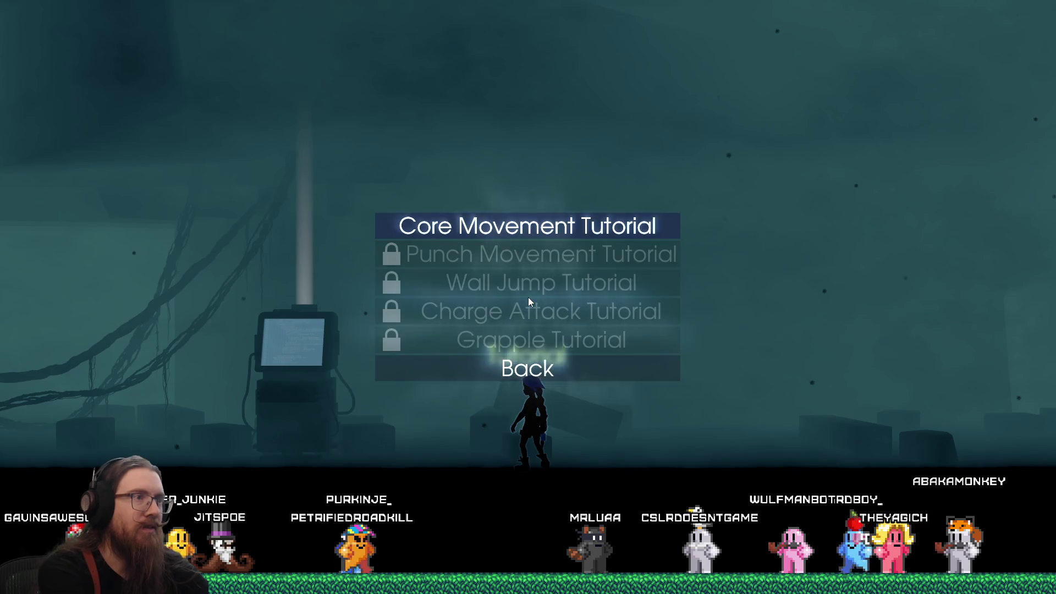
key("Return")
key("Right")
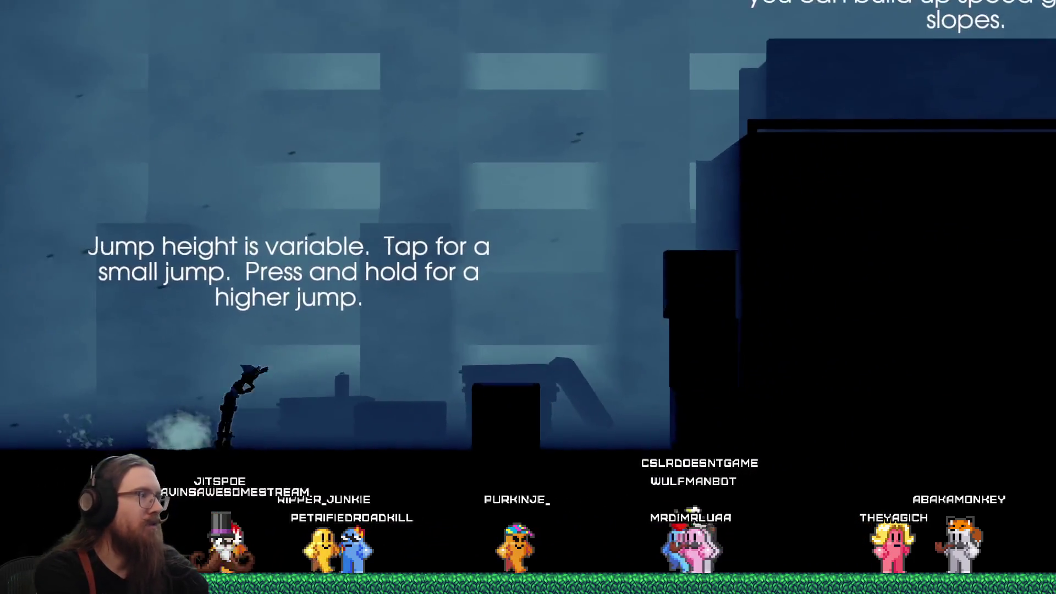
key("space")
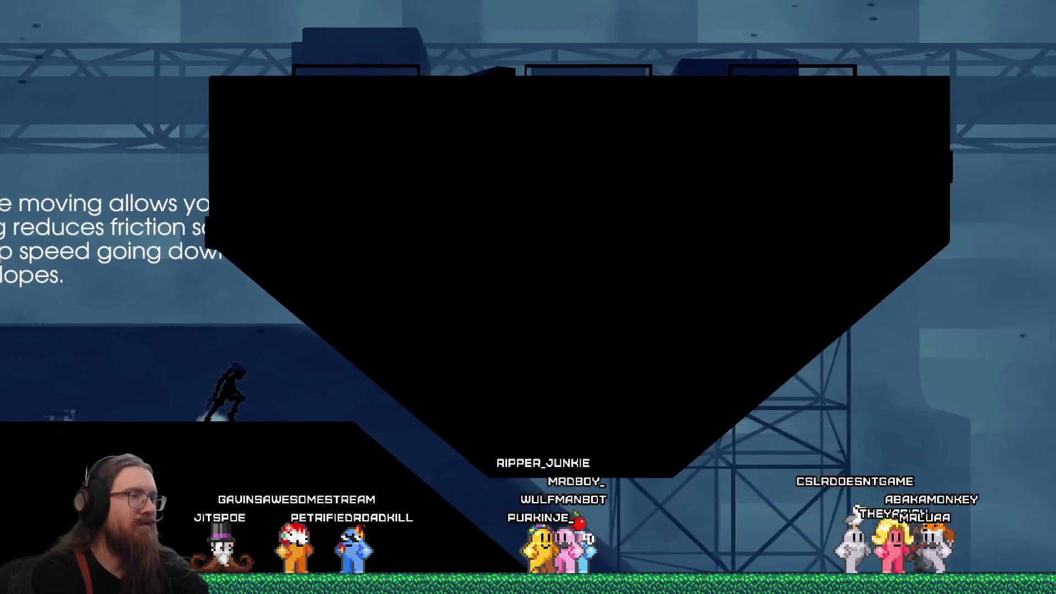
key("Down")
key("space")
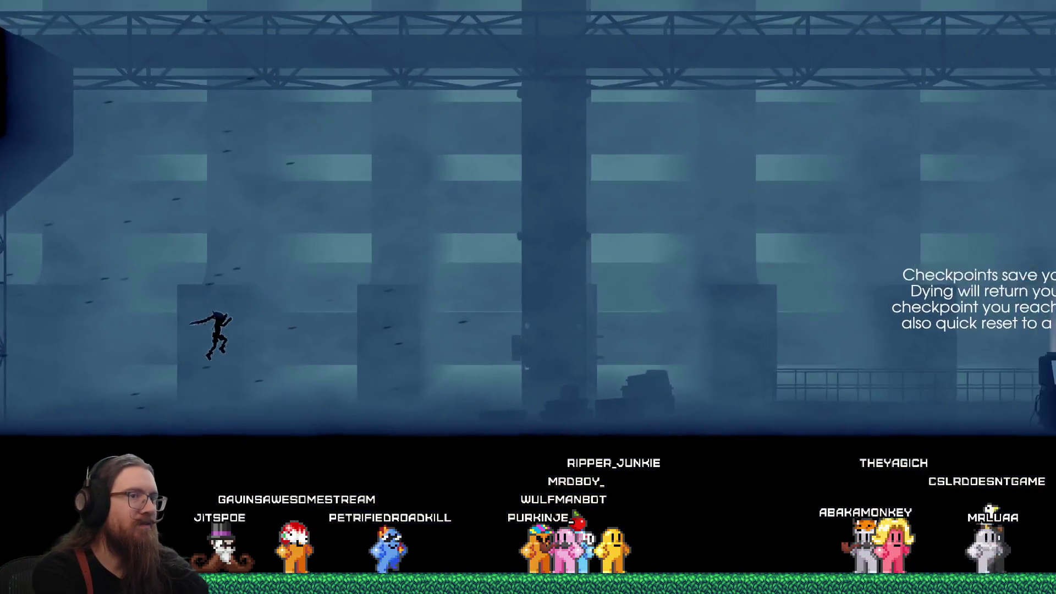
key("Right")
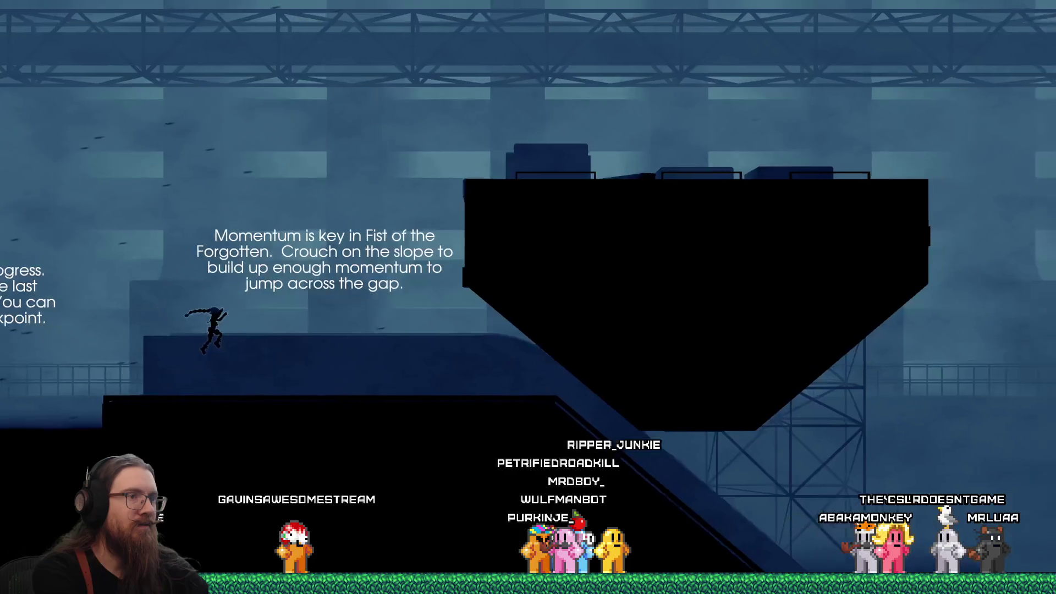
key("Left")
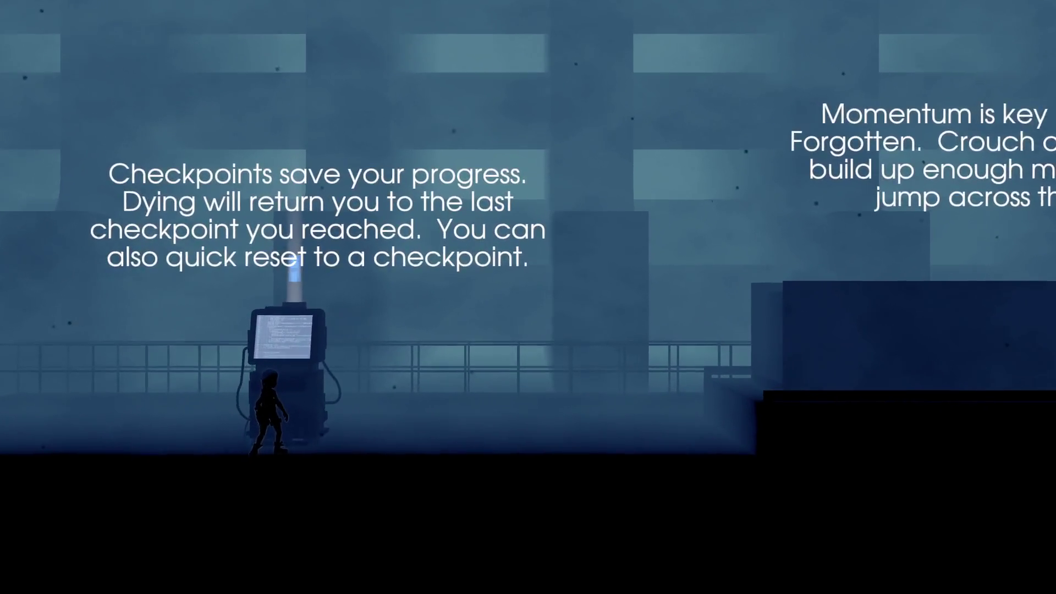
Step: Run right, jump the ledge, slide down the slope and drop into the spike pit
key("Right")
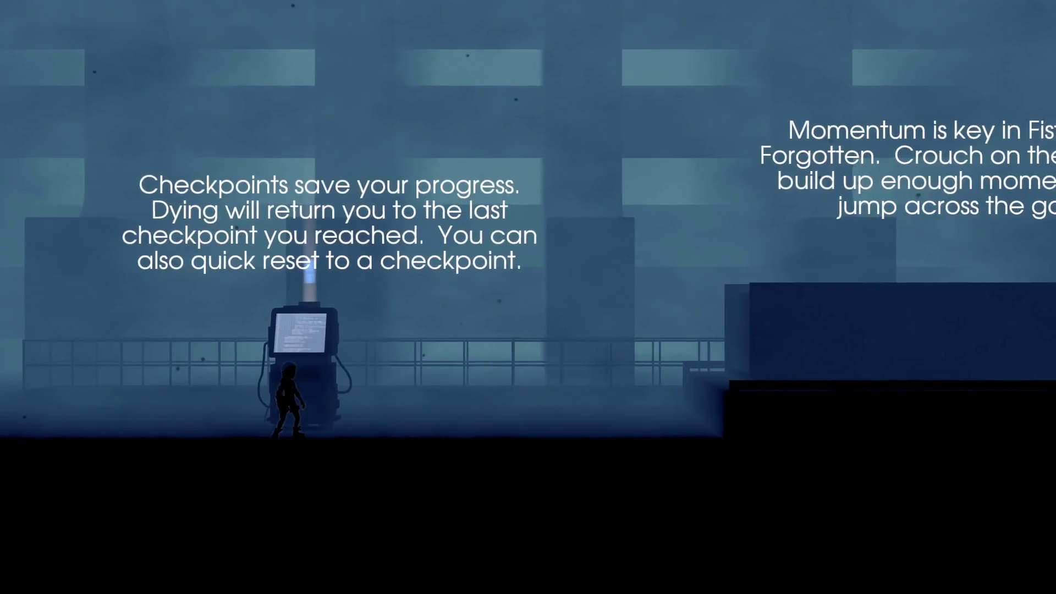
key("space")
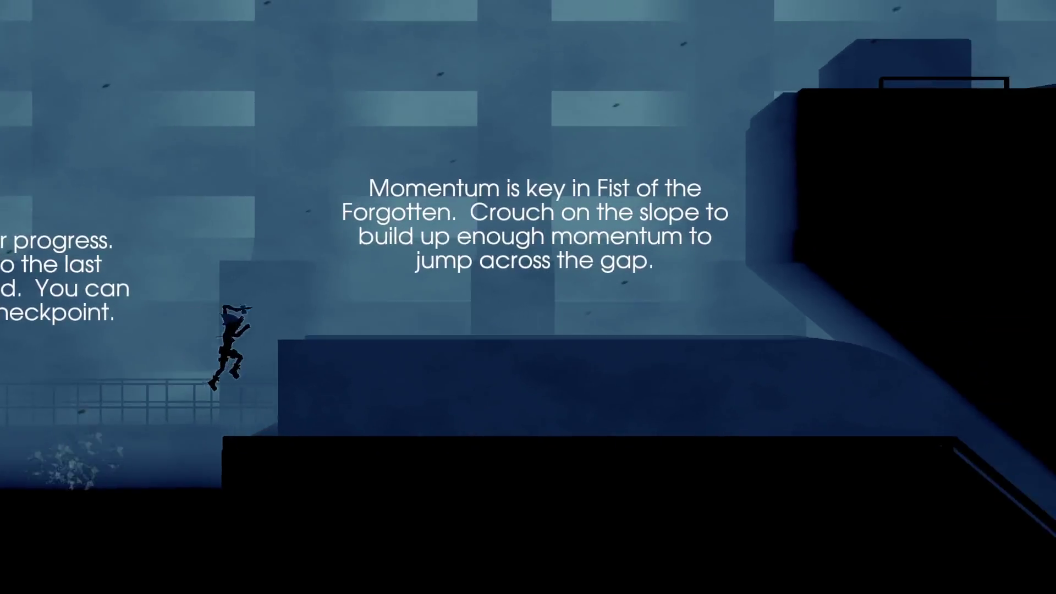
key("Down")
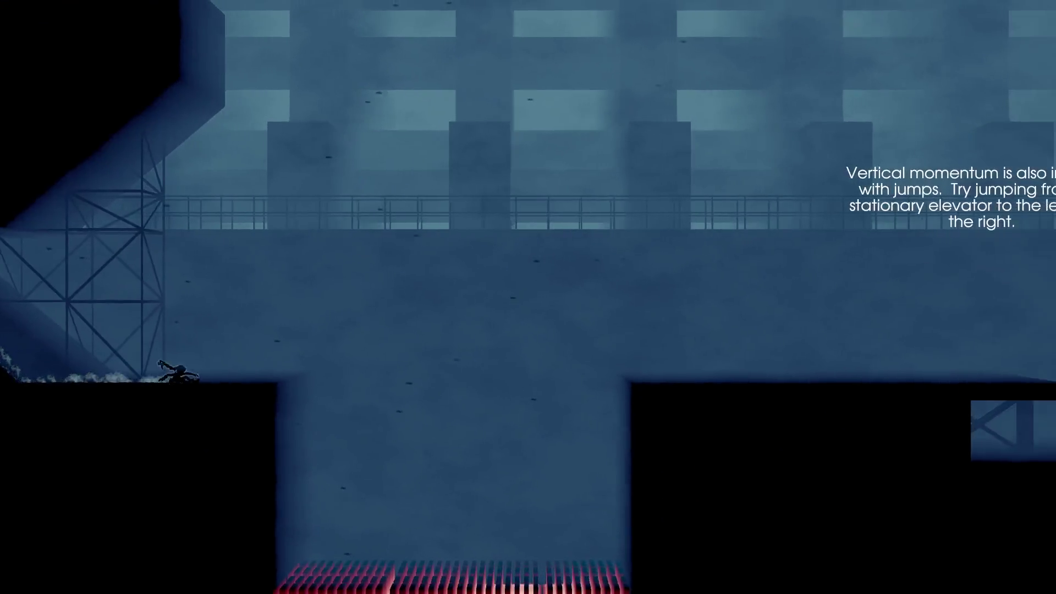
key("space")
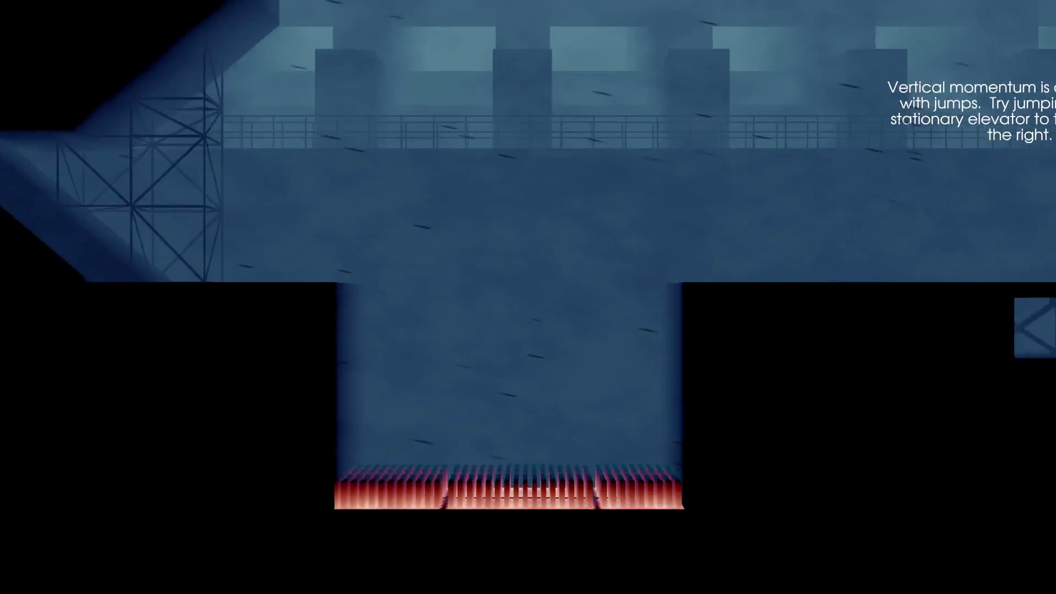
key("Right")
Step: Quick-reset with R to the checkpoint, run right again and open the development console
key("space")
key("r")
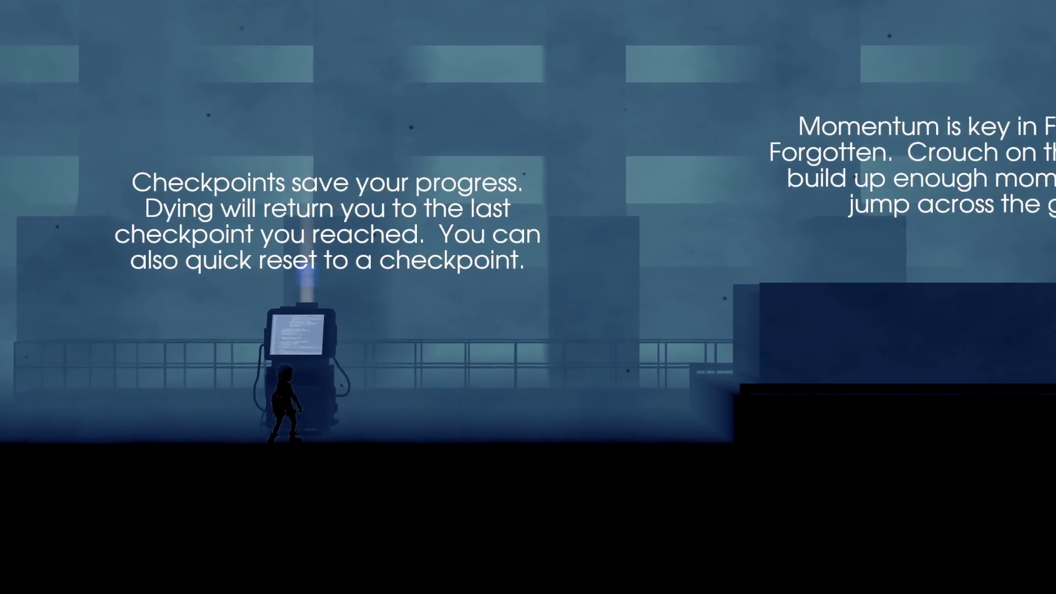
key("Right")
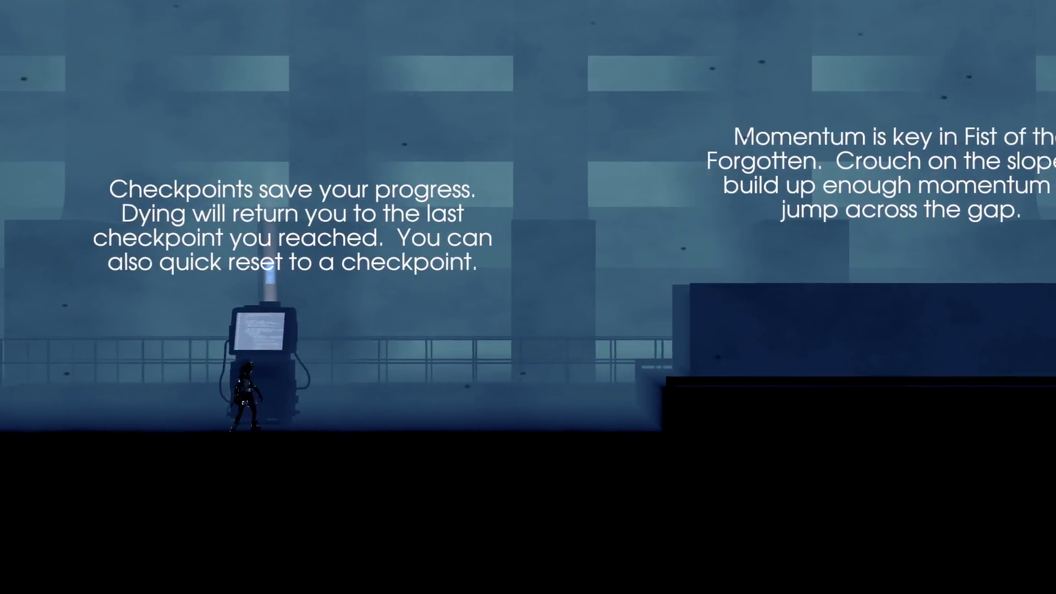
key("grave")
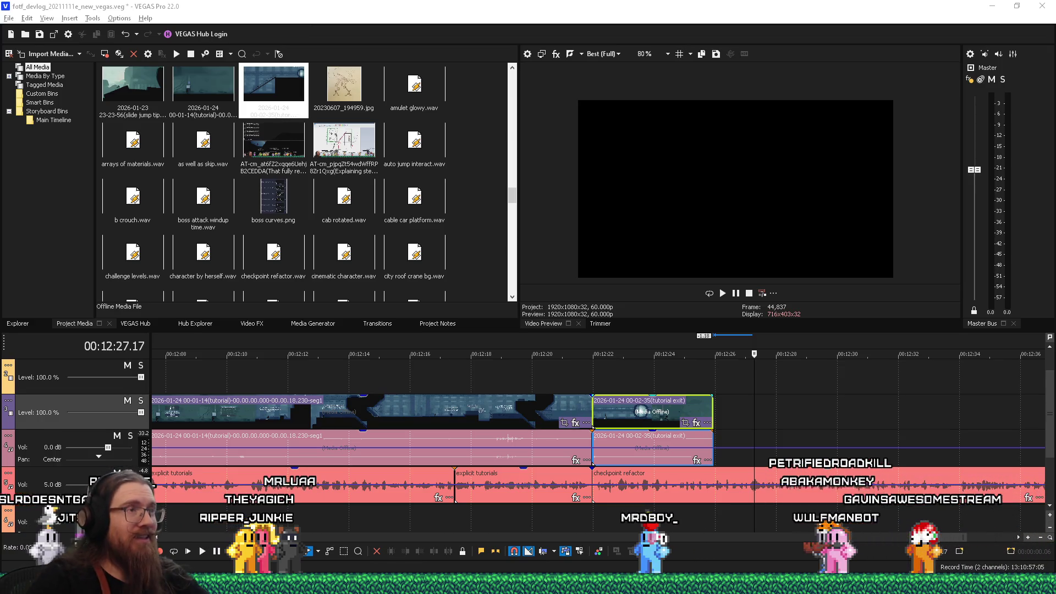
Step: Switch from VEGAS Pro back to the running Fist of the Forgotten window with Alt+Tab
key("alt+Tab")
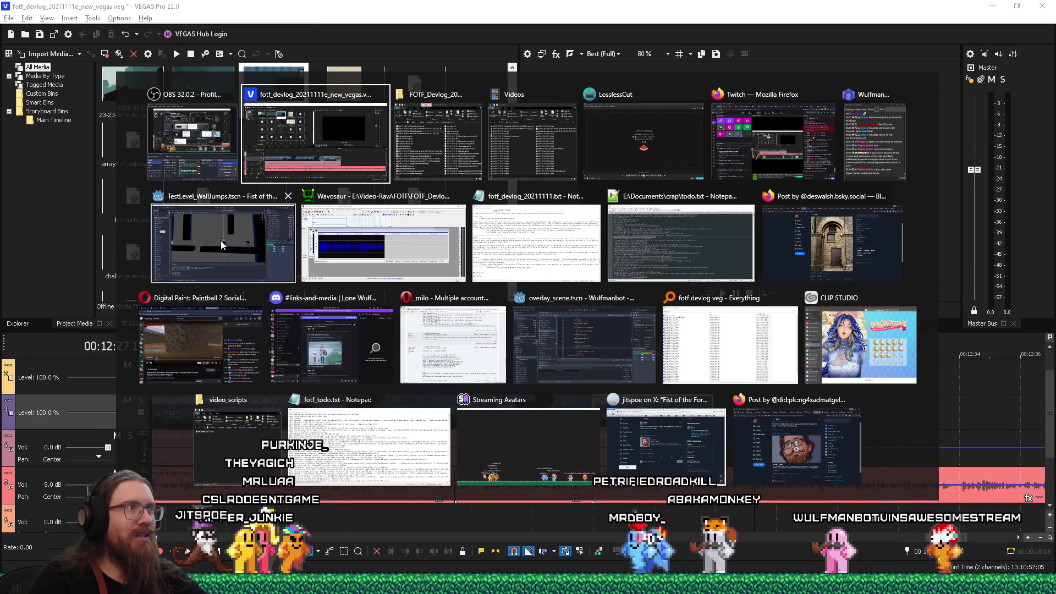
left_click(224, 242)
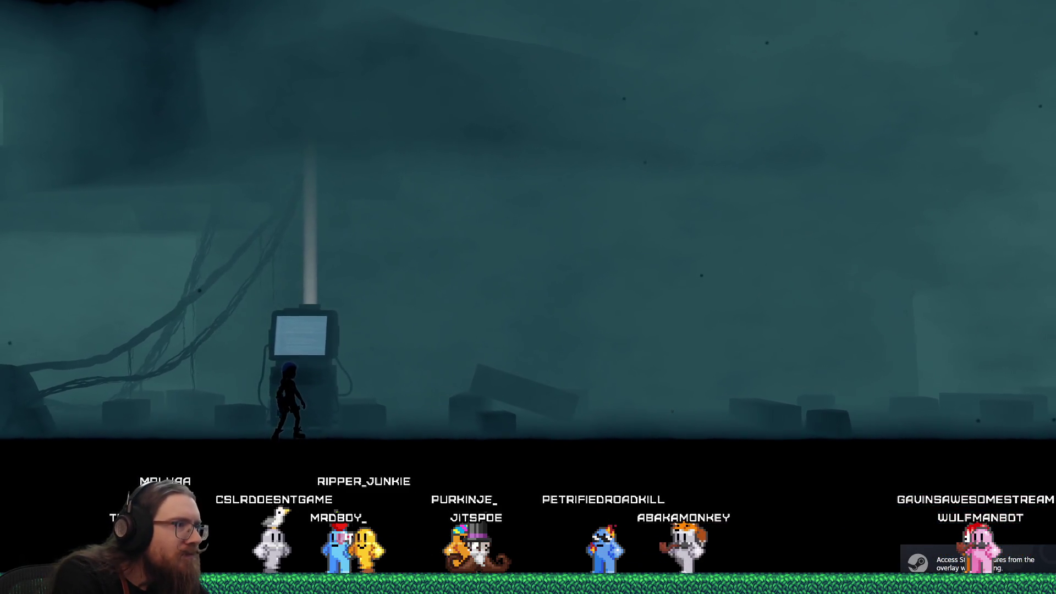
Step: Run right from the checkpoint, then enter quit in the development console to close the game
key("Right")
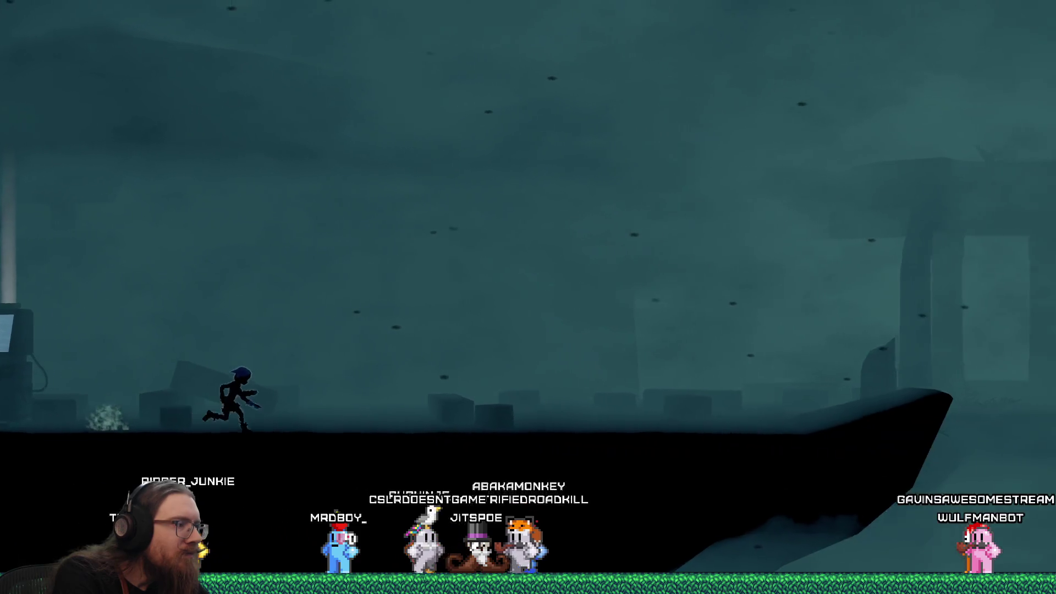
key("grave")
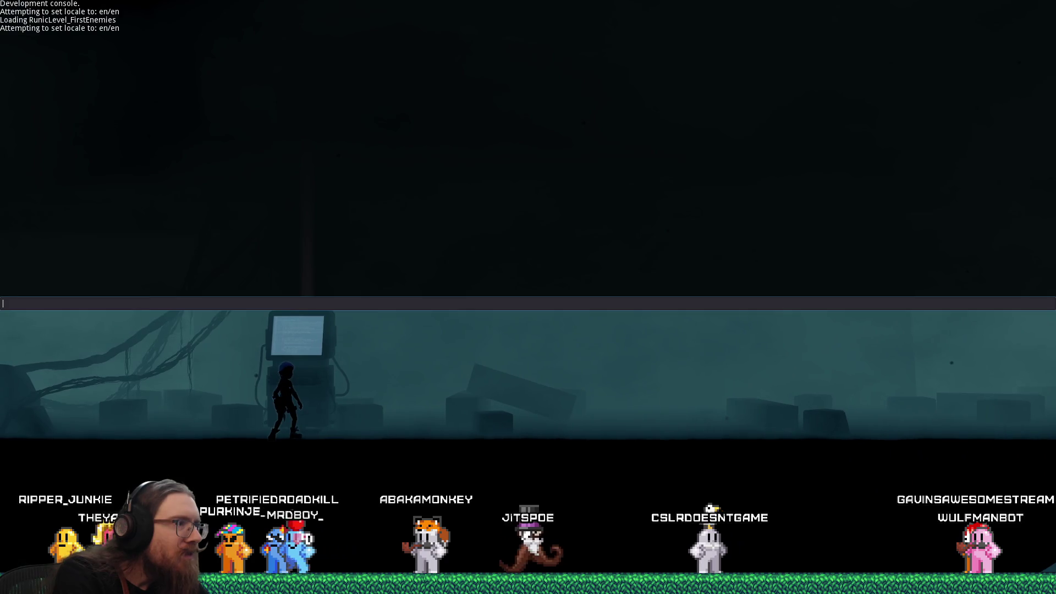
type("quit")
key("Return")
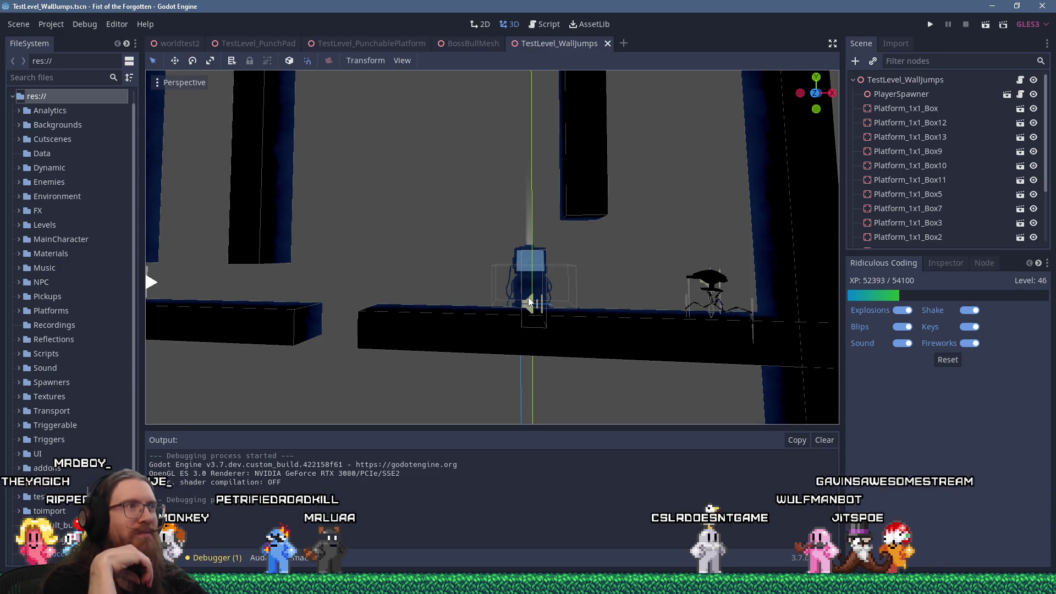
Step: Filter the FileSystem by 'death', widen the panel, and open DeathParticleMaterial.shader
left_click(60, 77)
type("death")
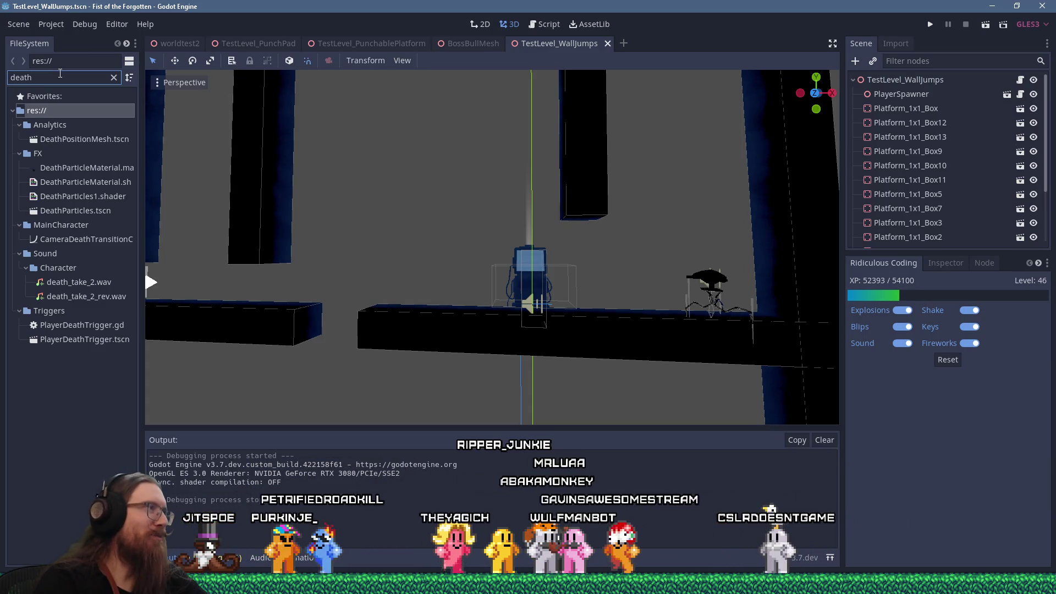
left_click_drag(142, 157, 189, 163)
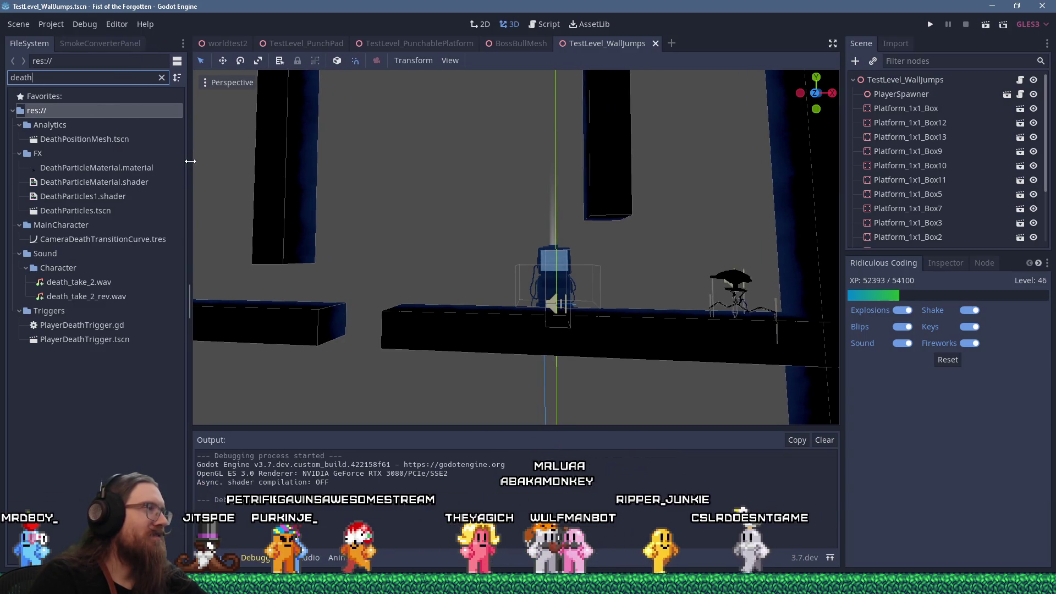
double_click(141, 182)
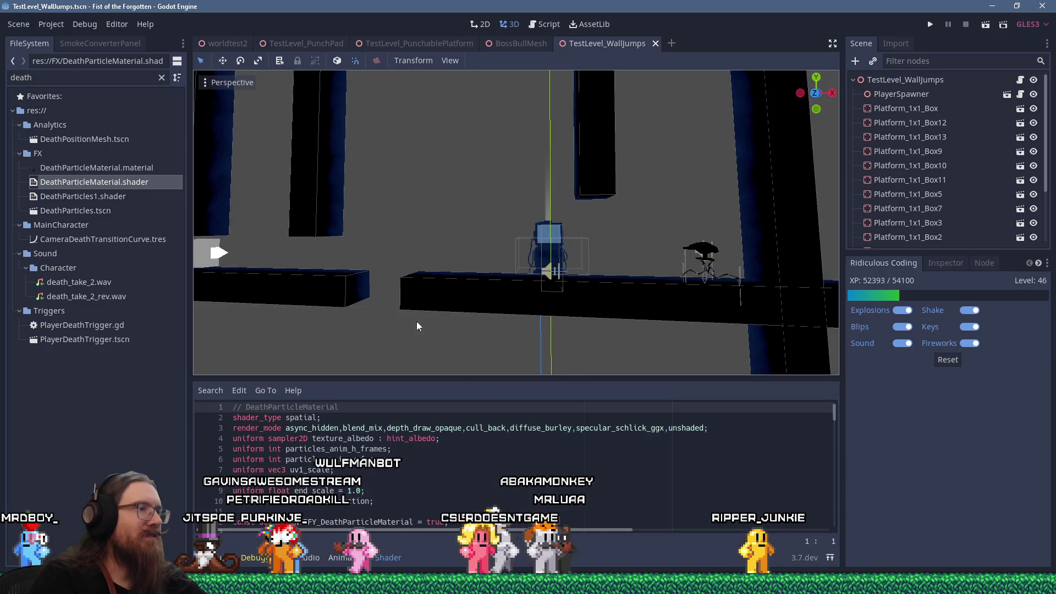
Step: Enlarge the shader code area and highlight every use of dissolve_fraction in the code
left_click_drag(486, 380, 482, 221)
scroll(476, 365, "down", 5)
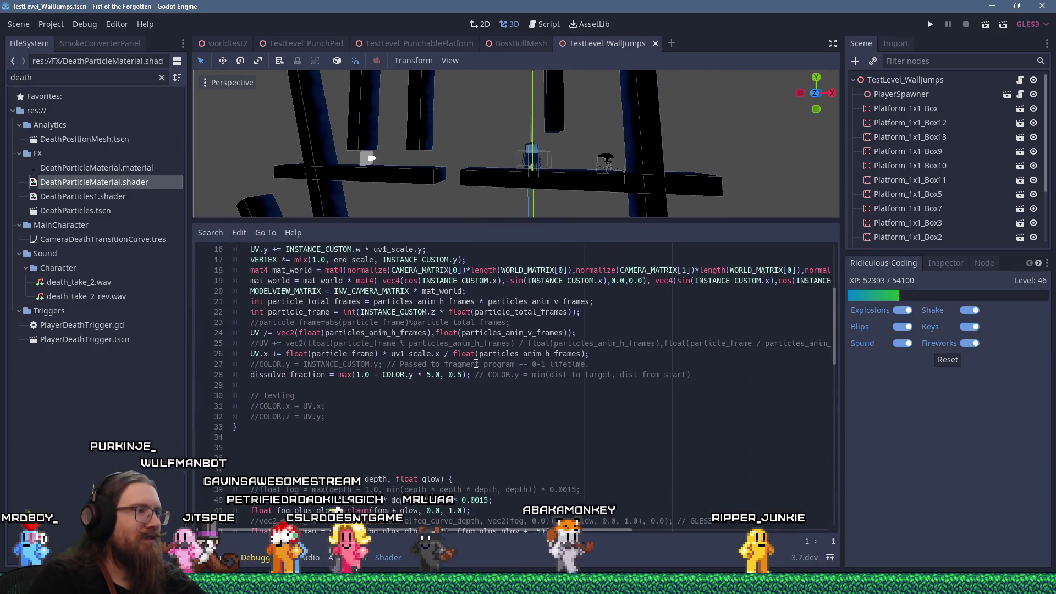
scroll(476, 364, "down", 5)
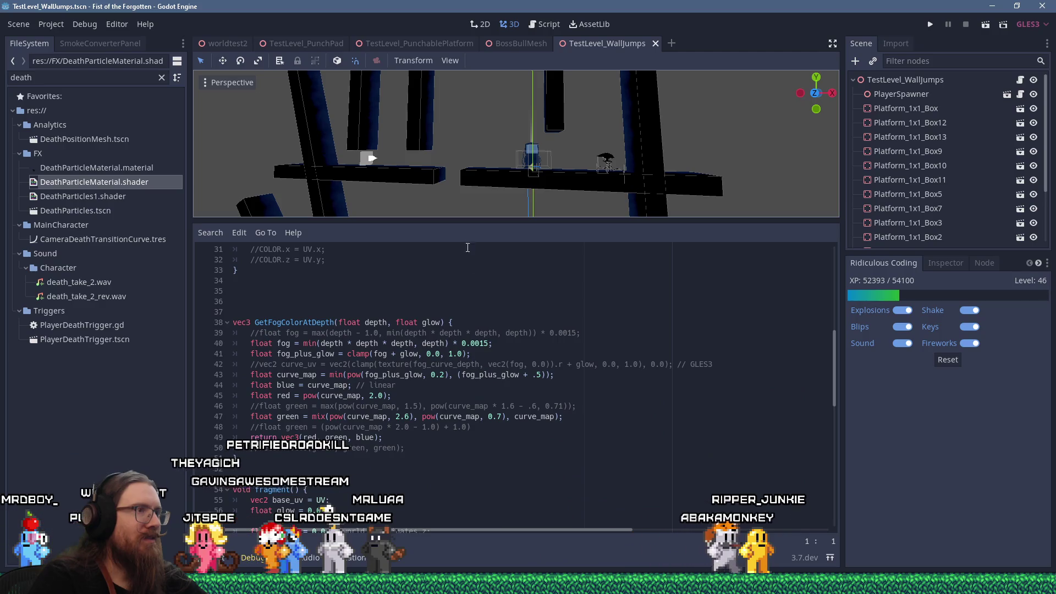
left_click_drag(484, 222, 486, 240)
scroll(475, 323, "up", 10)
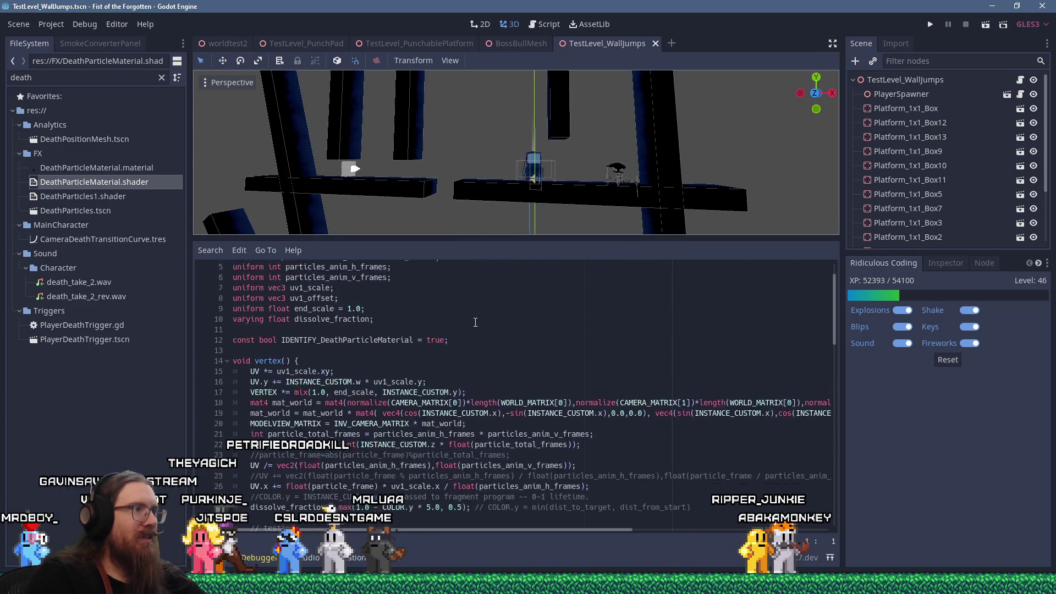
scroll(475, 321, "down", 11)
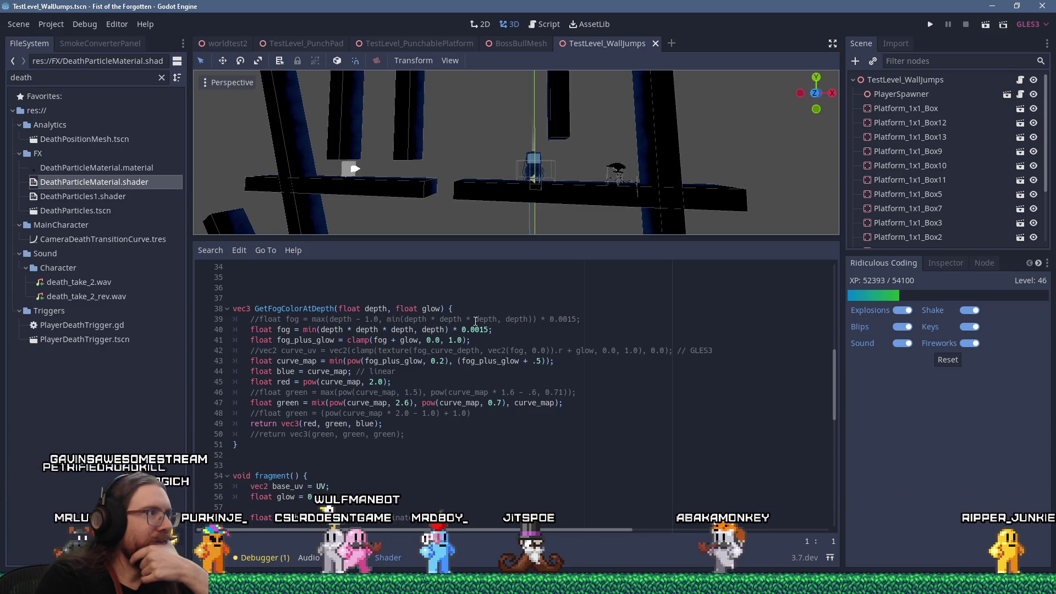
scroll(475, 321, "down", 8)
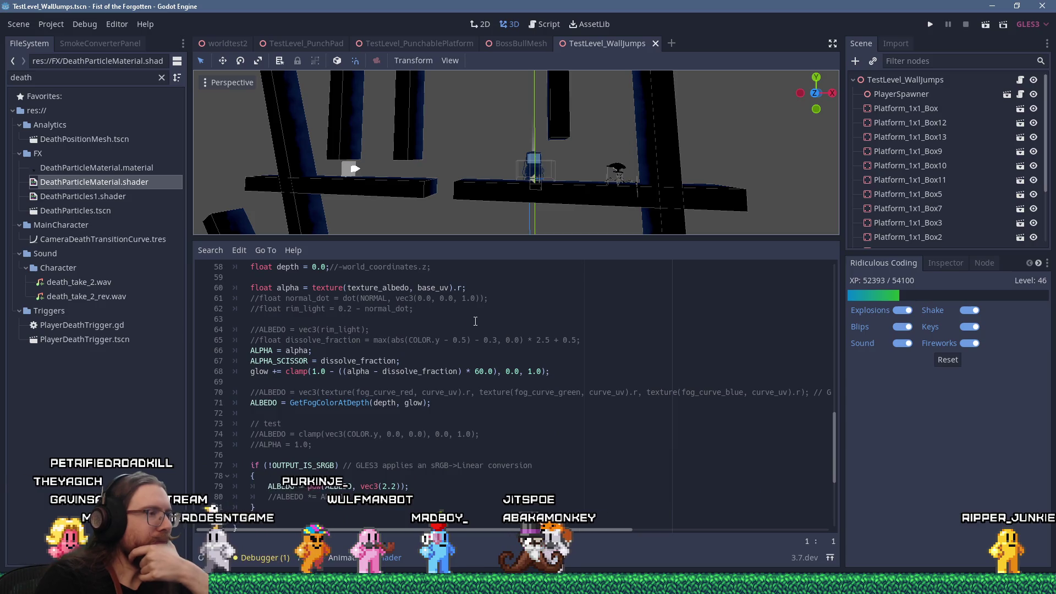
scroll(475, 321, "down", 6)
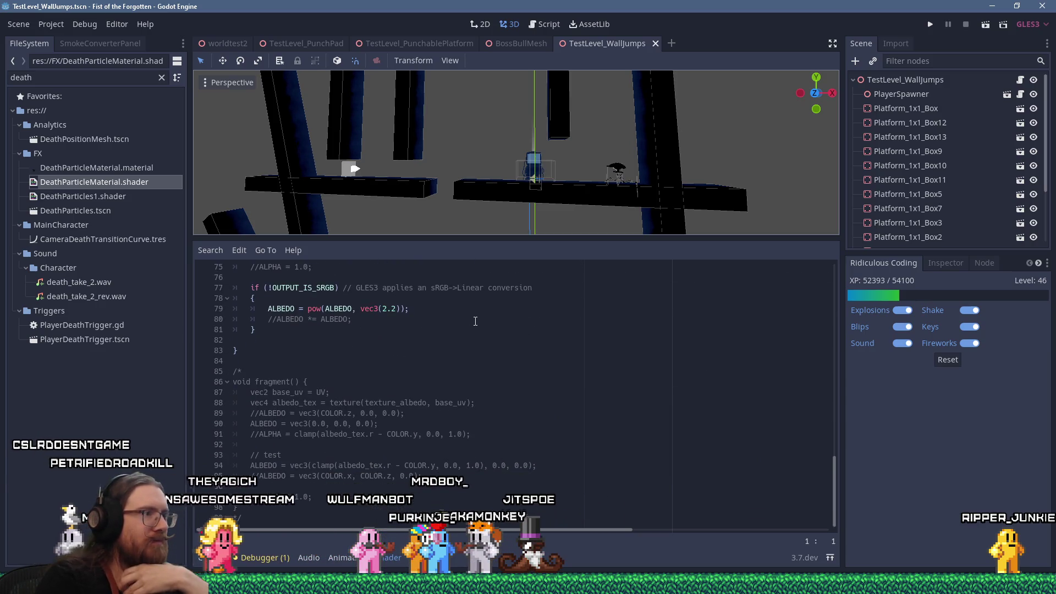
scroll(475, 321, "up", 3)
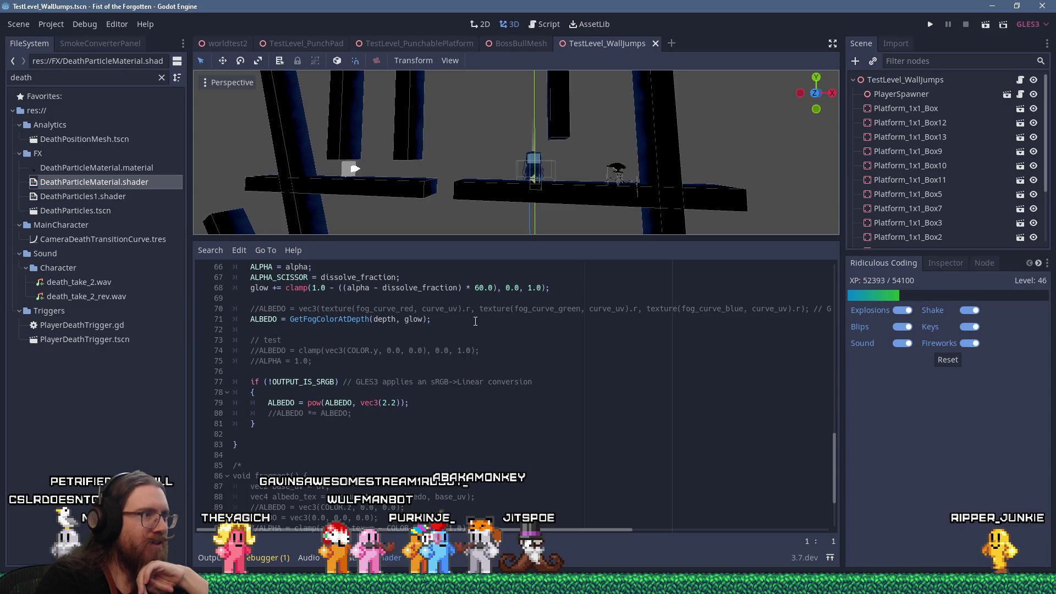
scroll(475, 321, "up", 2)
scroll(476, 321, "up", 4)
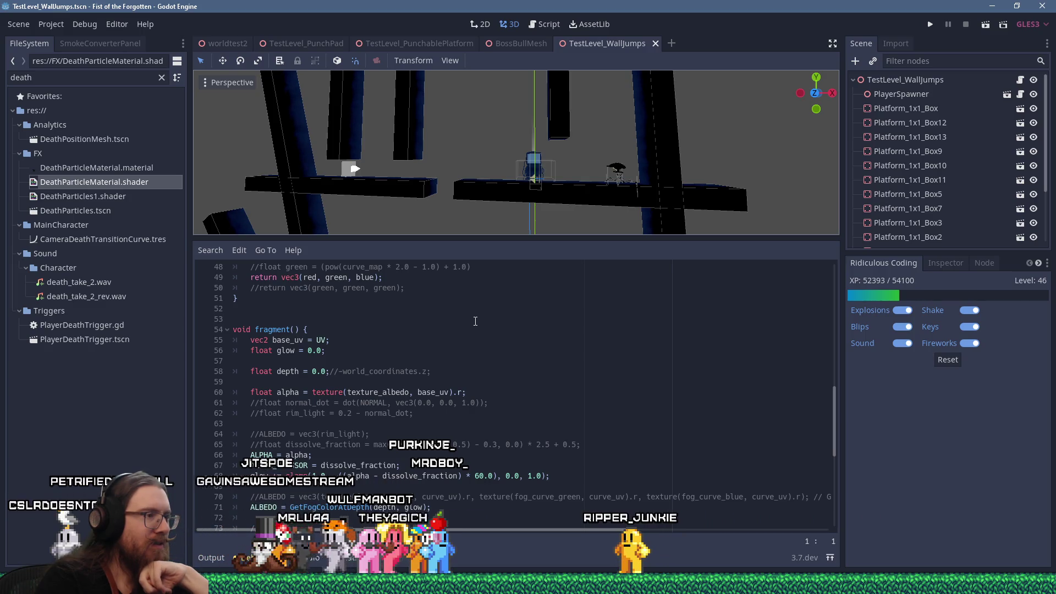
double_click(343, 445)
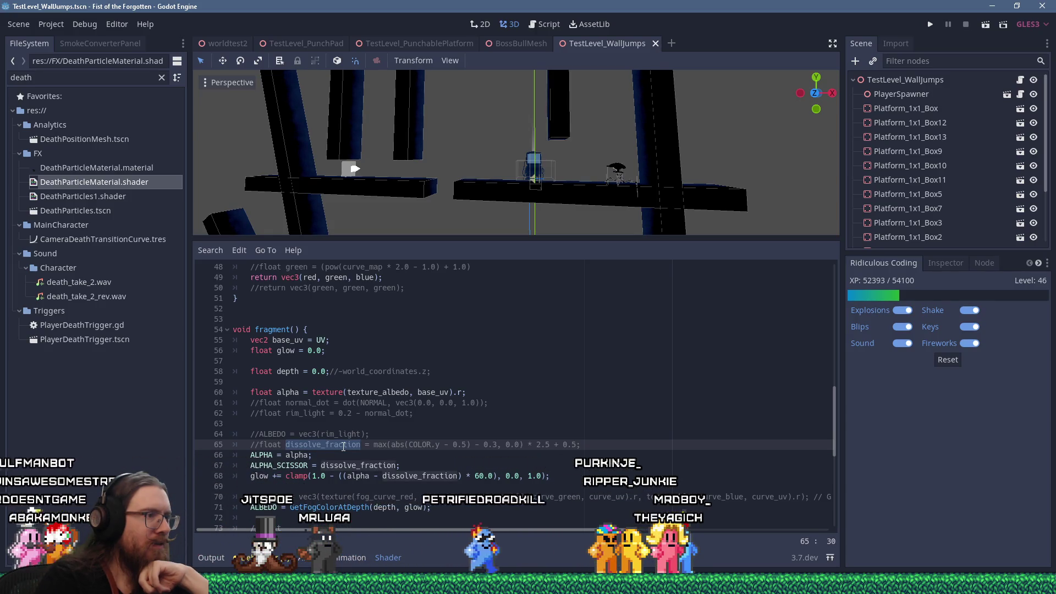
scroll(343, 446, "up", 14)
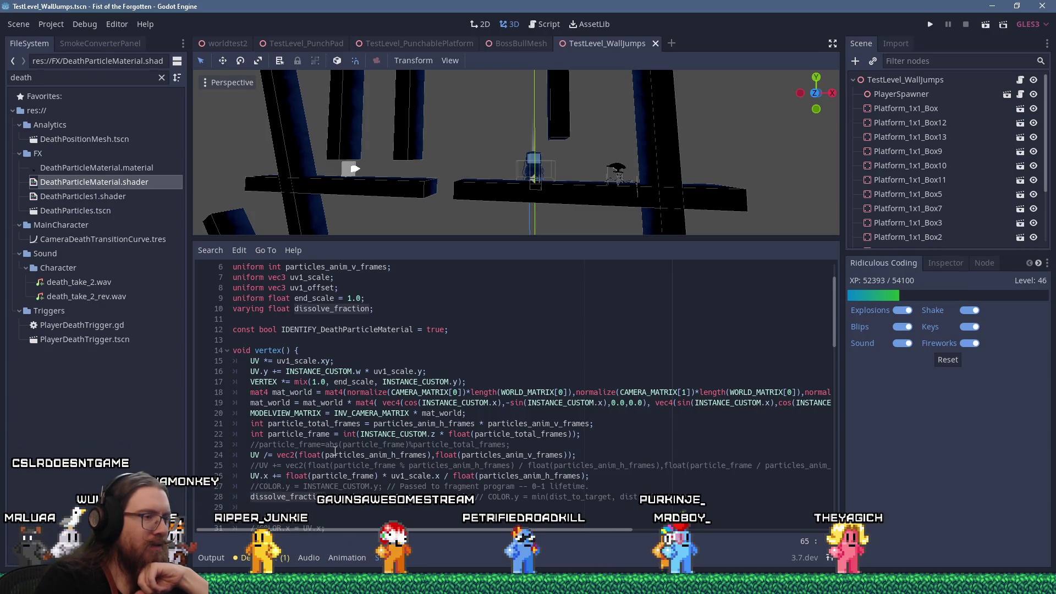
Step: Set dissolve_fraction on line 28 to 0.0, commenting out the max expression, save, and run the game
left_click(339, 498)
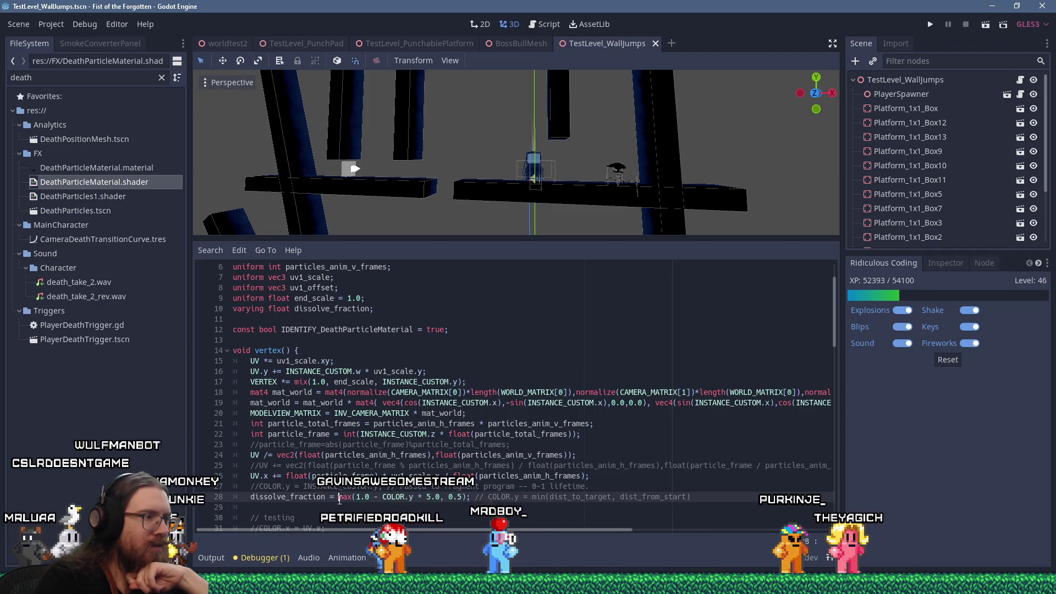
scroll(430, 512, "down", 10)
scroll(430, 511, "up", 3)
scroll(428, 512, "down", 5)
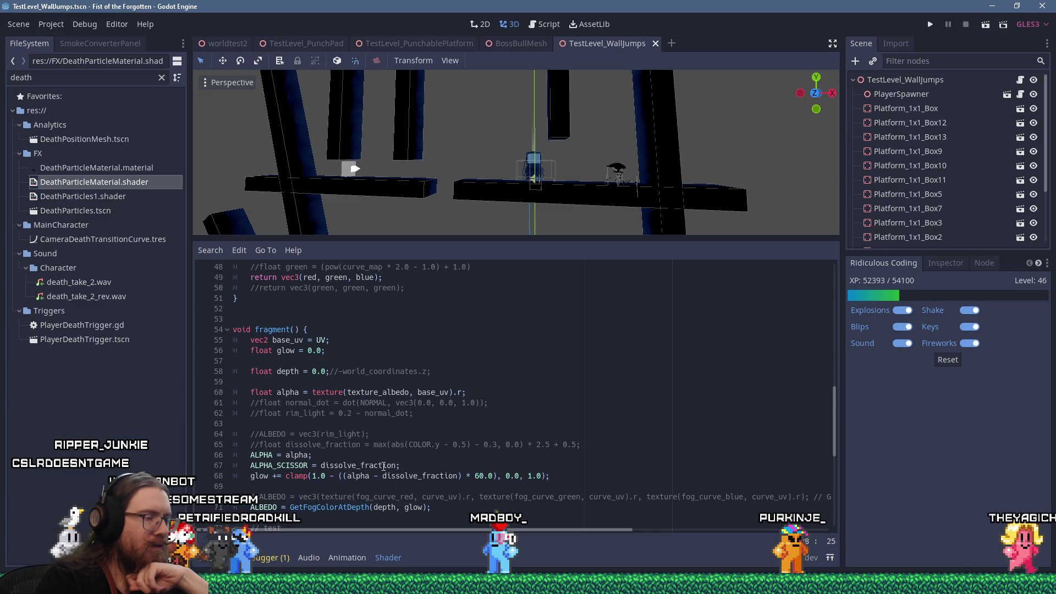
scroll(384, 466, "up", 10)
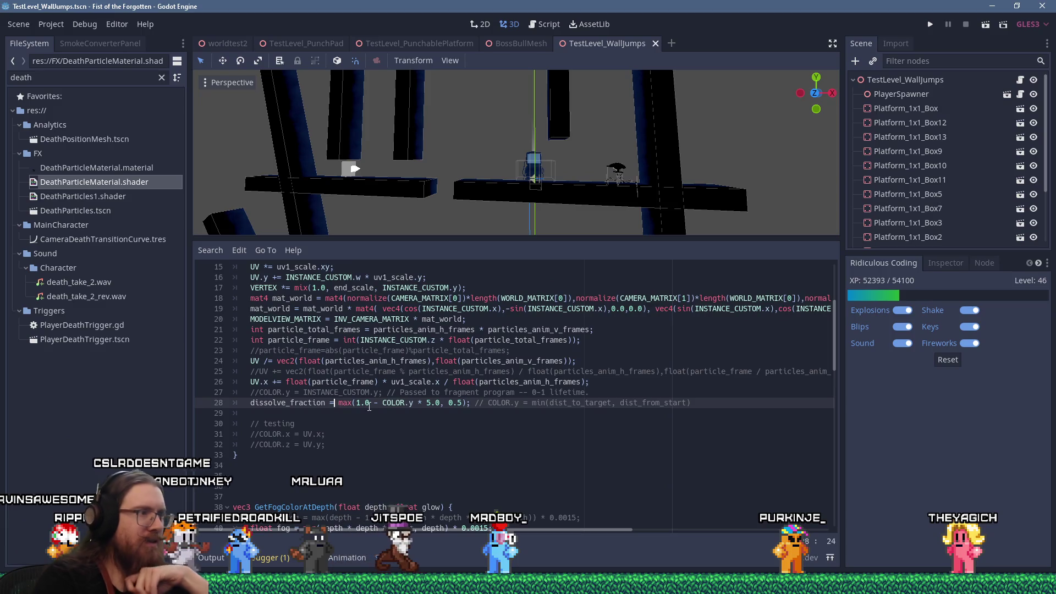
type("0.0;//")
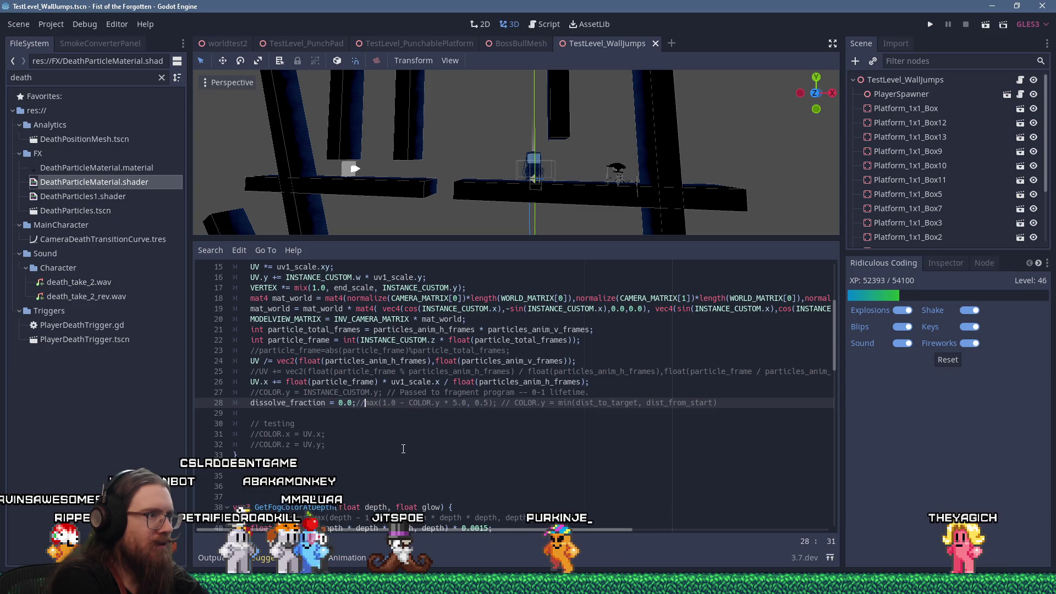
key("ctrl+s")
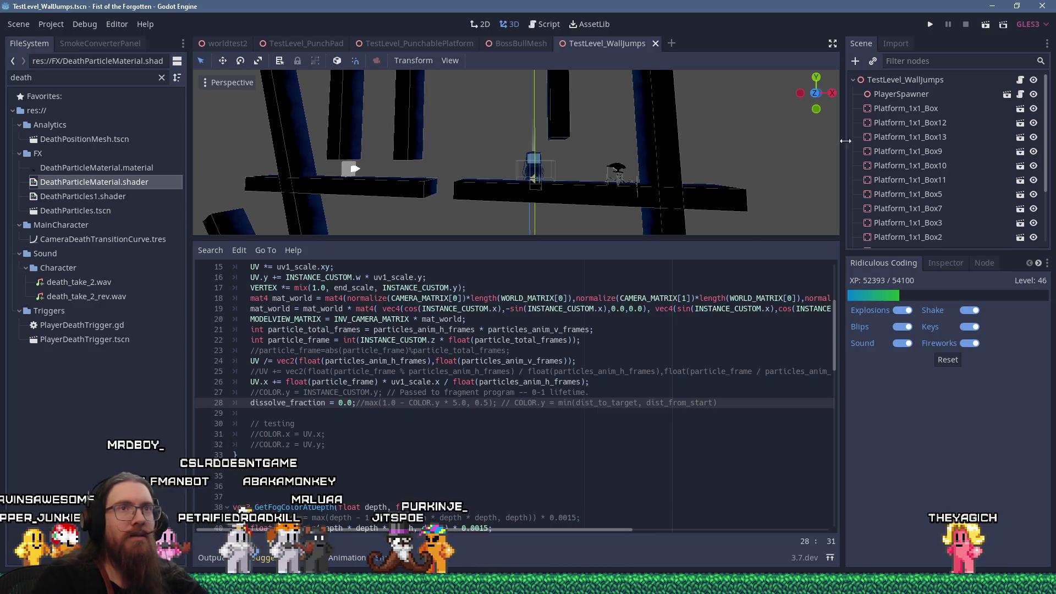
left_click(930, 25)
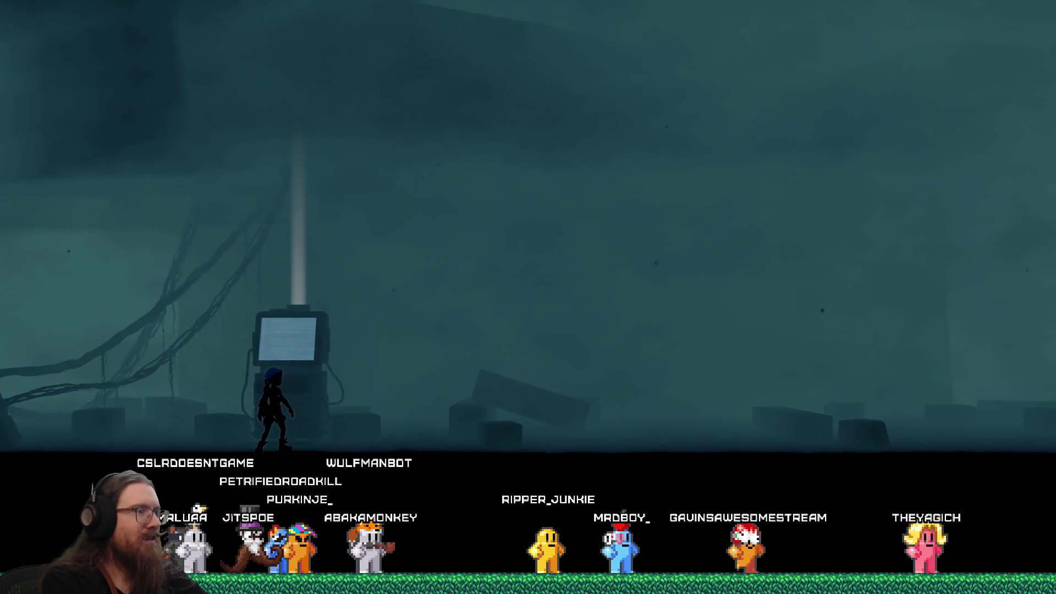
Step: After watching the death particles, open the game's developer console and Alt+Tab back to Godot
key("grave")
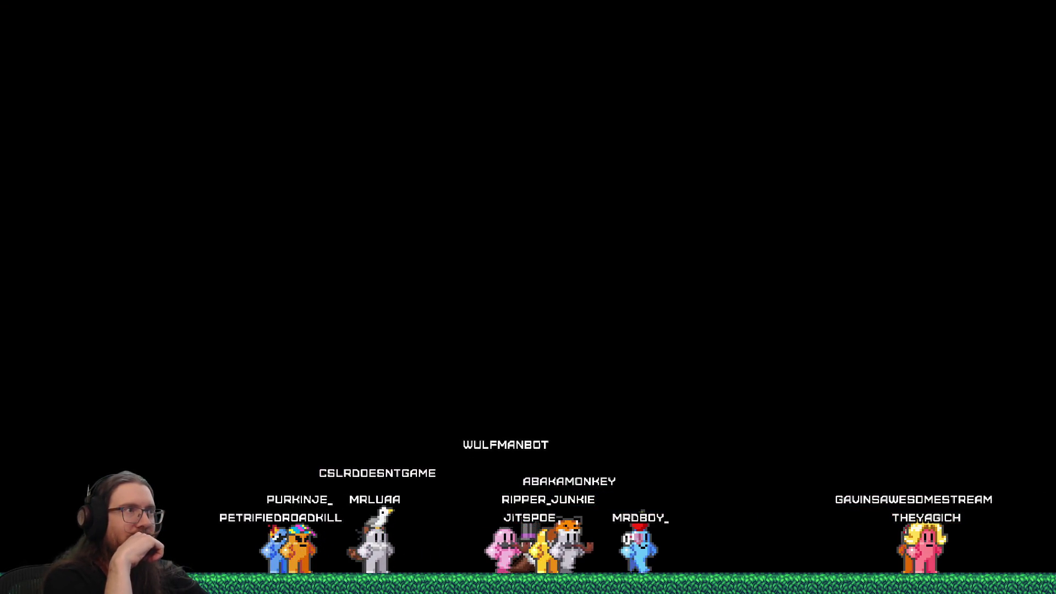
key("alt+Tab")
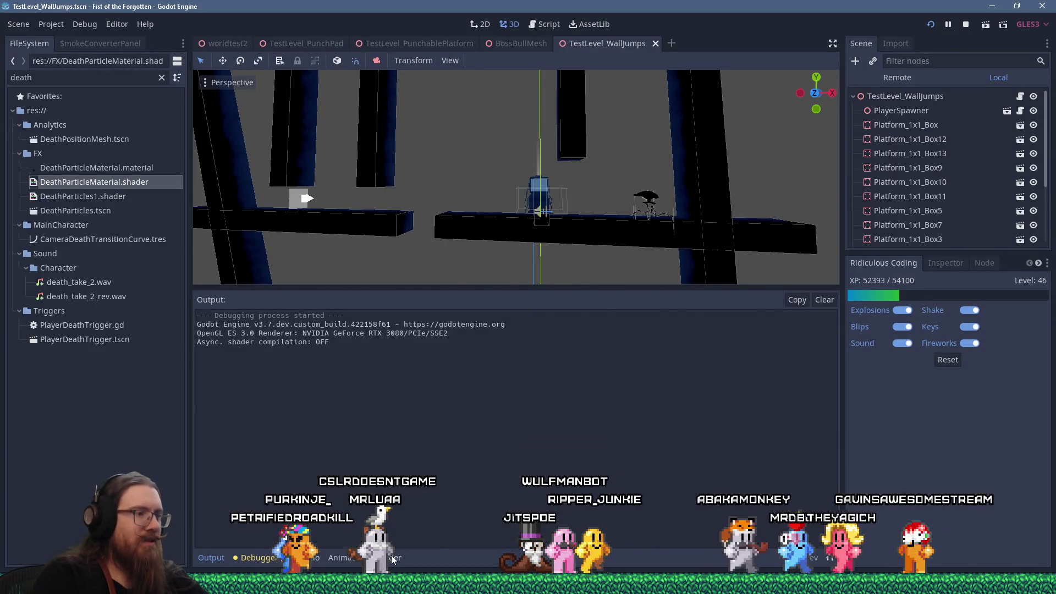
Step: Reshow the shader code and highlight uses of particle_total_frames and particles_anim_h_frames on line 21
left_click(393, 558)
scroll(422, 488, "up", 3)
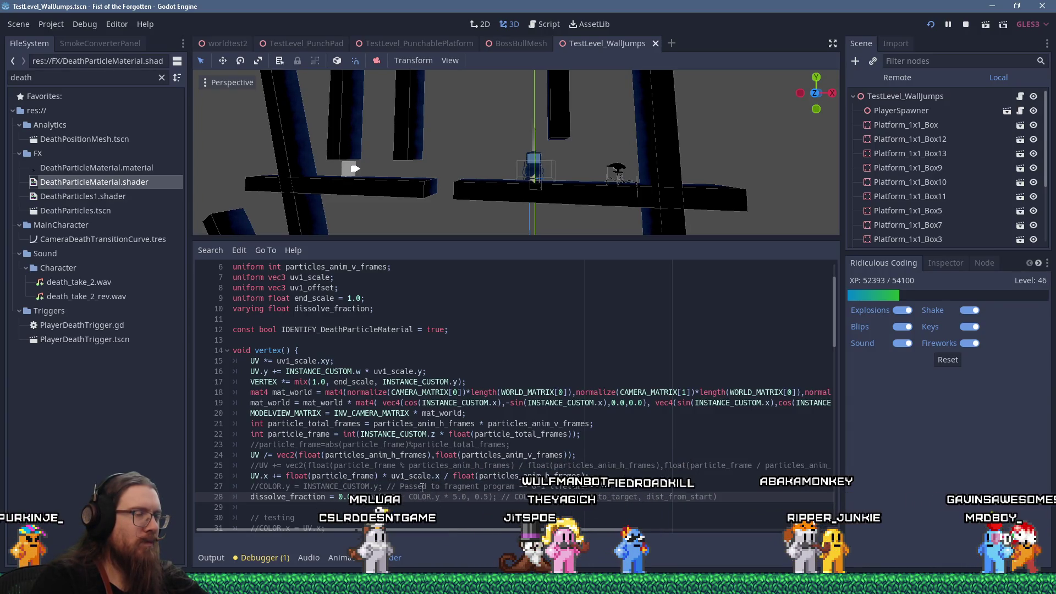
scroll(422, 489, "down", 1)
scroll(422, 488, "down", 1)
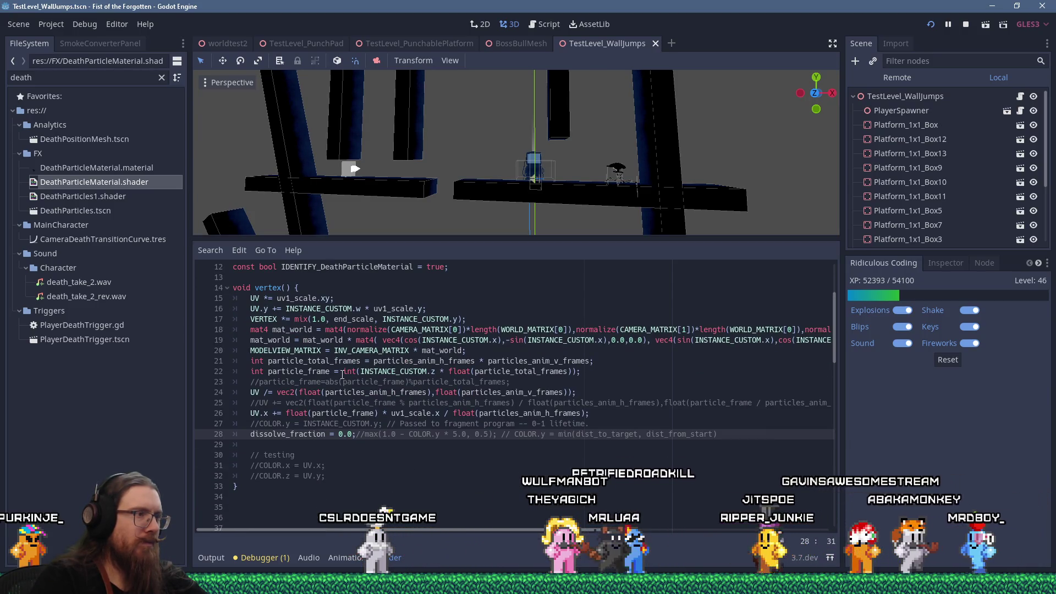
double_click(341, 362)
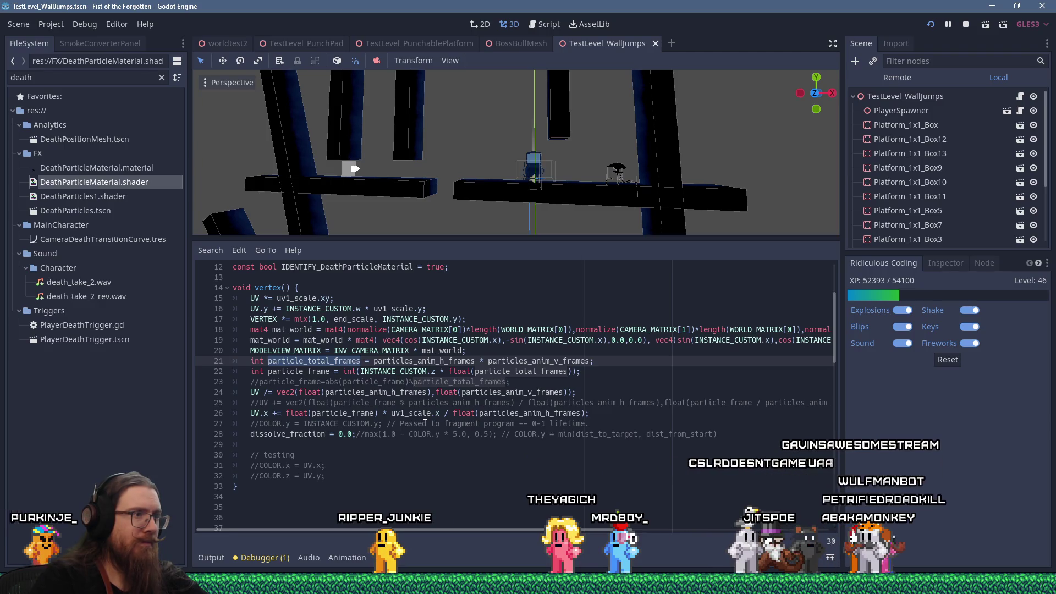
double_click(410, 361)
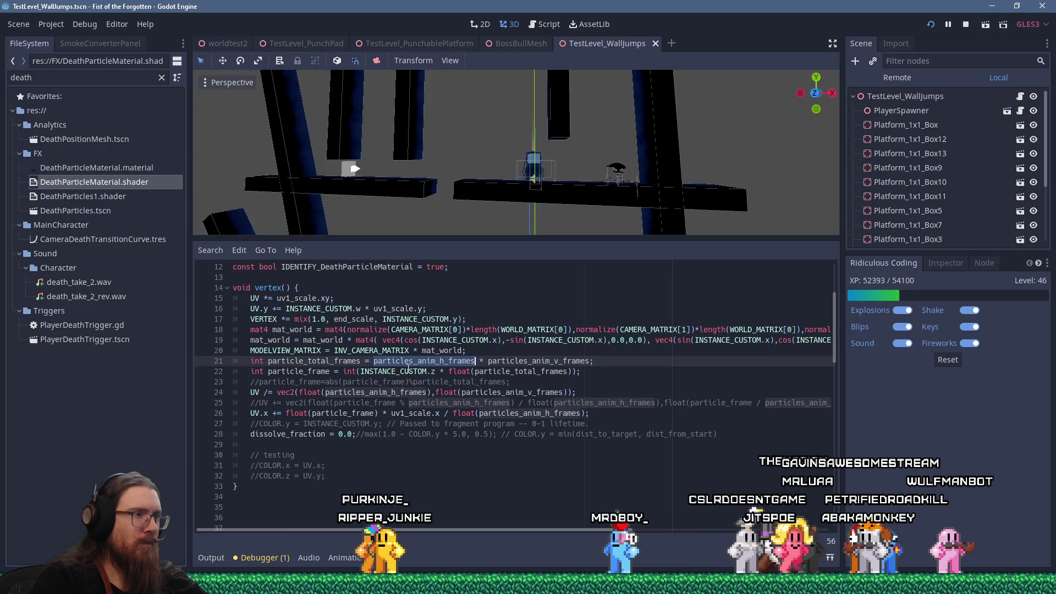
scroll(467, 462, "down", 5)
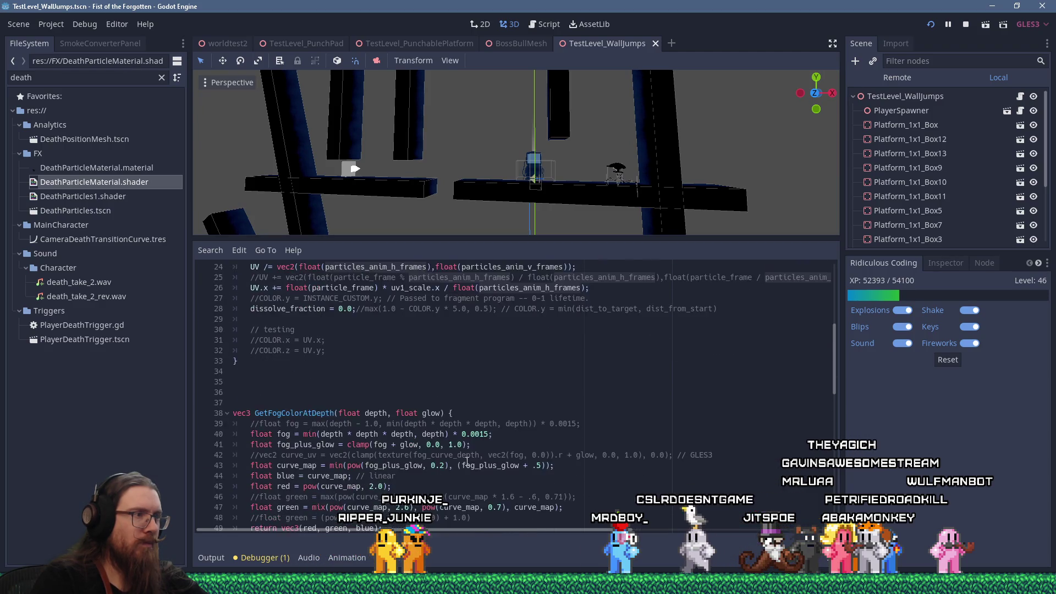
scroll(467, 462, "up", 5)
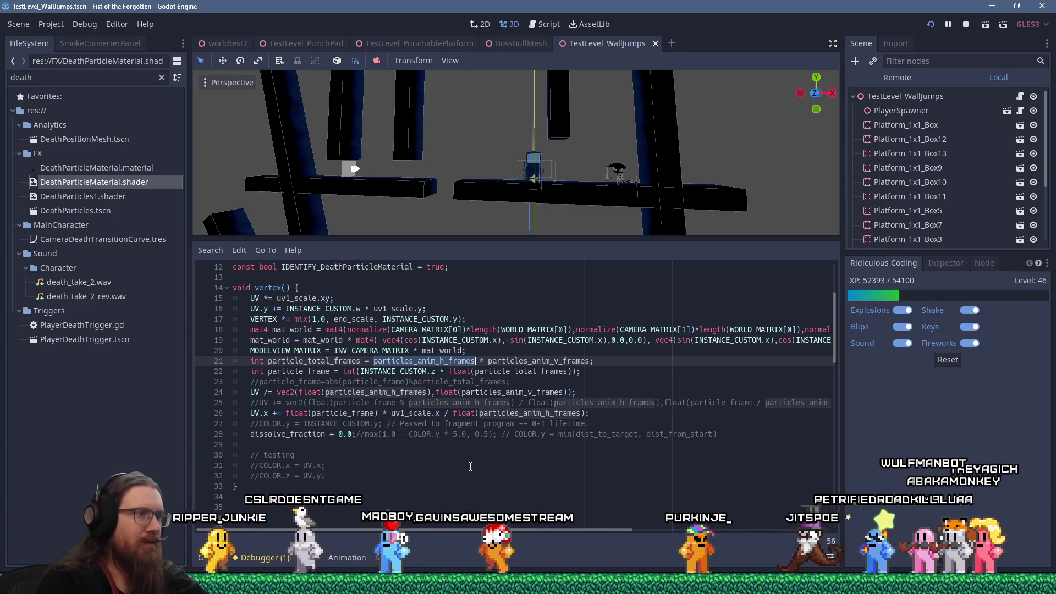
scroll(470, 467, "up", 4)
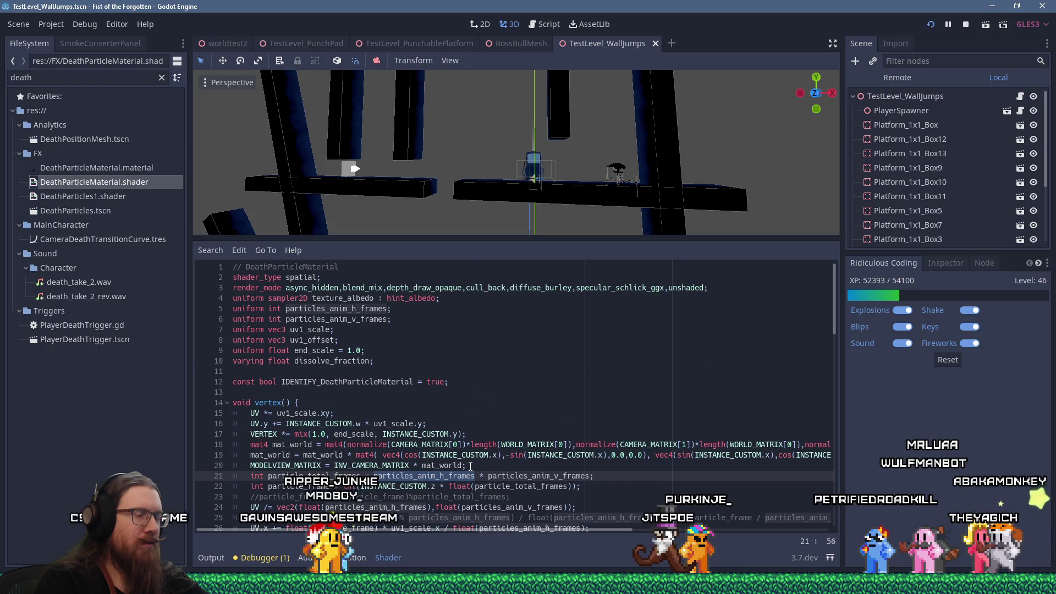
scroll(472, 460, "down", 4)
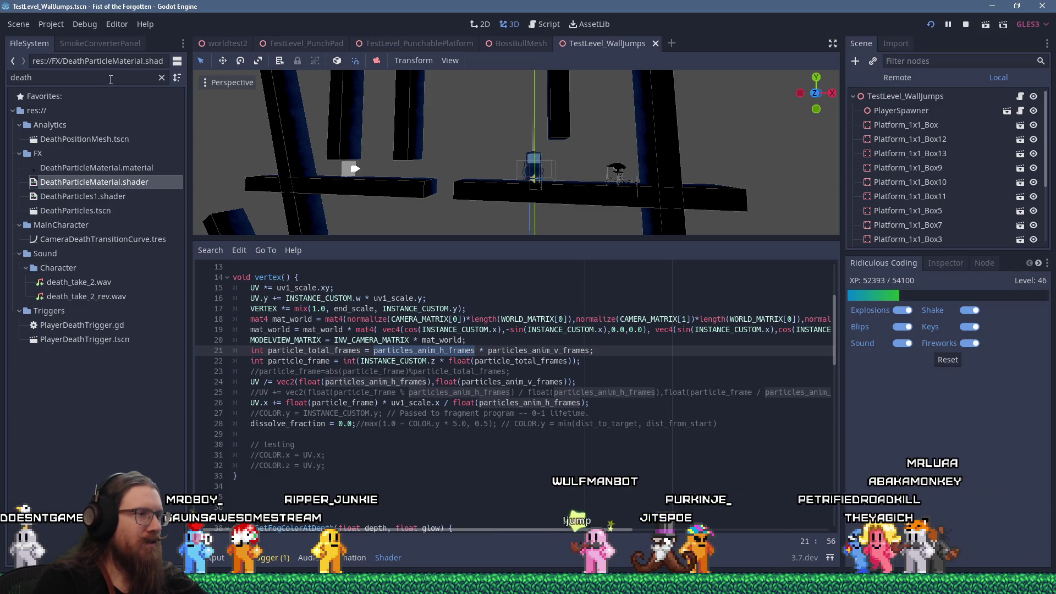
scroll(325, 372, "up", 4)
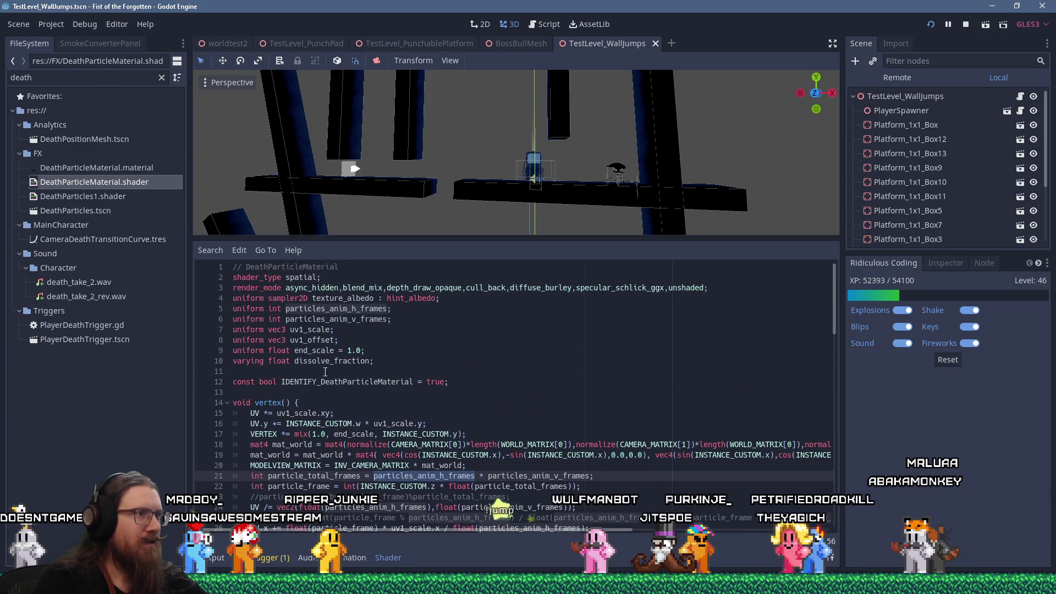
right_click(134, 180)
Step: Check the shader's owner resources, filter the files by 'deathpart', and hide the shader editor panel
left_click(173, 249)
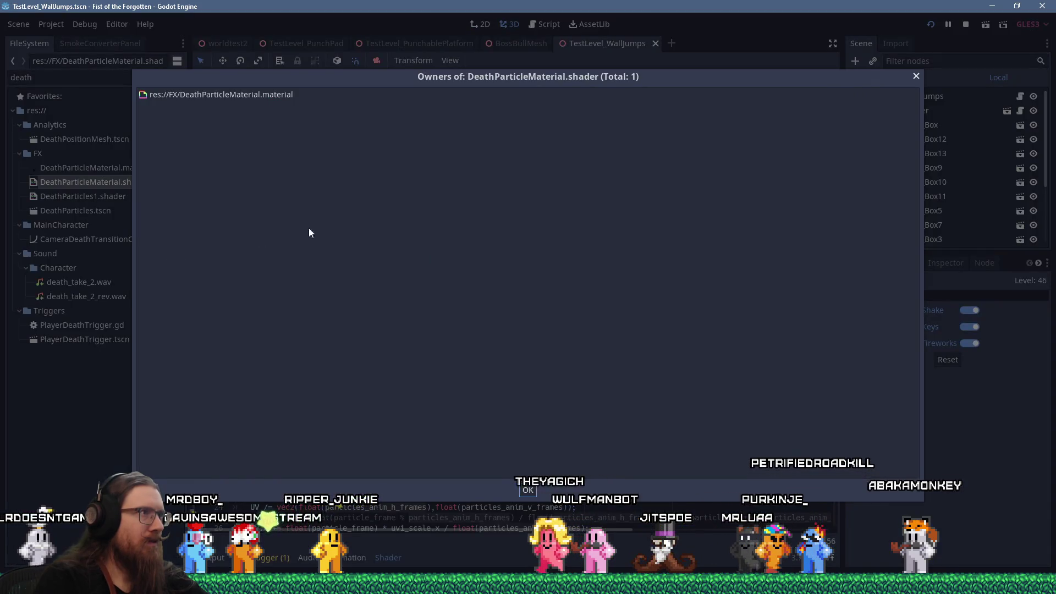
left_click(916, 77)
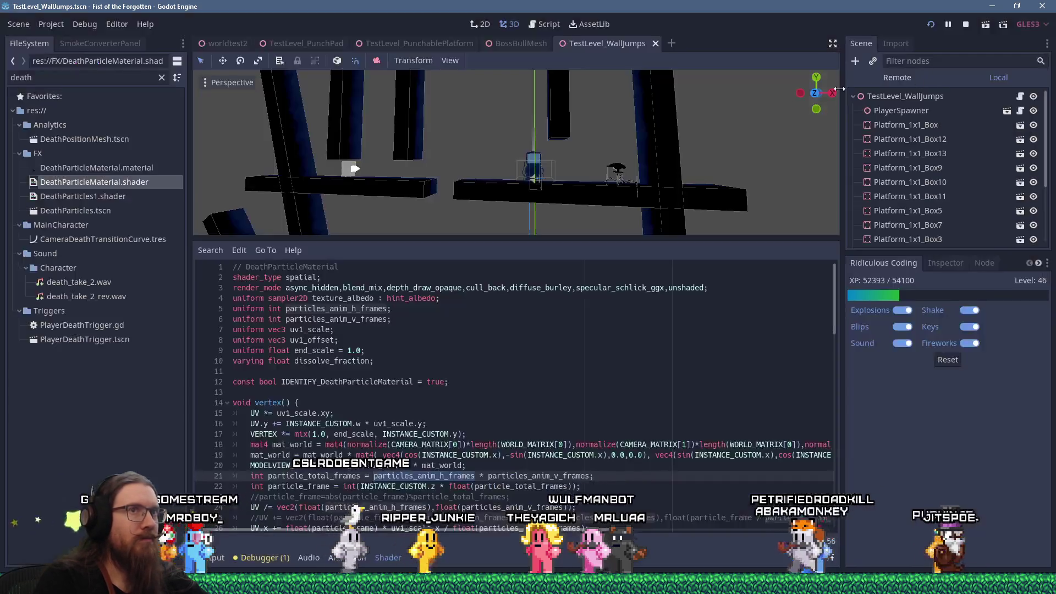
type("pa")
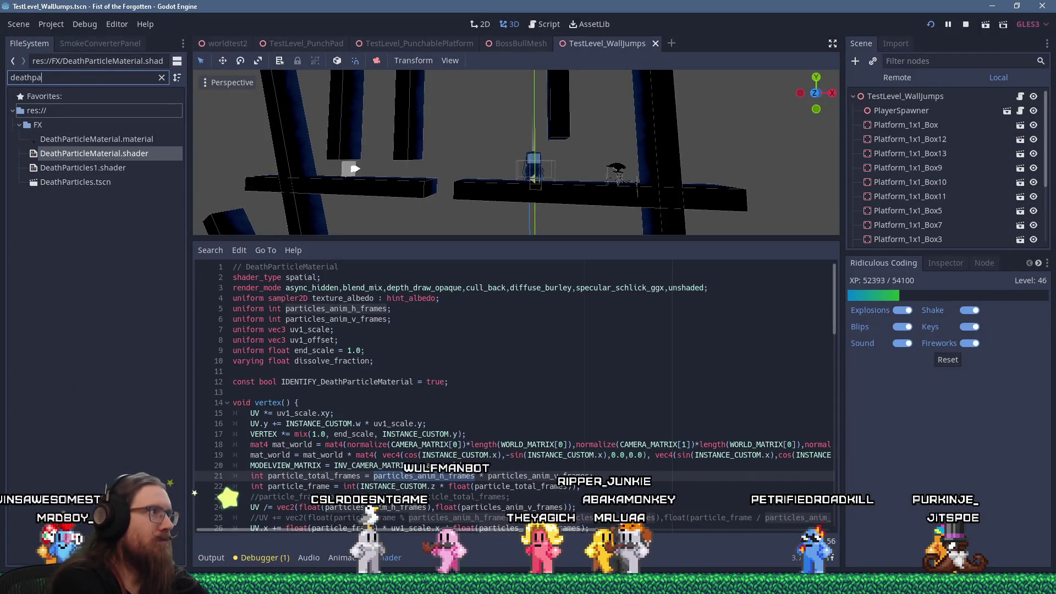
type("rt")
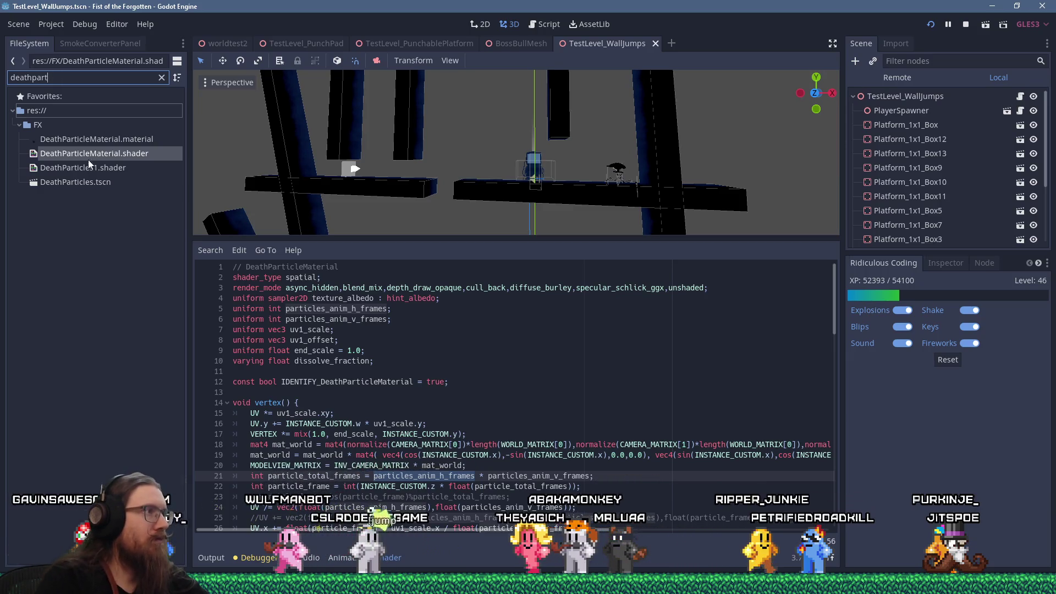
right_click(93, 156)
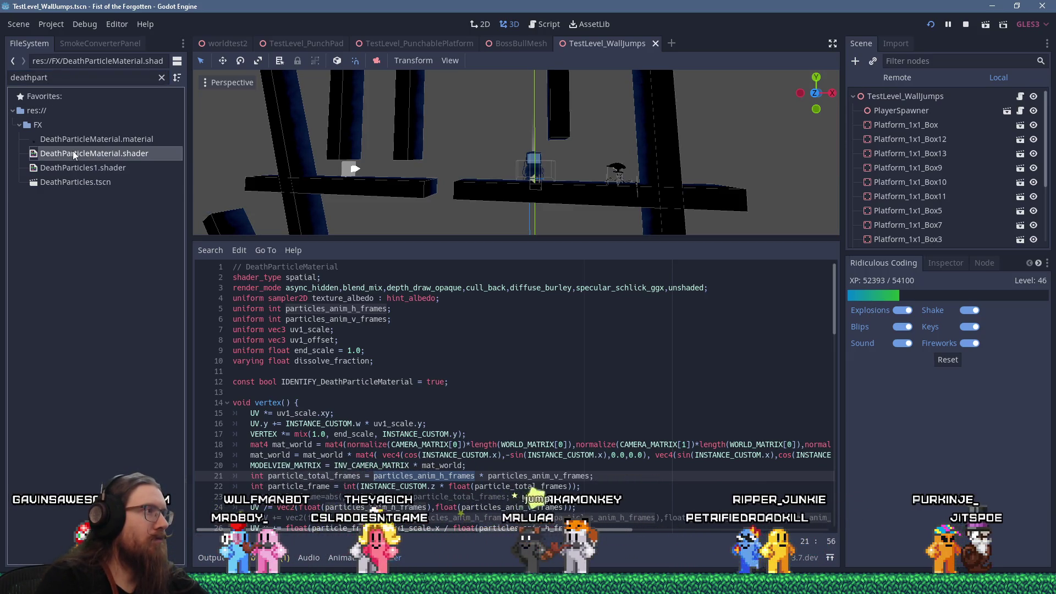
left_click(83, 139)
right_click(83, 141)
left_click(64, 143)
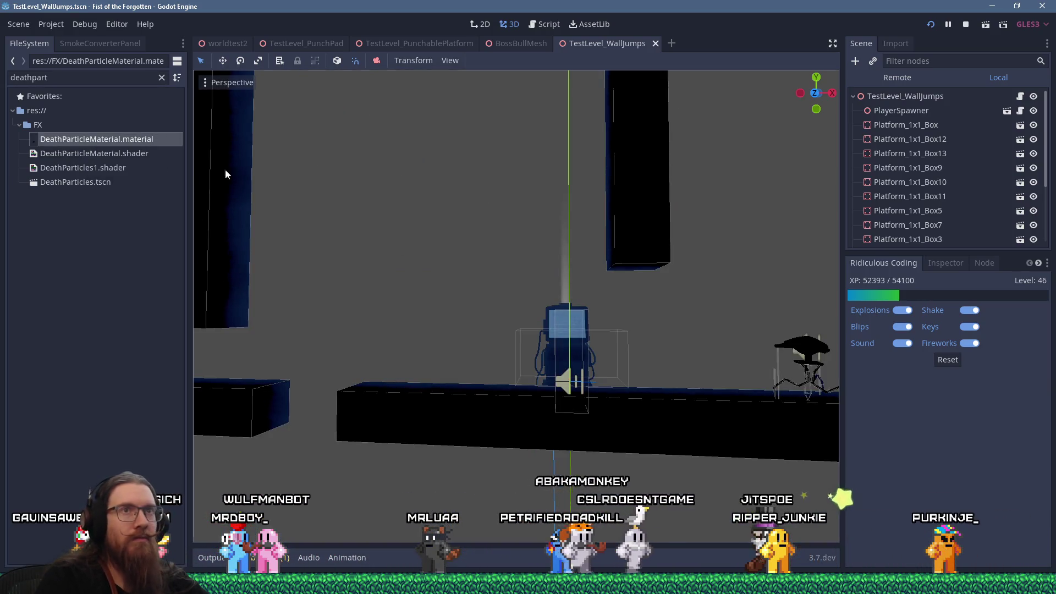
Step: Review DeathParticleMaterial.material's Shader Param values, such as Particles Anim H Frames 4, then switch to Script
left_click(925, 267)
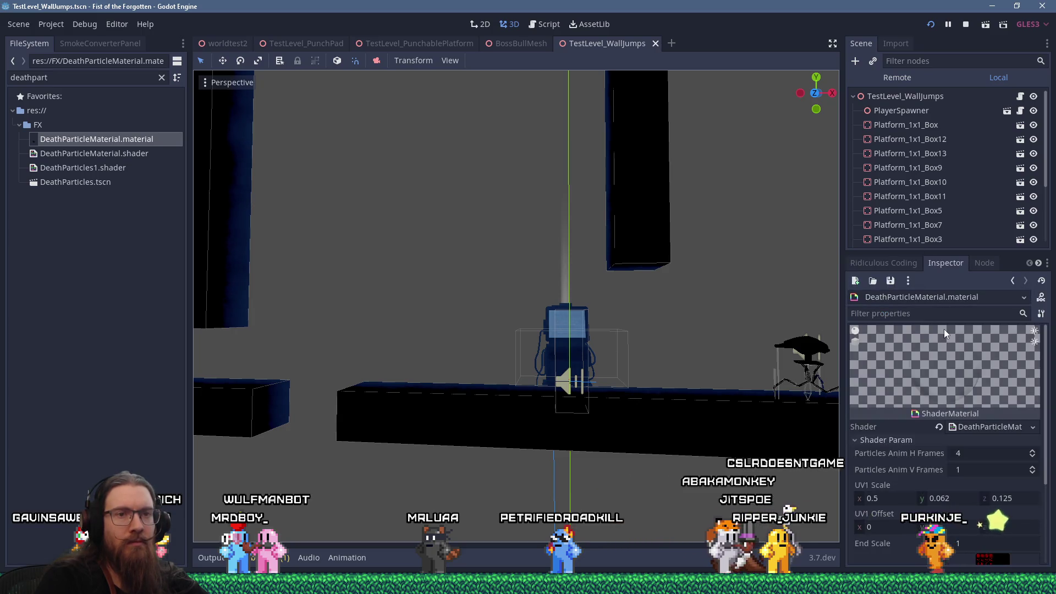
scroll(964, 407, "down", 3)
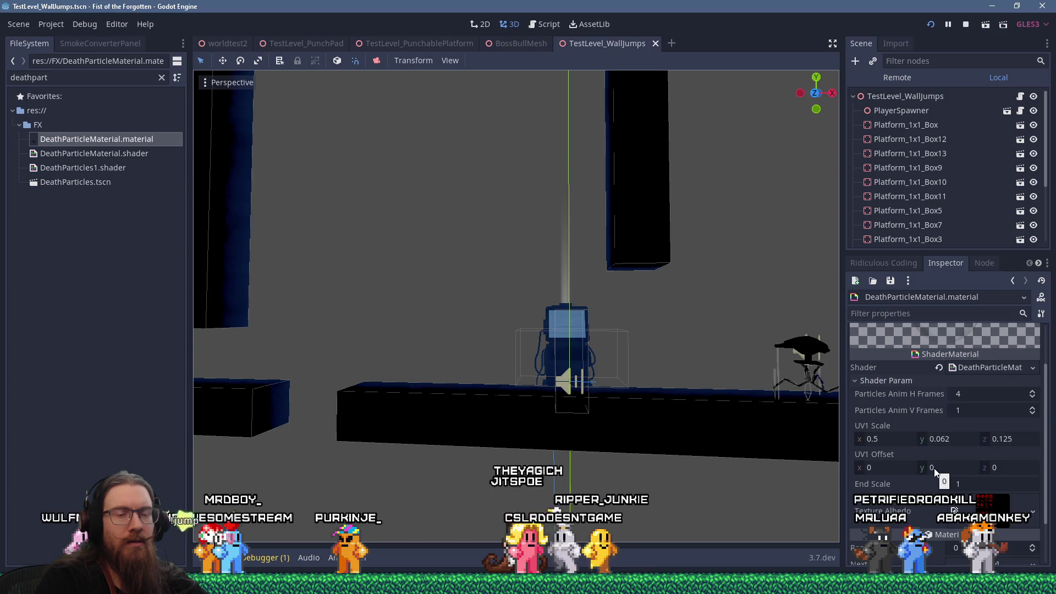
scroll(934, 468, "down", 1)
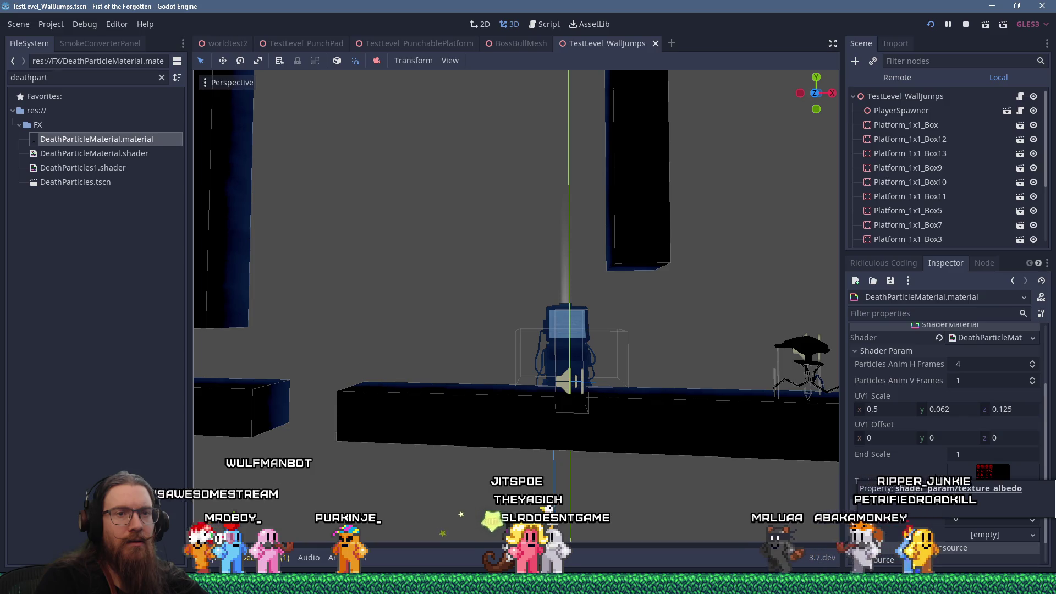
scroll(937, 478, "down", 1)
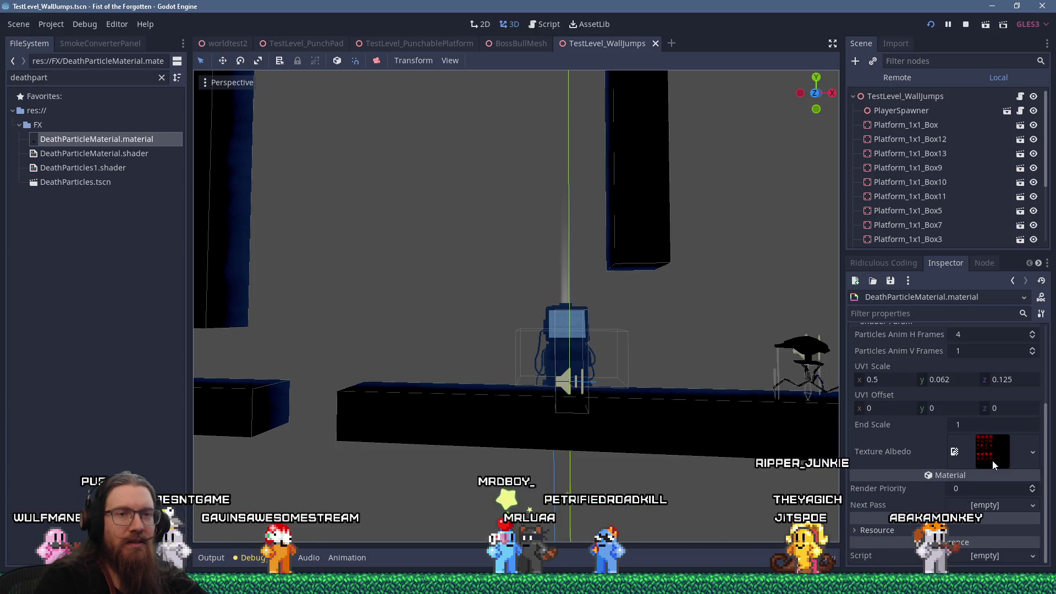
scroll(994, 465, "up", 3)
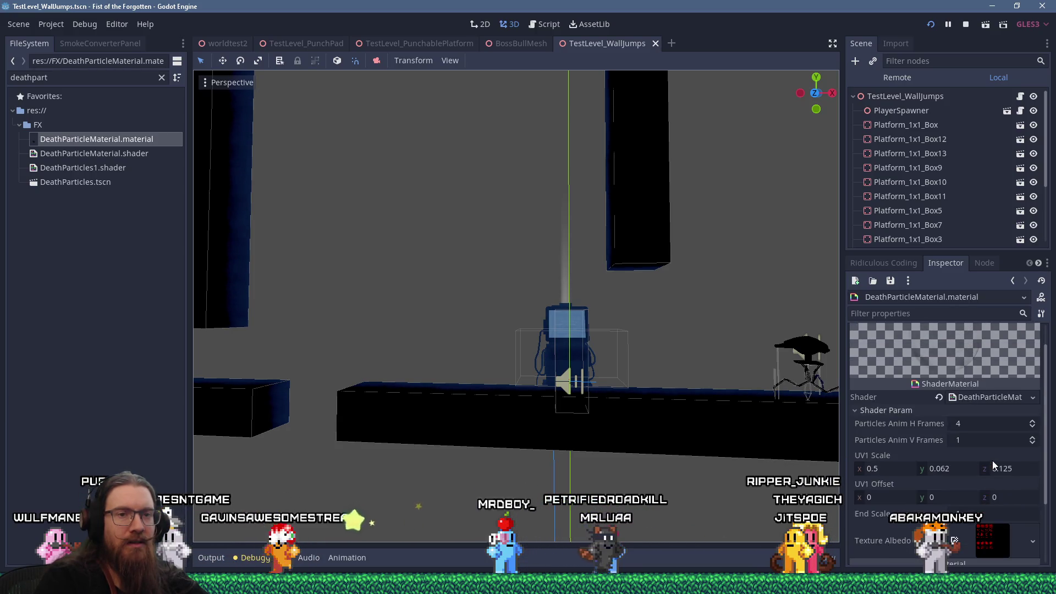
scroll(992, 460, "down", 3)
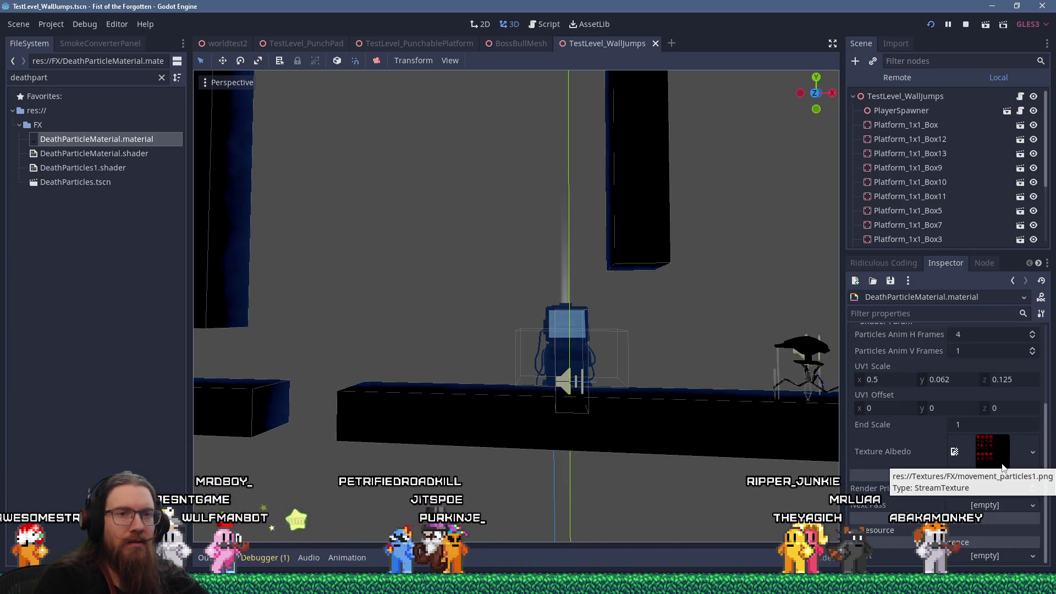
left_click(545, 24)
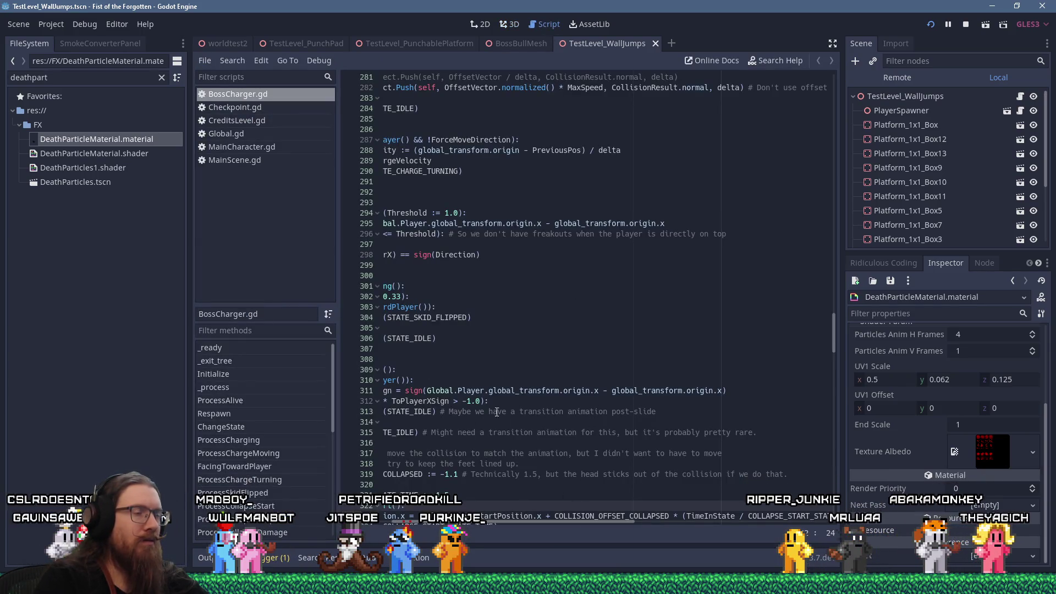
Step: Open DeathParticleMaterial.shader and mark the particle frame calculation on line 22
double_click(133, 153)
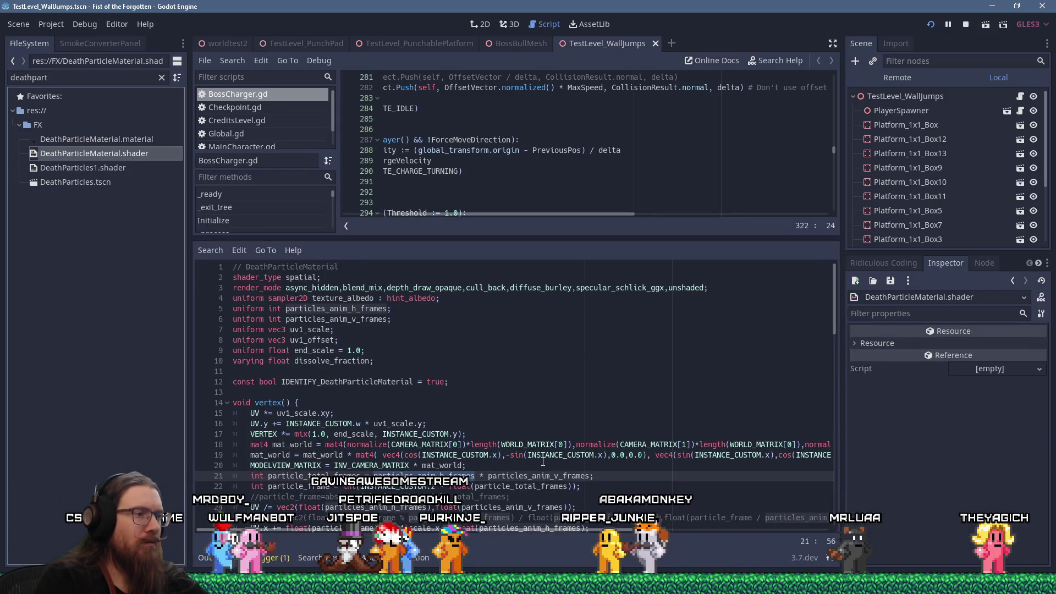
scroll(543, 461, "down", 1)
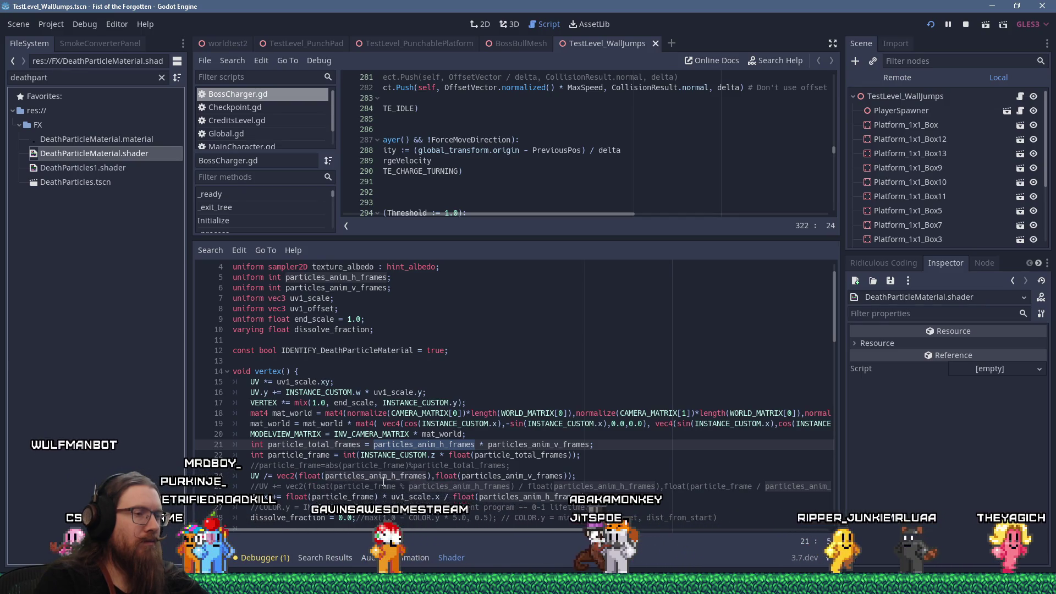
left_click_drag(295, 455, 577, 455)
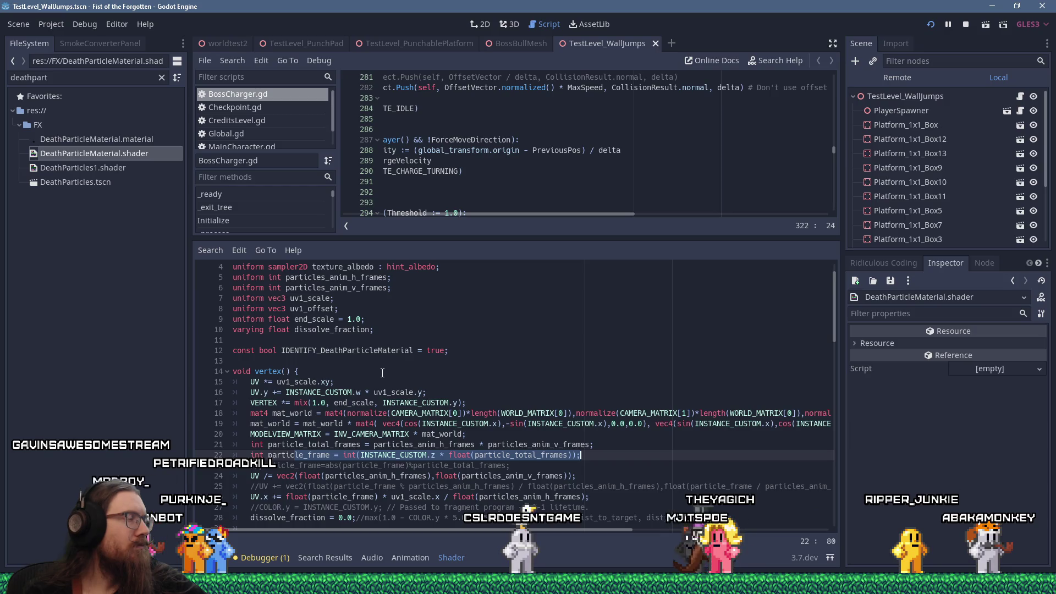
Step: Open DeathParticles1.shader, enlarge its code area, and review uniforms through target_location on line 31
double_click(109, 170)
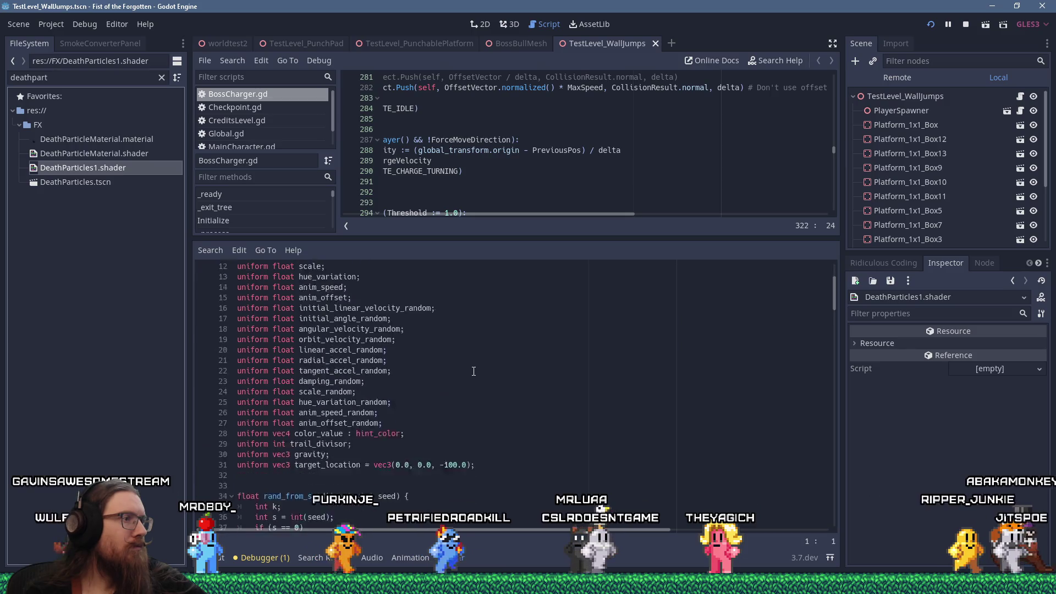
scroll(474, 371, "down", 6)
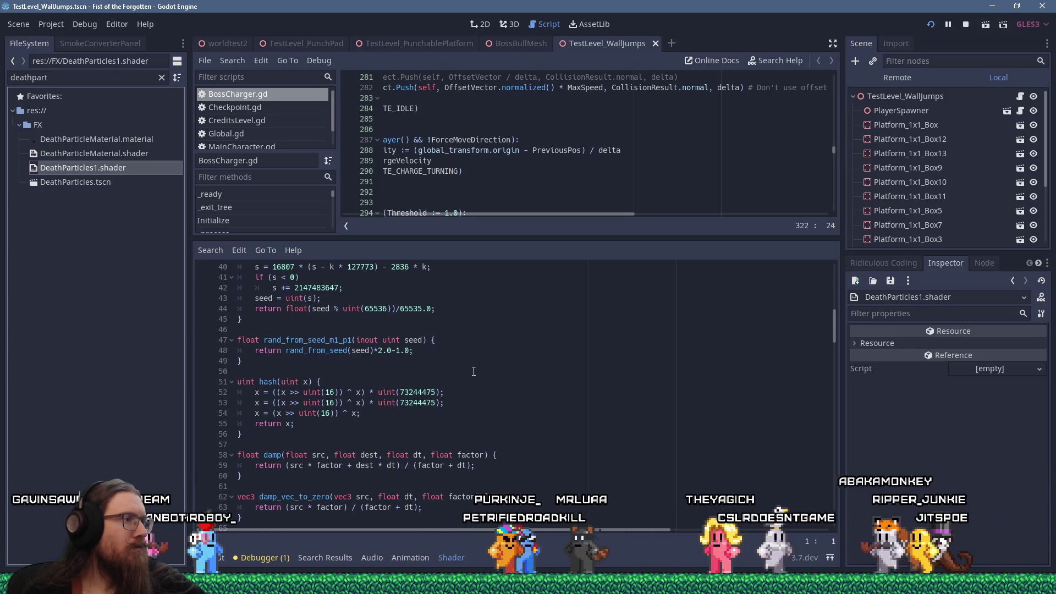
scroll(474, 371, "down", 5)
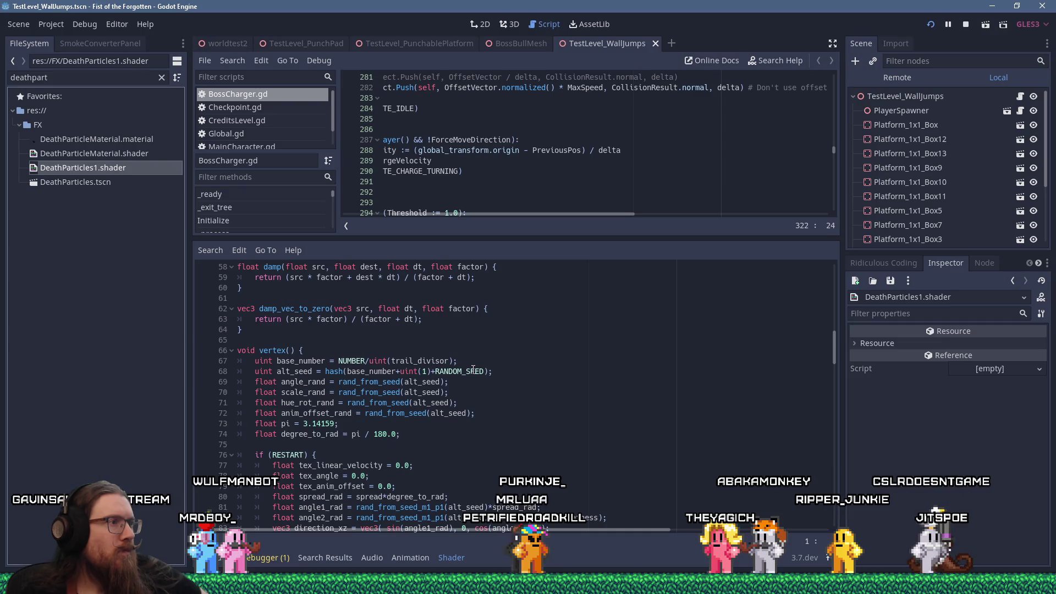
scroll(474, 370, "down", 4)
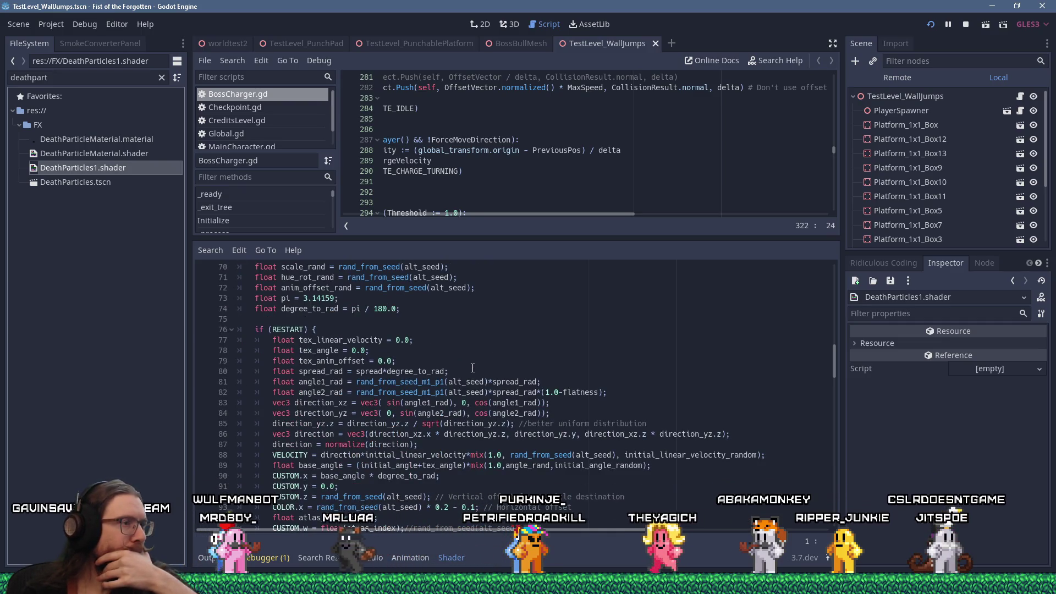
scroll(473, 368, "up", 20)
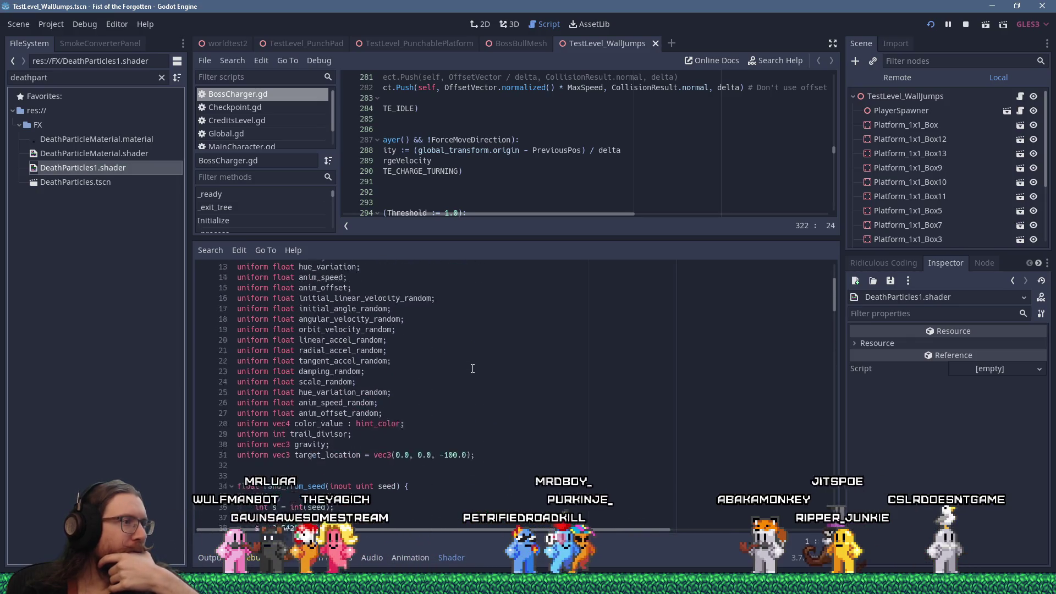
scroll(472, 366, "up", 2)
left_click_drag(462, 237, 465, 216)
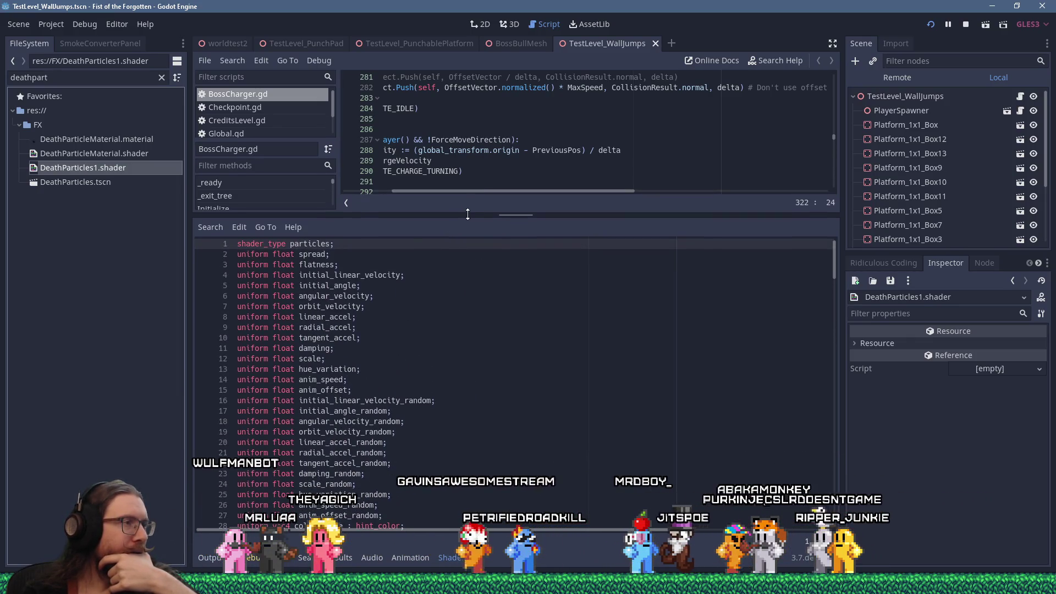
scroll(479, 480, "down", 2)
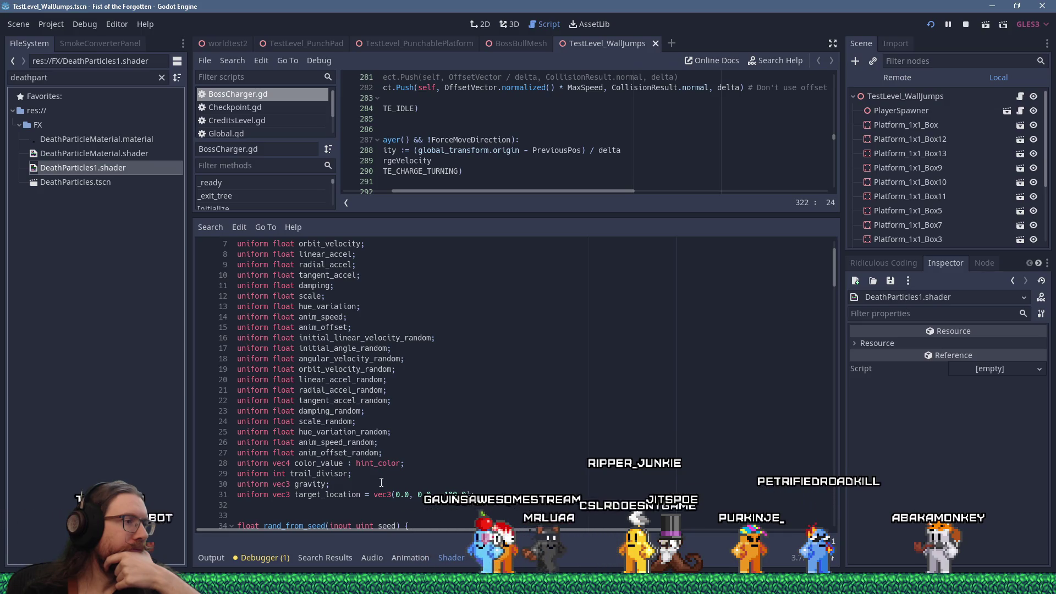
left_click(479, 495)
left_click(234, 60)
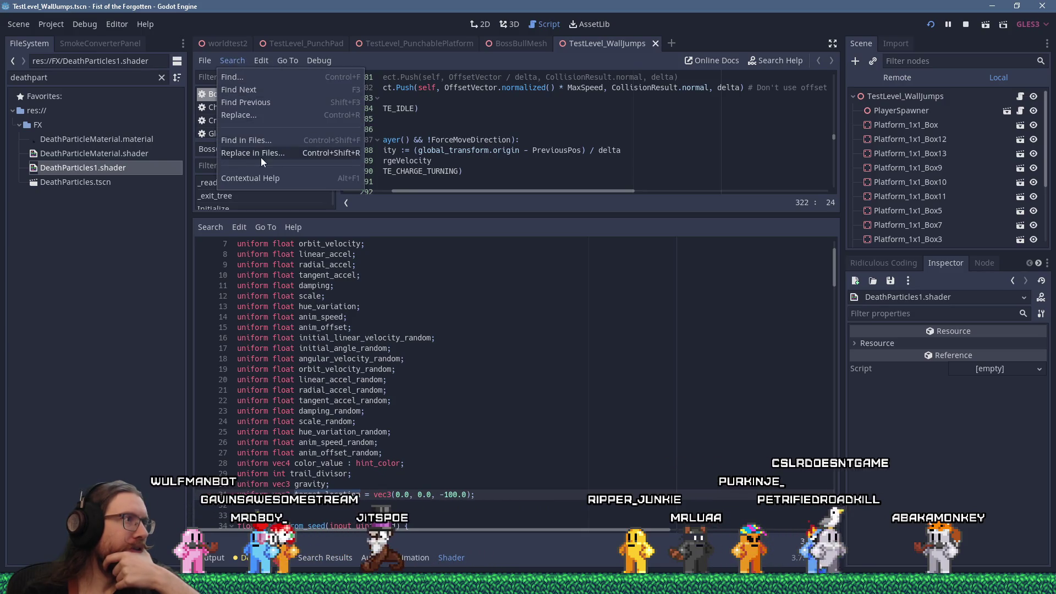
Step: Search all project files for 'target_loca', finding 13 matches in 4 files
left_click(262, 143)
type("t")
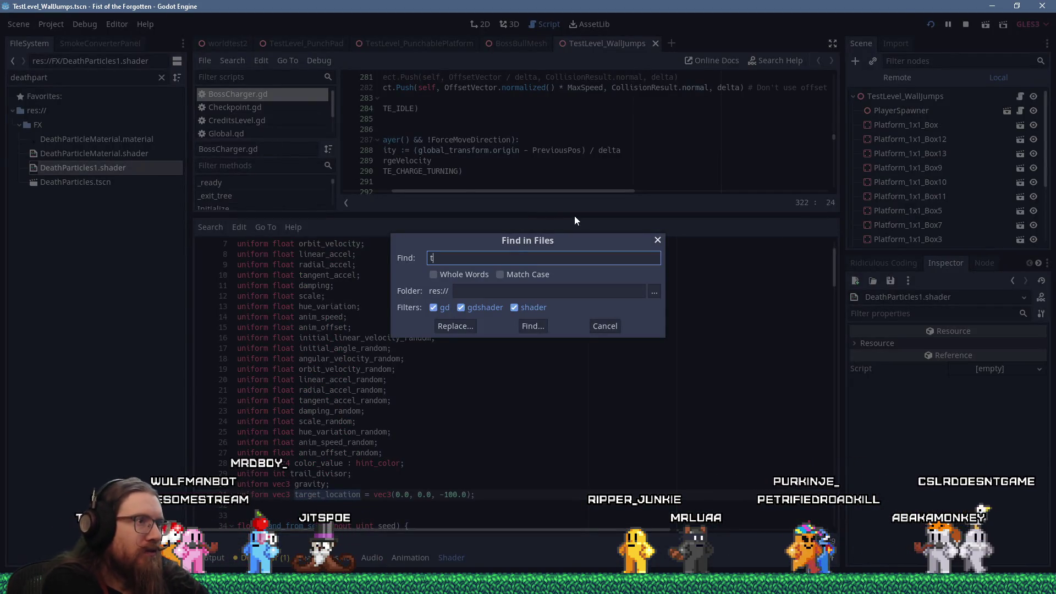
type("arget_loca")
key("Return")
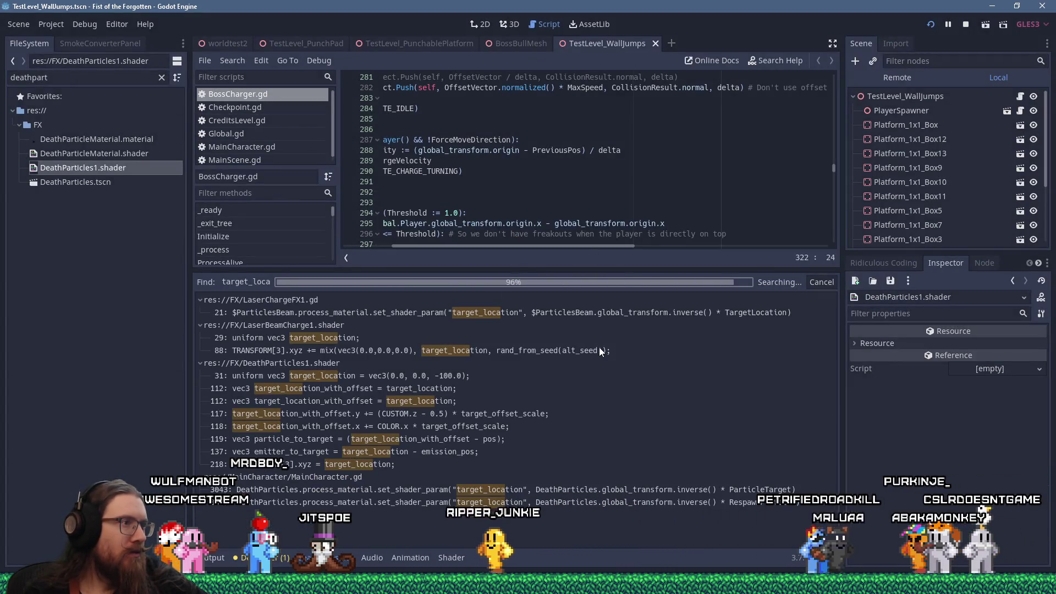
Step: Check the LaserChargeFX1.gd result, then open the MainCharacter.gd match at line 3043
left_click(406, 312)
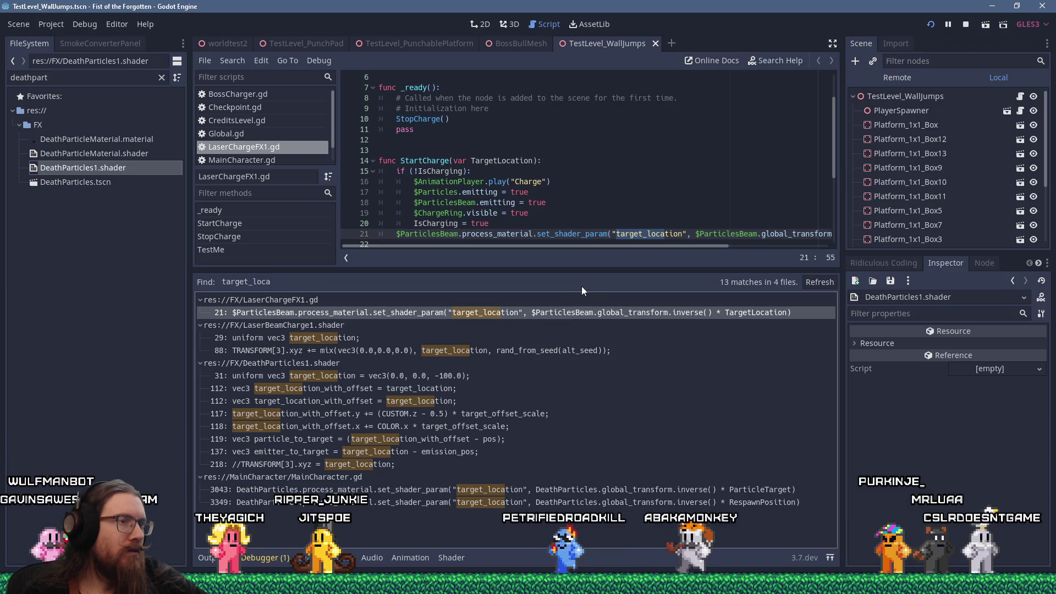
left_click_drag(595, 270, 592, 356)
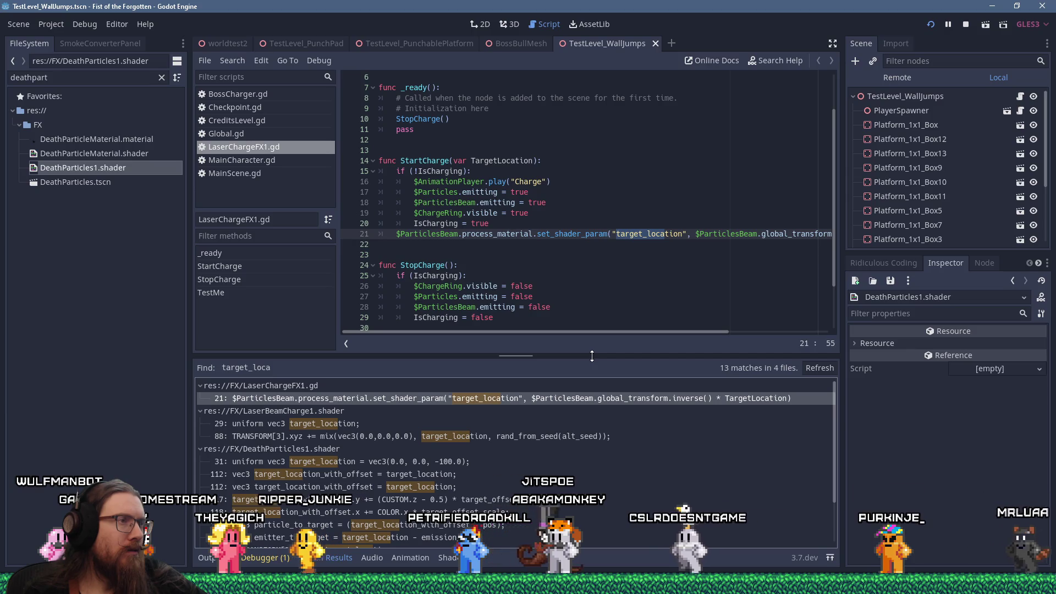
left_click_drag(592, 356, 579, 244)
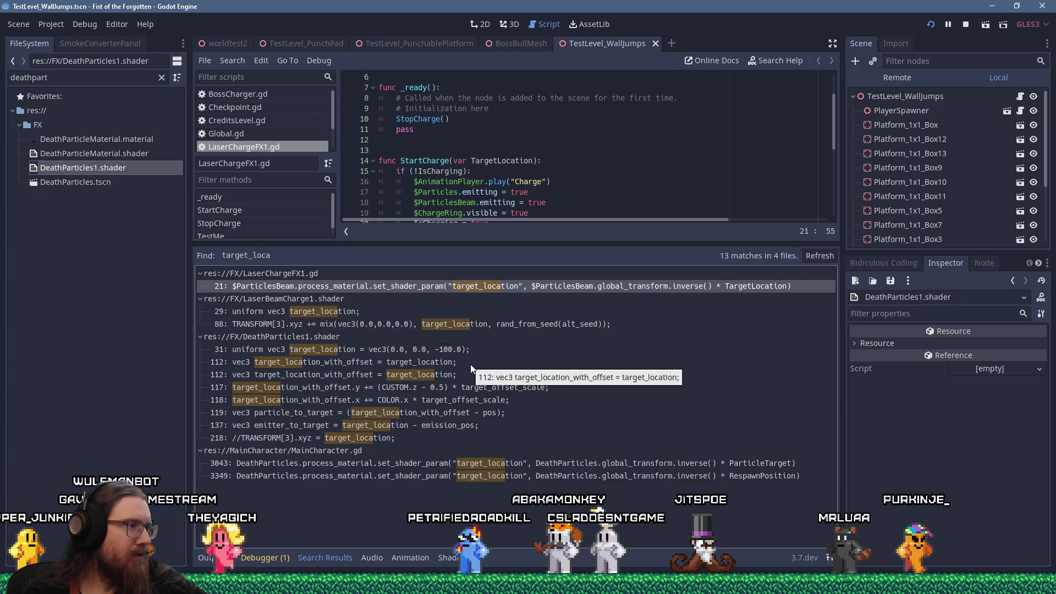
left_click(517, 466)
left_click_drag(528, 245, 527, 345)
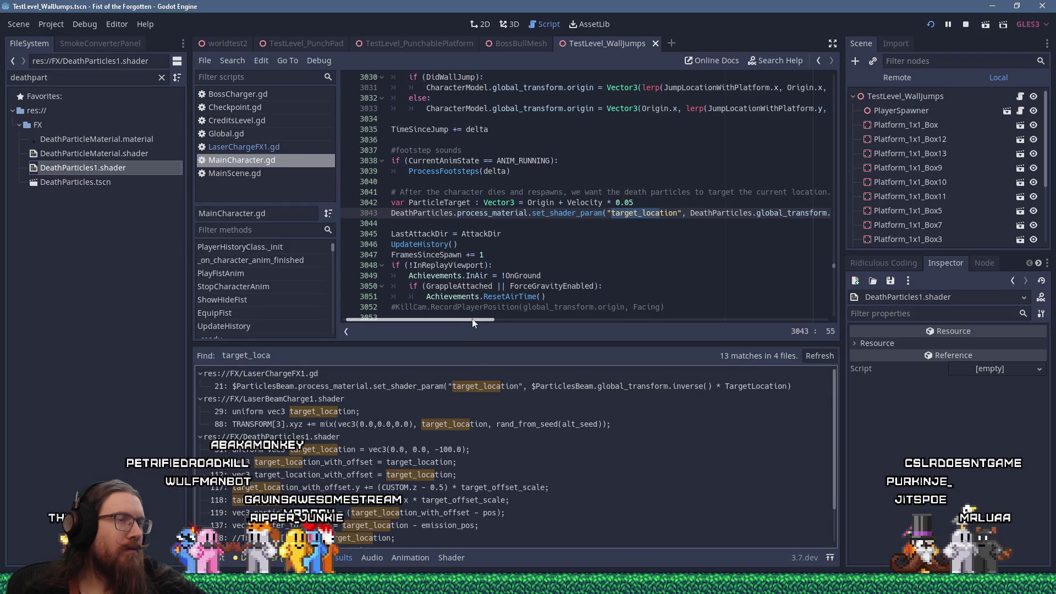
Step: Browse the MainCharacter.gd code around the death particle setup
mouse_move(473, 319)
left_mouse_down()
mouse_move(553, 318)
mouse_move(447, 311)
left_mouse_up()
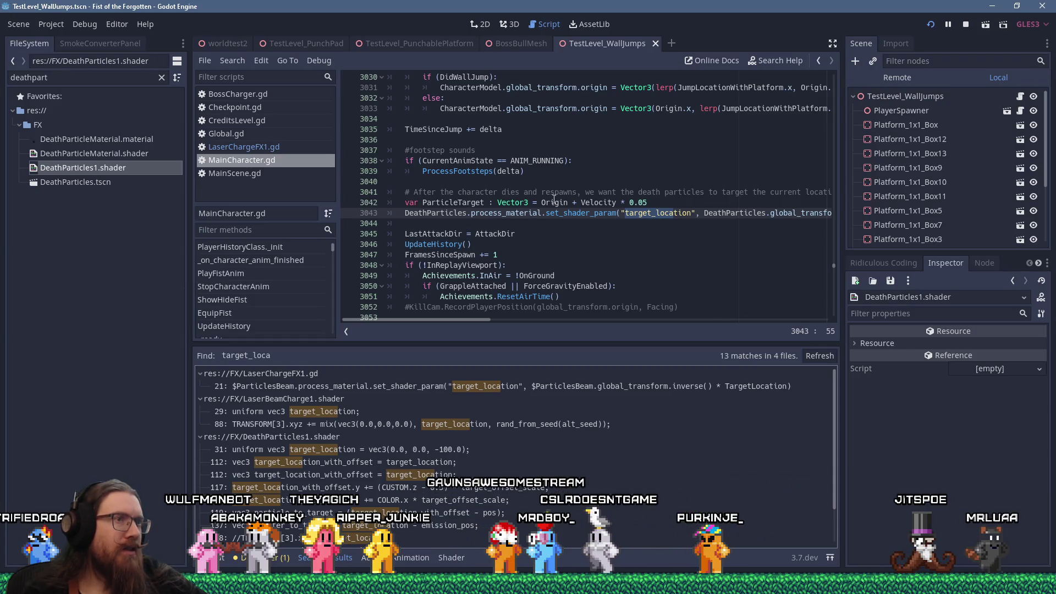
left_click_drag(476, 322, 498, 323)
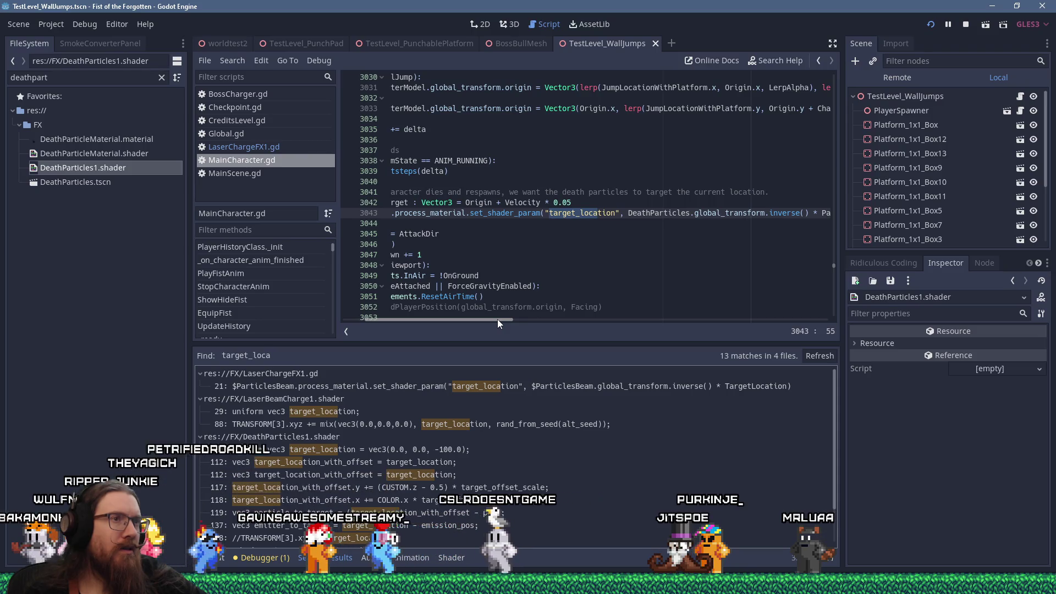
mouse_move(497, 322)
left_mouse_down()
mouse_move(526, 321)
mouse_move(473, 322)
left_mouse_up()
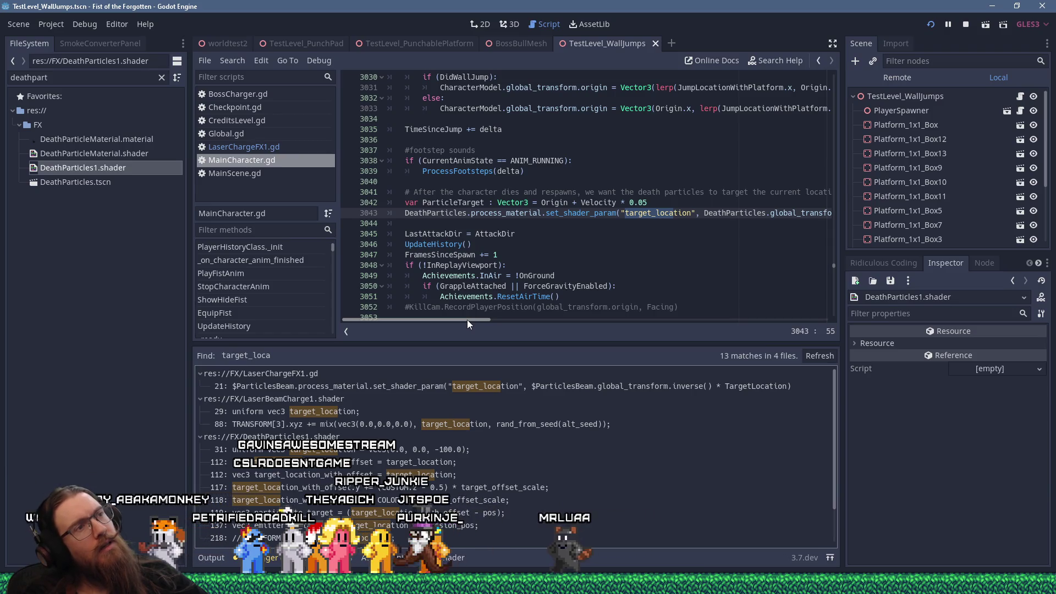
scroll(438, 267, "up", 12)
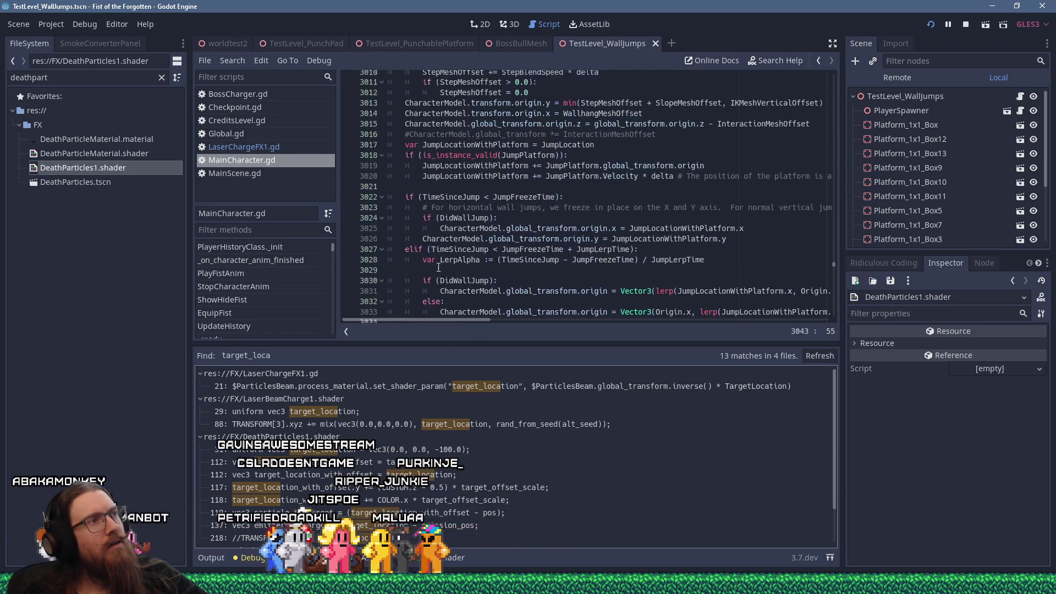
scroll(439, 267, "up", 19)
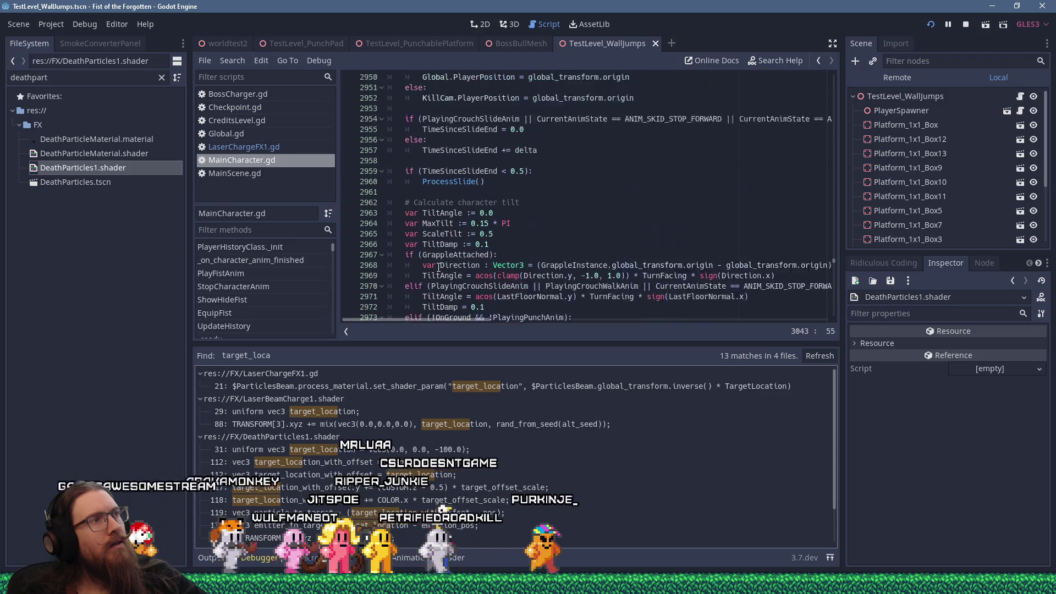
scroll(438, 267, "up", 13)
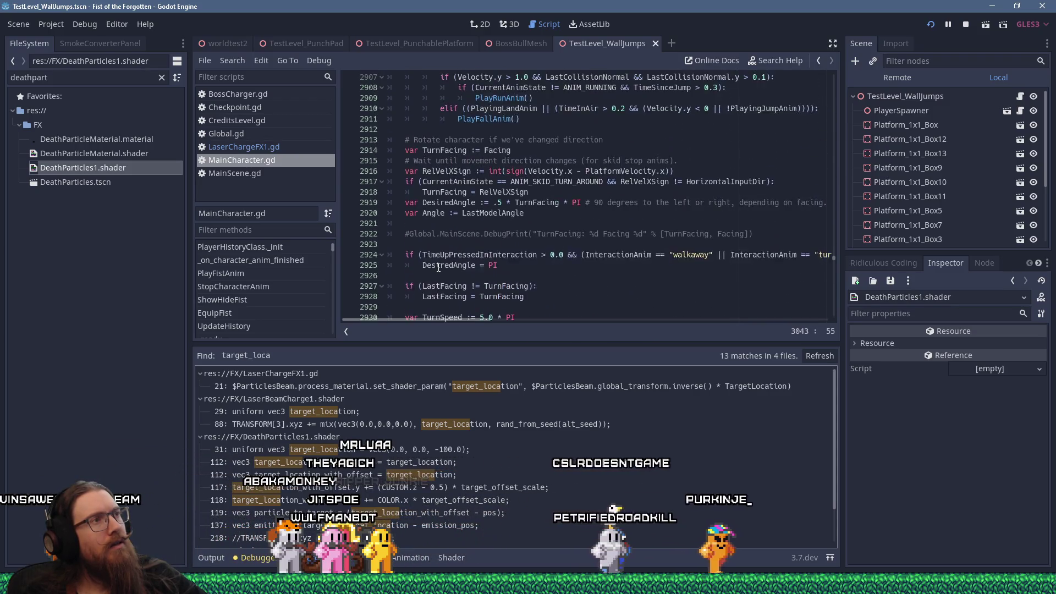
scroll(439, 266, "down", 20)
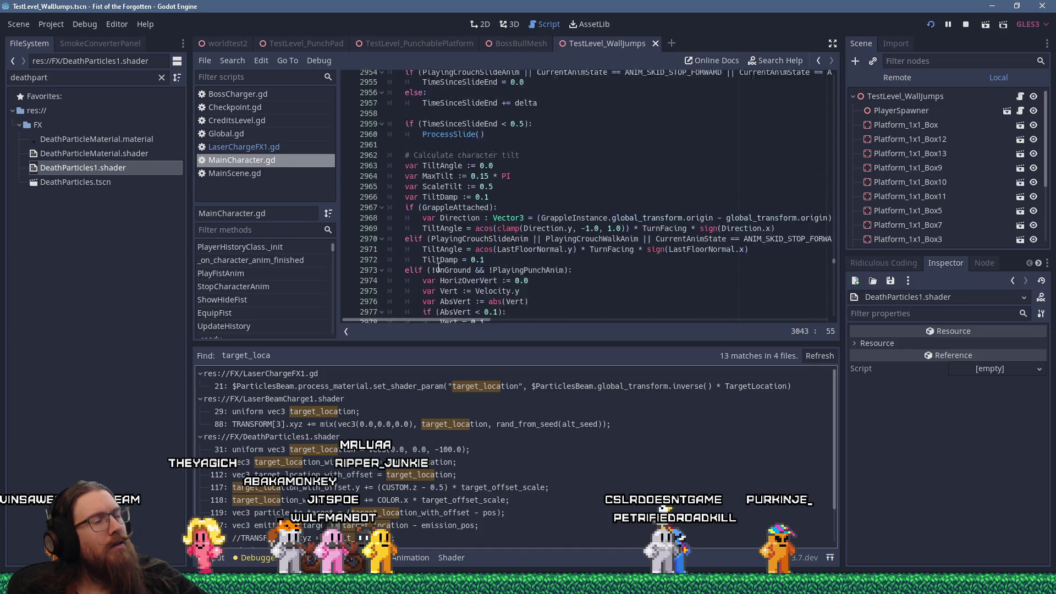
scroll(439, 267, "down", 20)
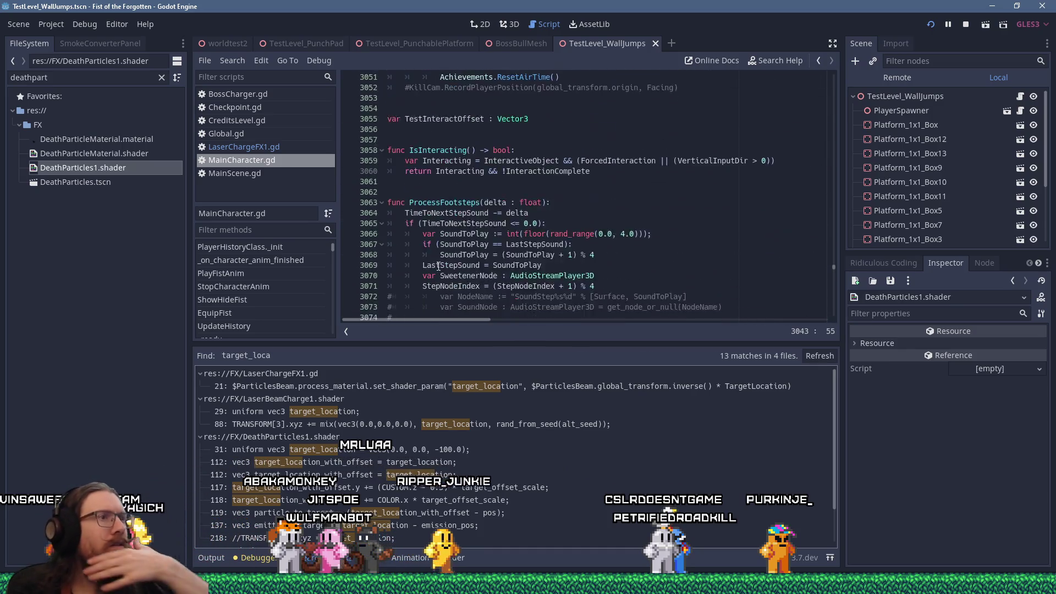
scroll(438, 267, "down", 15)
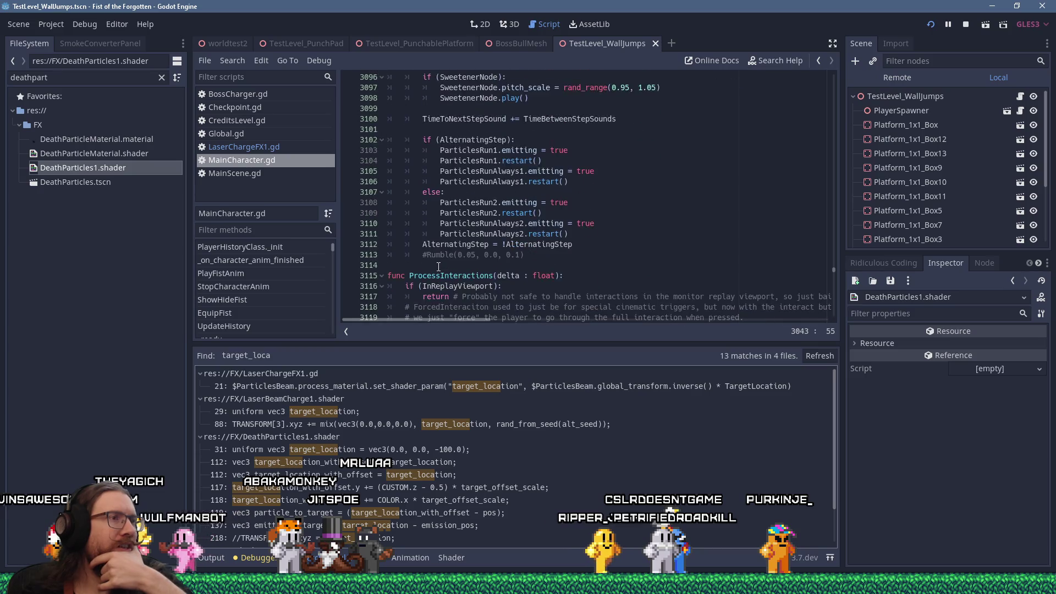
scroll(458, 302, "up", 11)
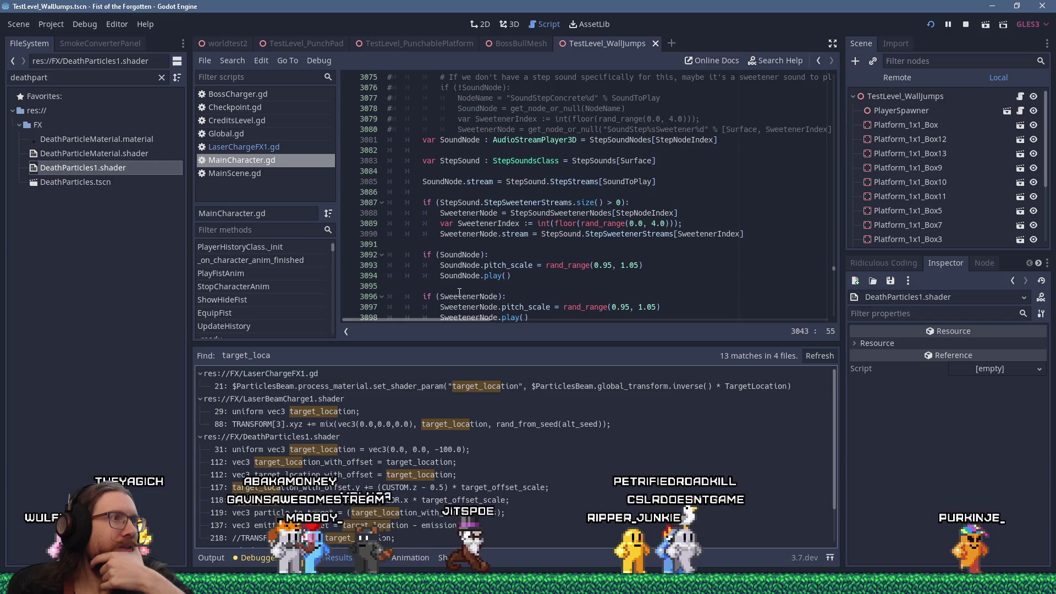
scroll(460, 292, "down", 15)
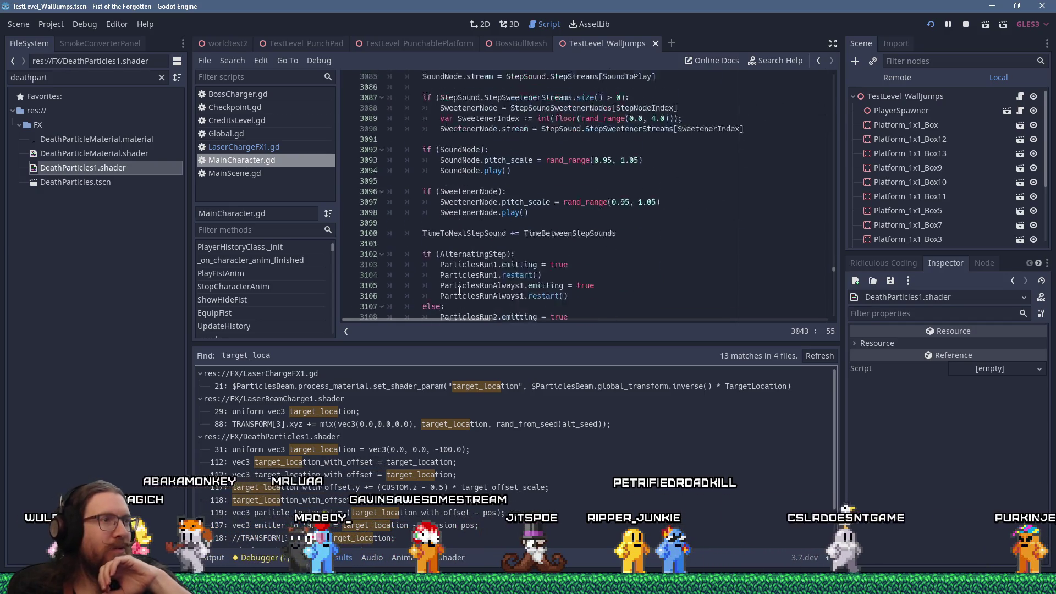
Step: Jump to the target_location set_shader_param call at line 3349 from the Find results
left_click(463, 244)
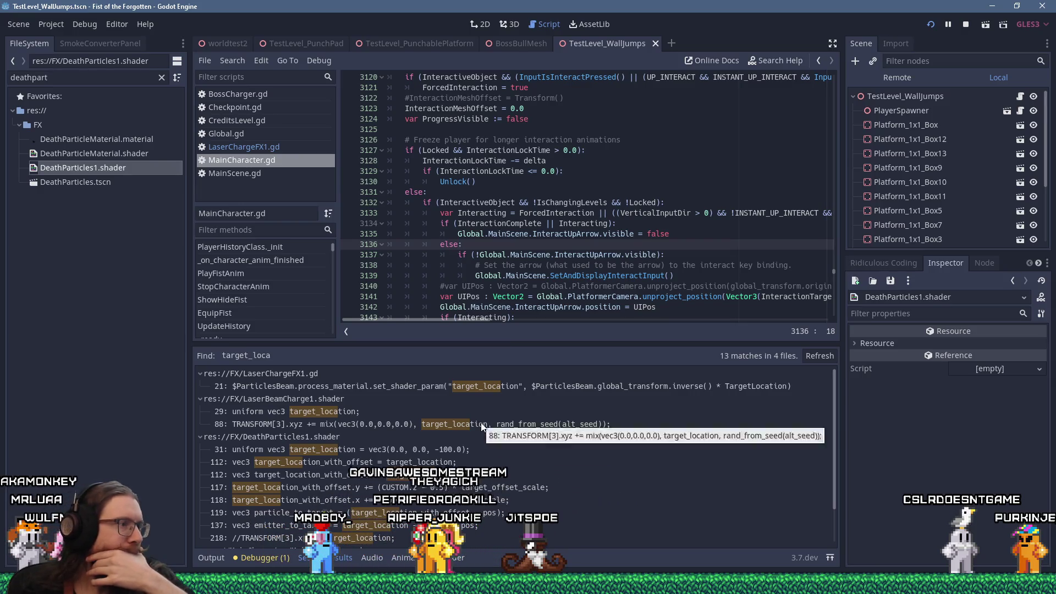
scroll(422, 415, "down", 2)
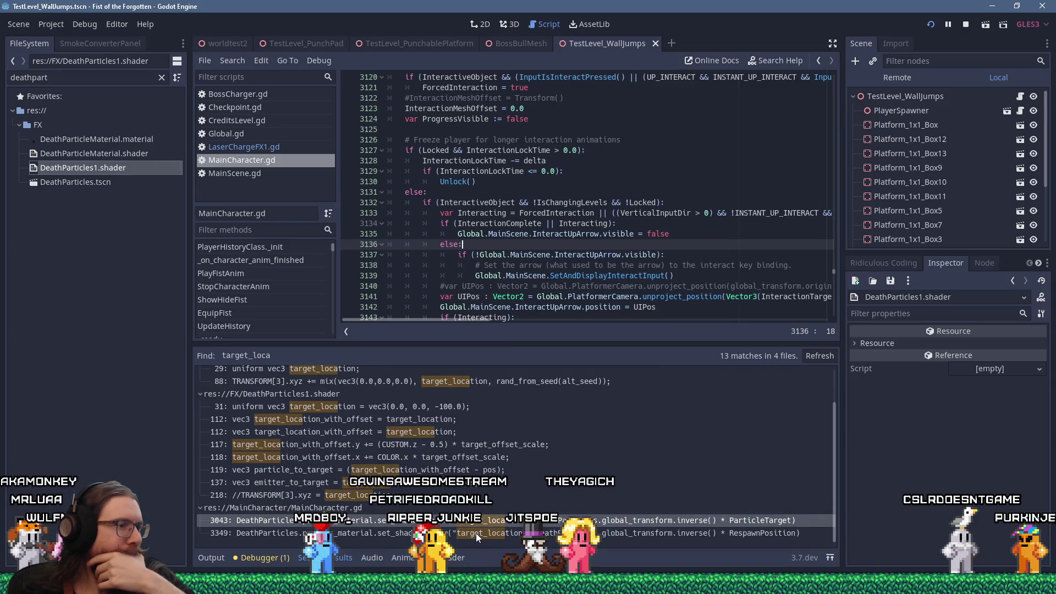
left_click(476, 533)
scroll(546, 304, "down", 2)
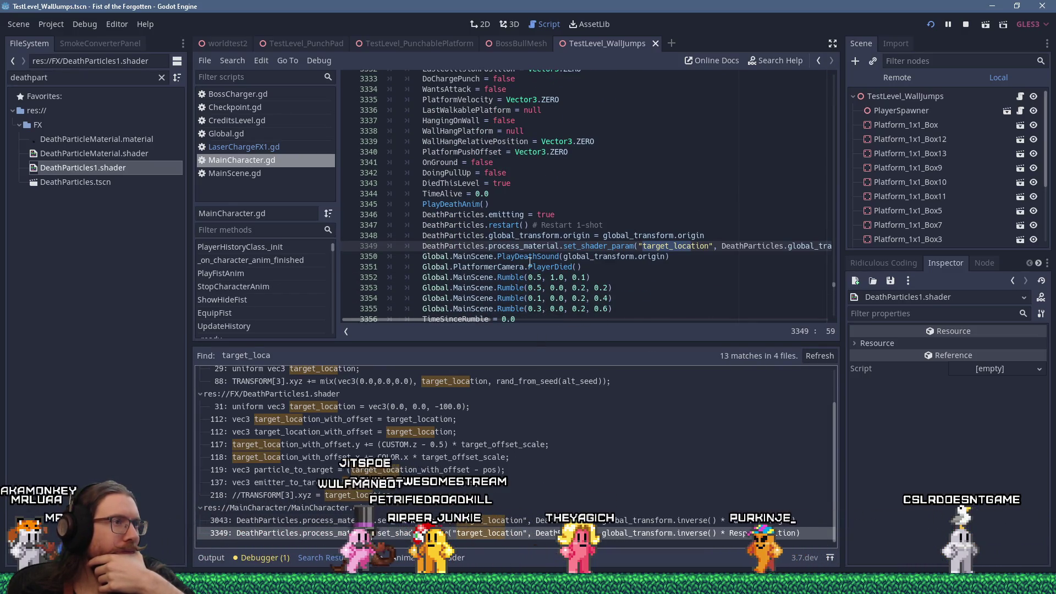
Step: Set an F9 breakpoint on MainCharacter.gd line 3349 and switch to the running game
mouse_move(475, 319)
left_mouse_down()
mouse_move(532, 322)
mouse_move(474, 319)
left_mouse_up()
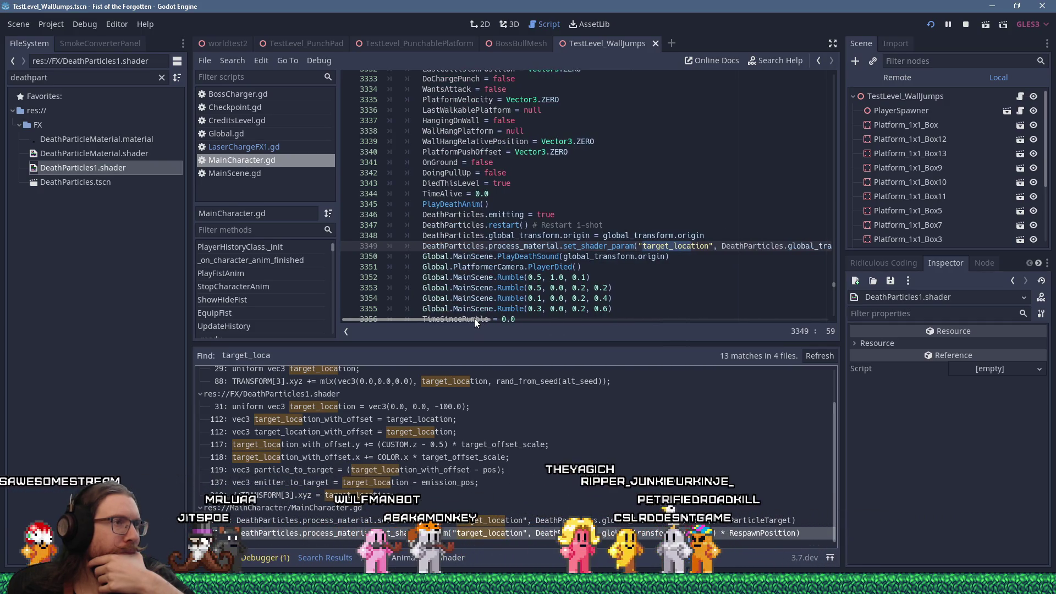
left_click(461, 246)
scroll(461, 245, "up", 8)
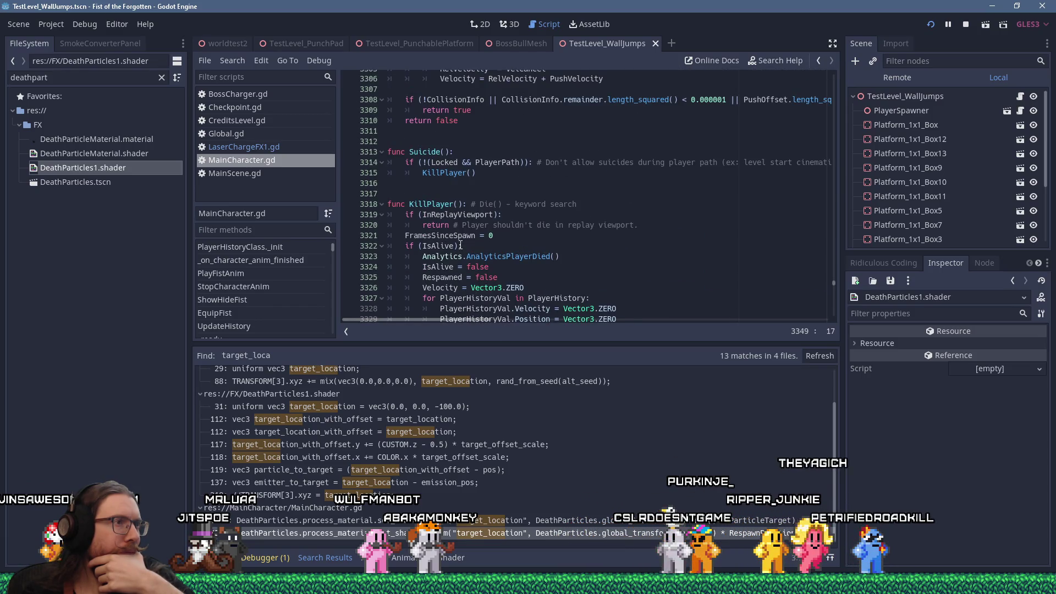
scroll(462, 246, "down", 8)
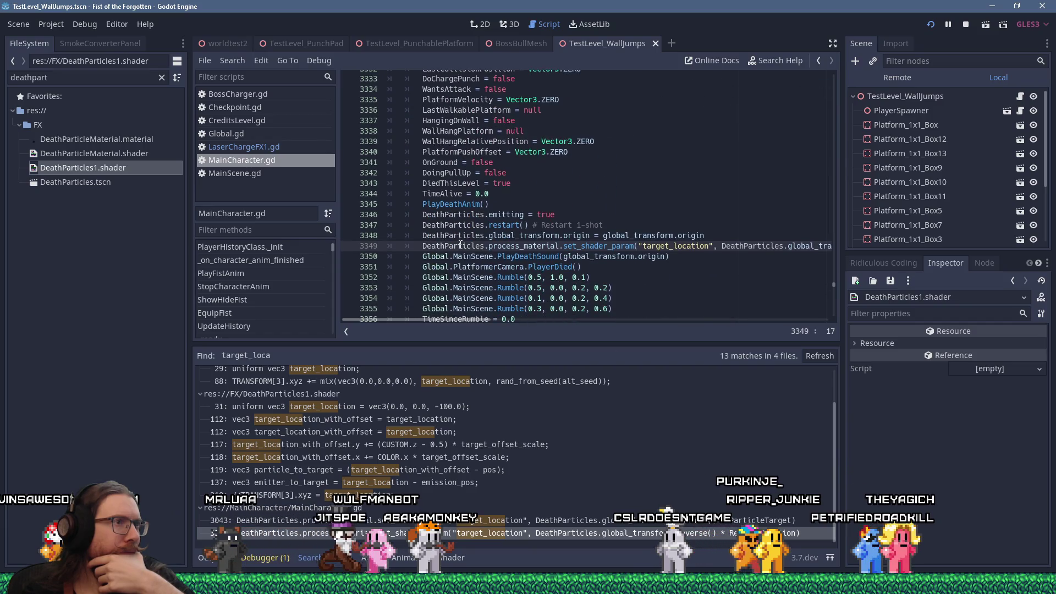
key("F9")
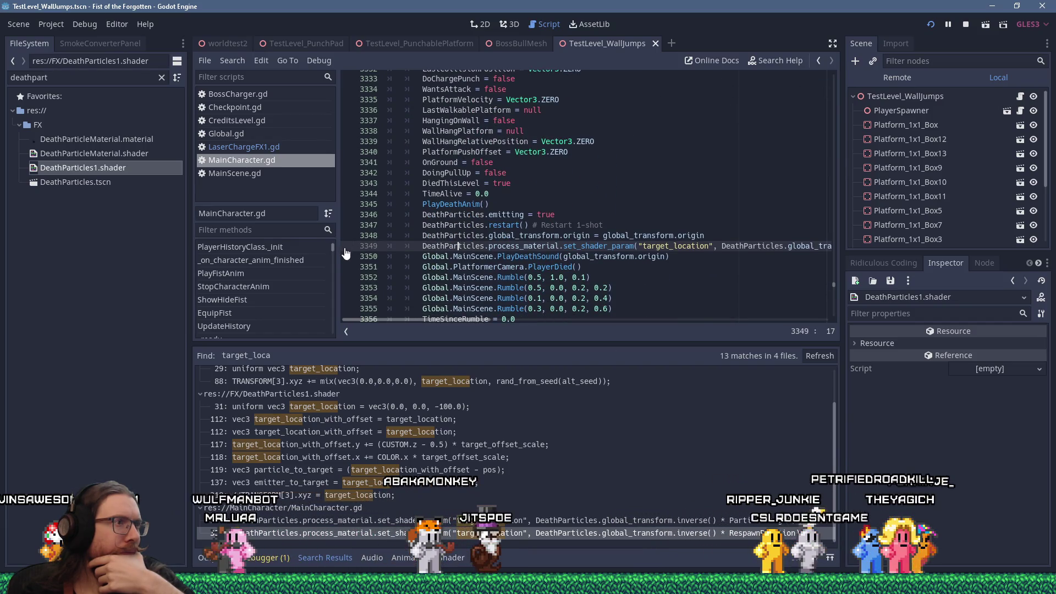
left_click_drag(468, 321, 547, 330)
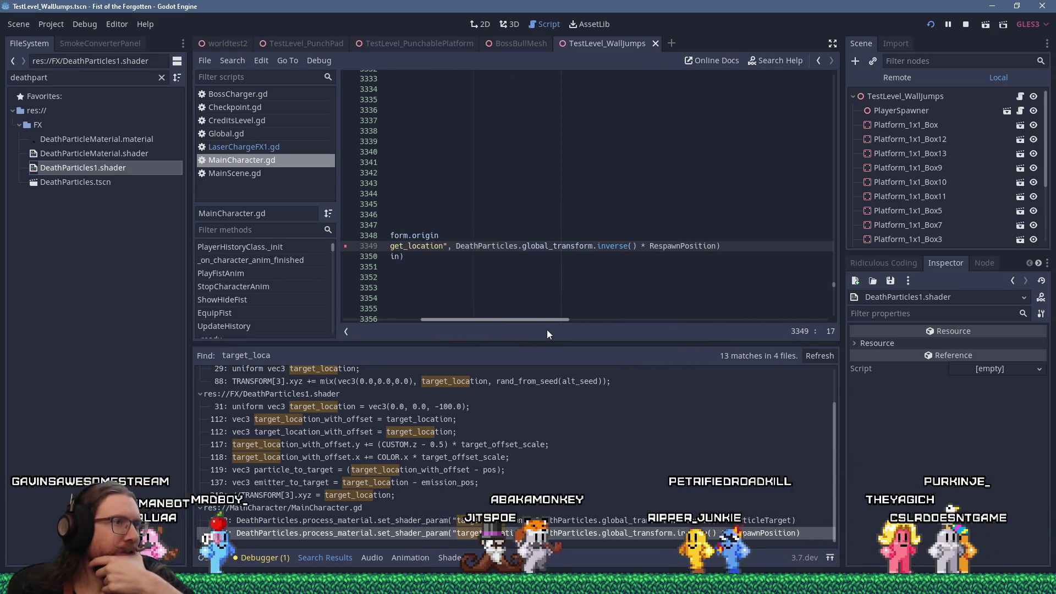
left_click_drag(547, 329, 456, 318)
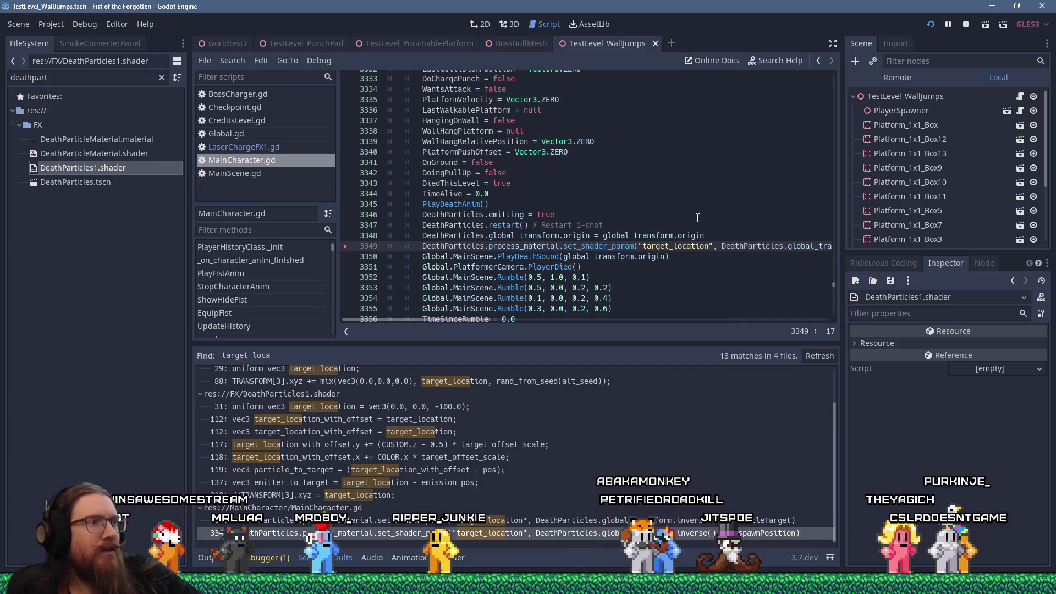
key("alt+Tab")
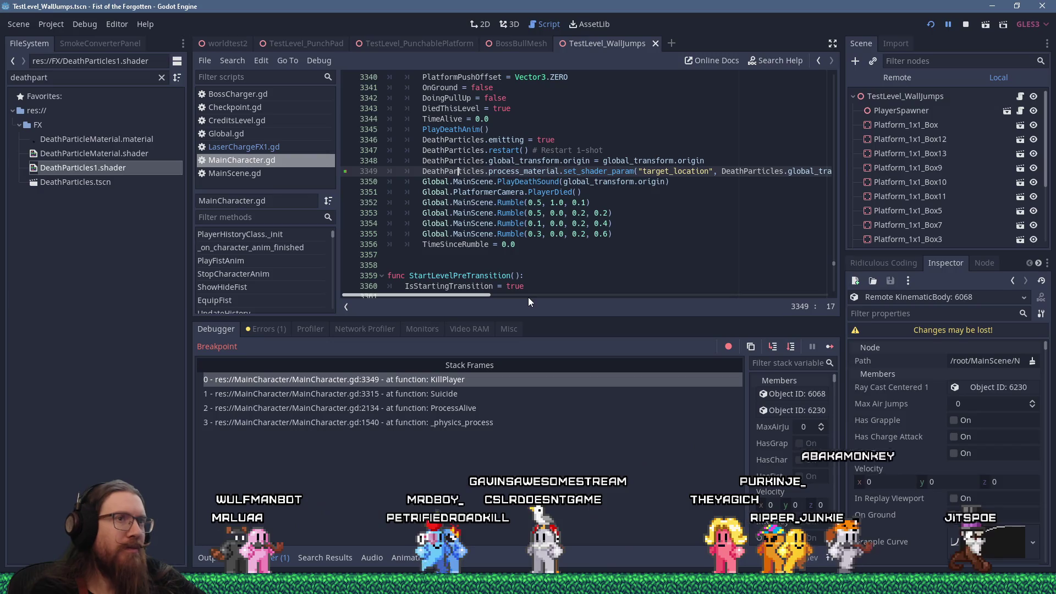
Step: Inspect line 3349's global_transform.inverse() call and the RespawnPosition value in the paused game
scroll(532, 275, "up", 1)
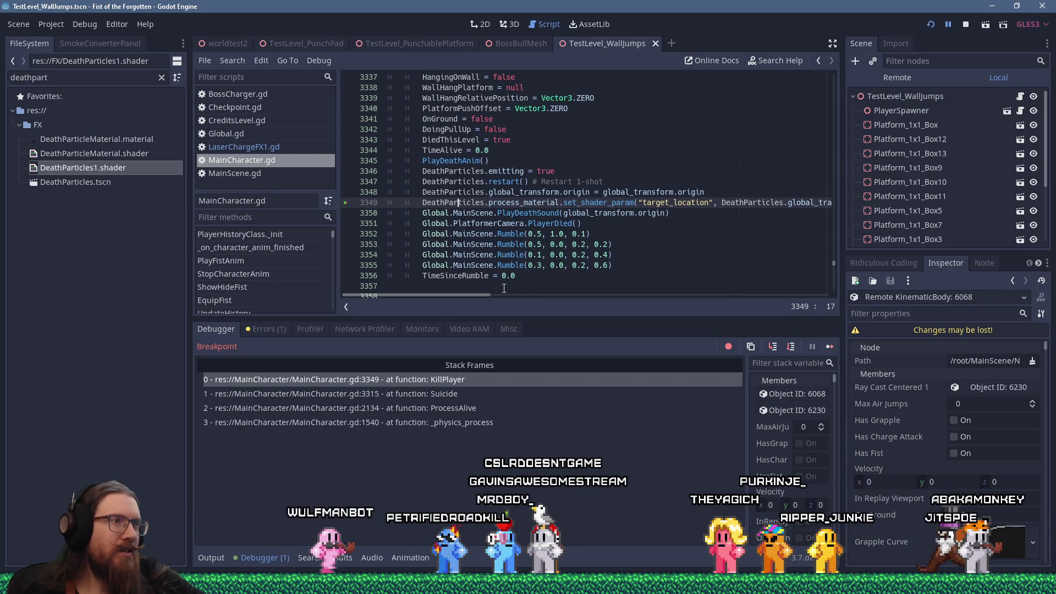
left_click_drag(477, 296, 549, 302)
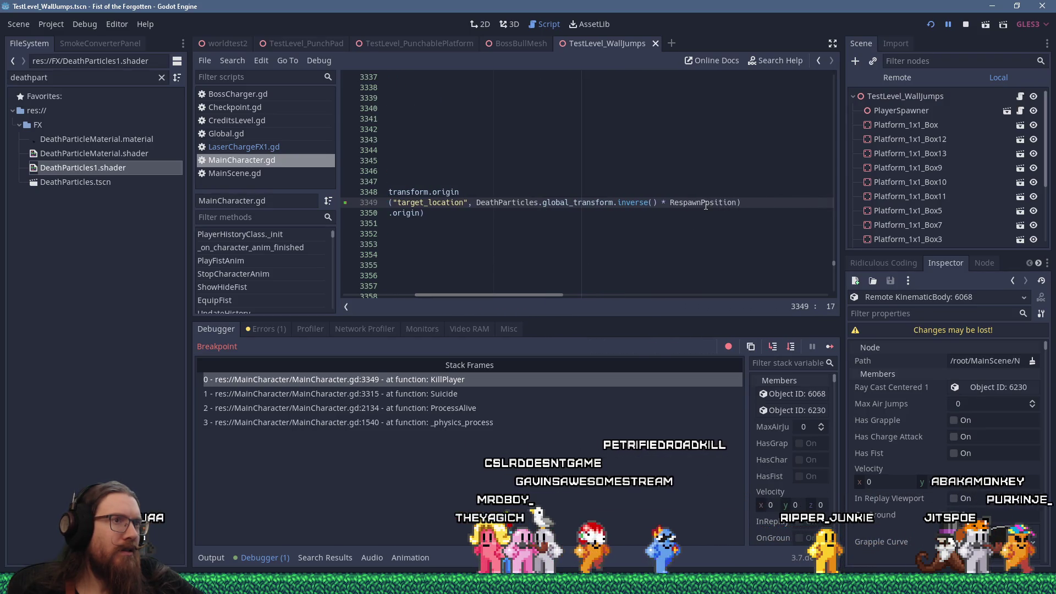
mouse_move(707, 206)
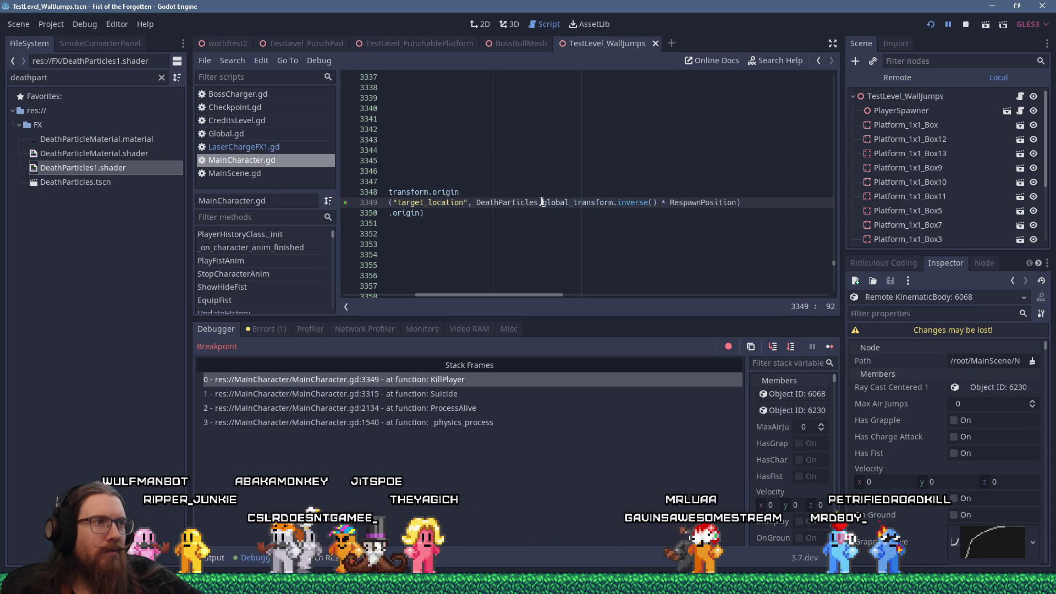
left_click_drag(541, 202, 664, 203)
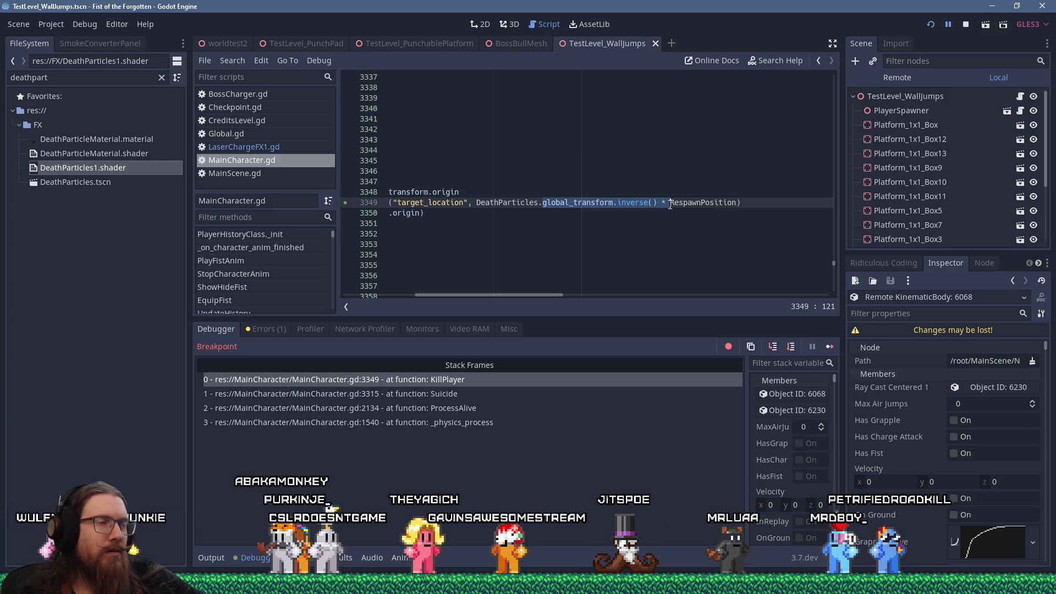
left_click(711, 203)
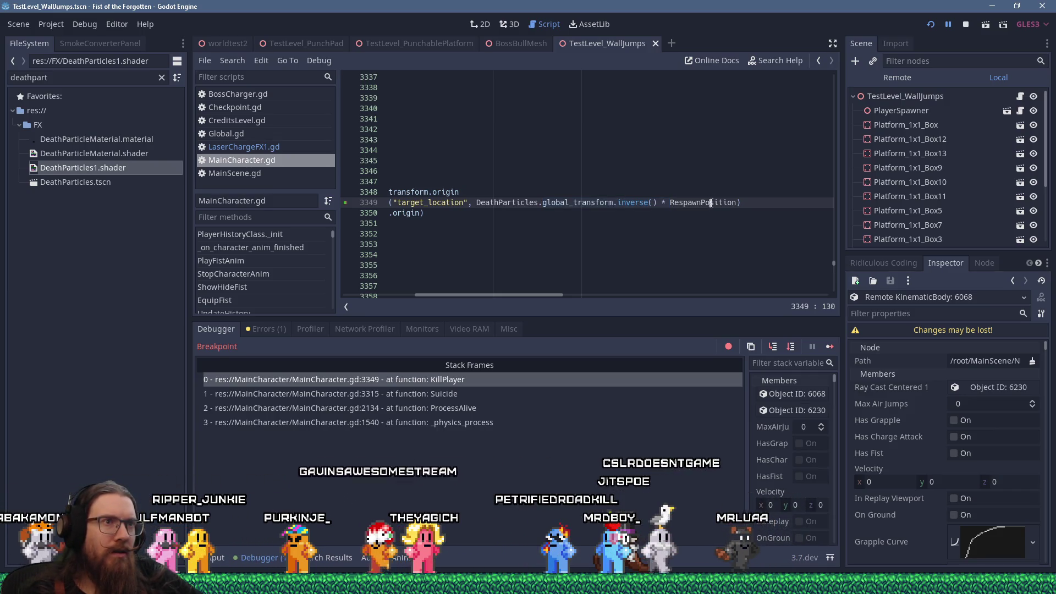
key("Up")
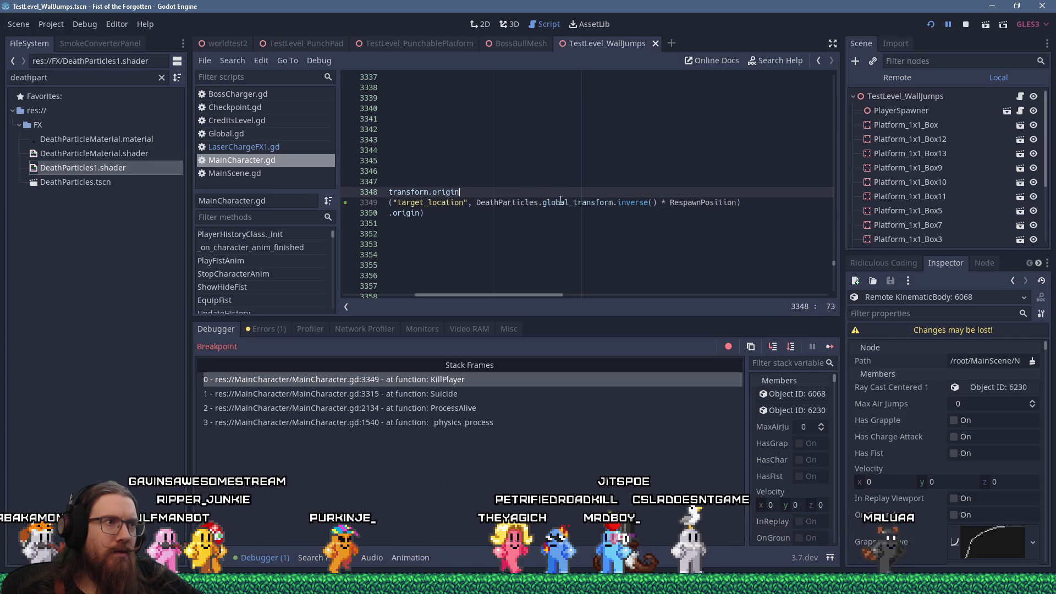
mouse_move(692, 203)
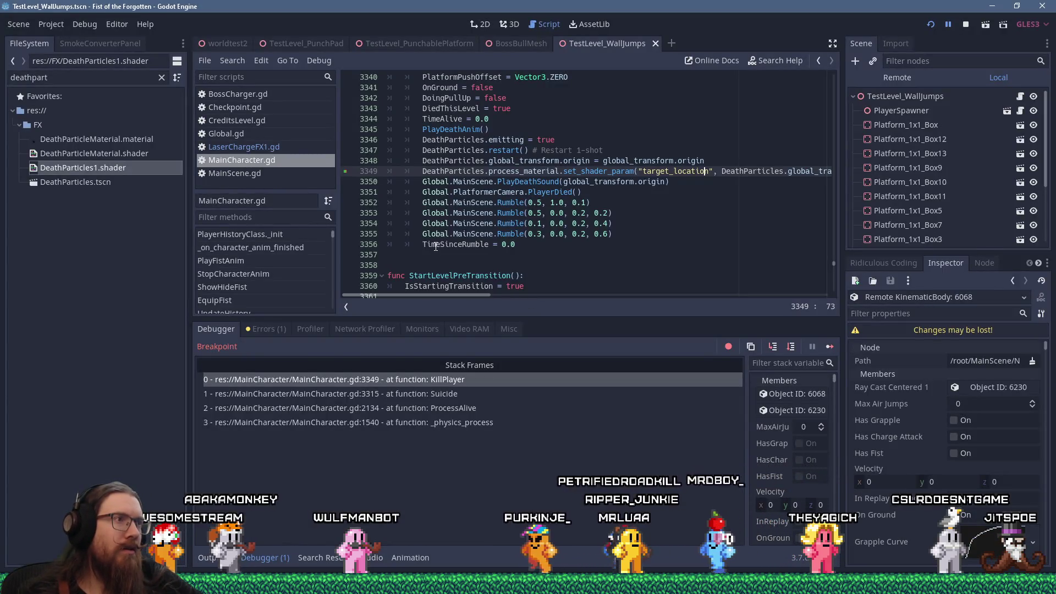
scroll(436, 246, "up", 5)
scroll(436, 246, "up", 5)
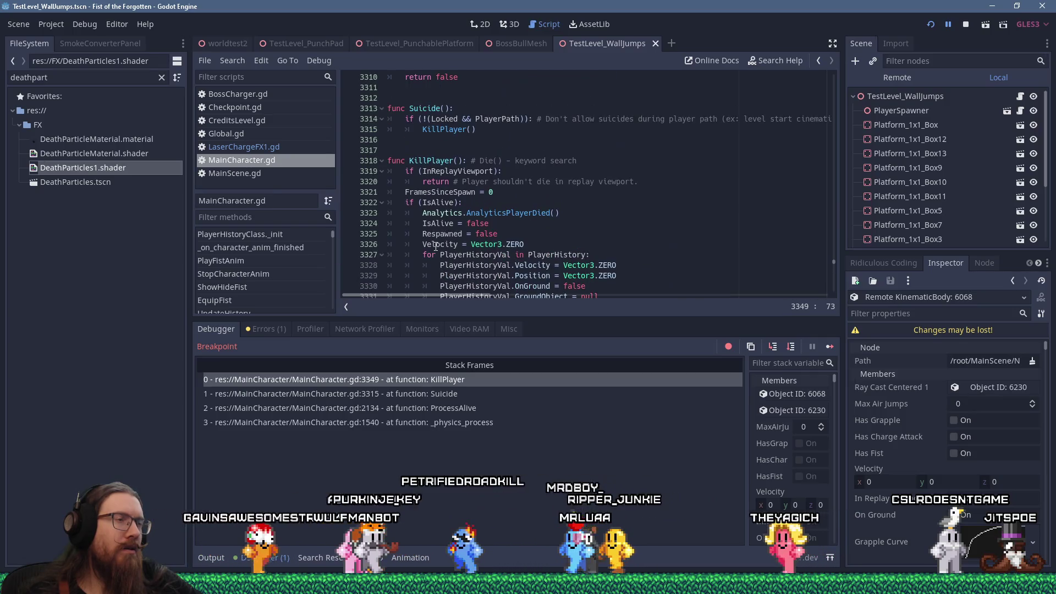
scroll(436, 246, "down", 10)
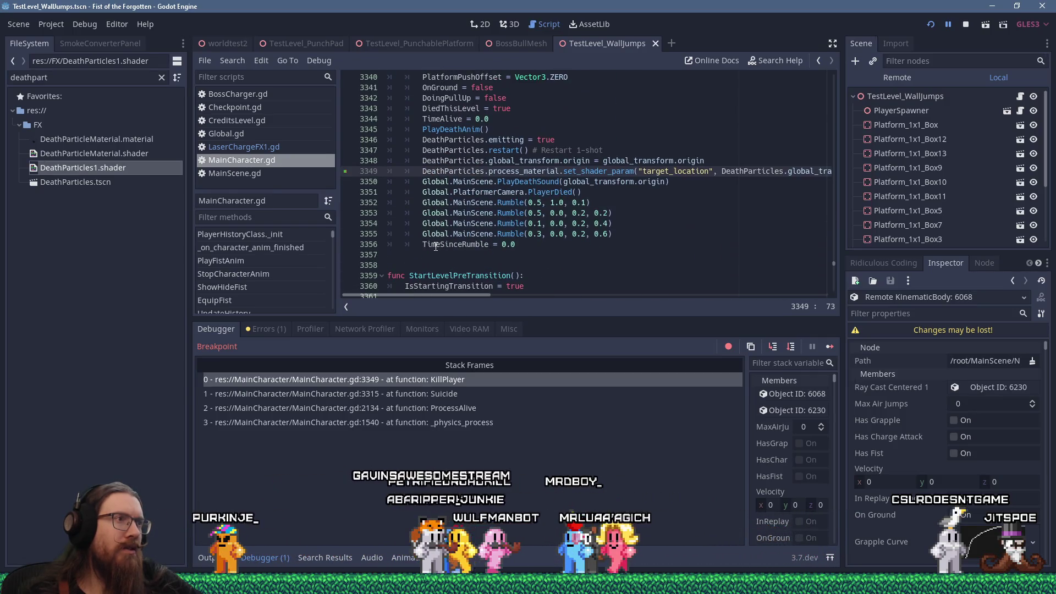
Step: Resume the game past the KillPlayer breakpoint with Continue
left_click(829, 346)
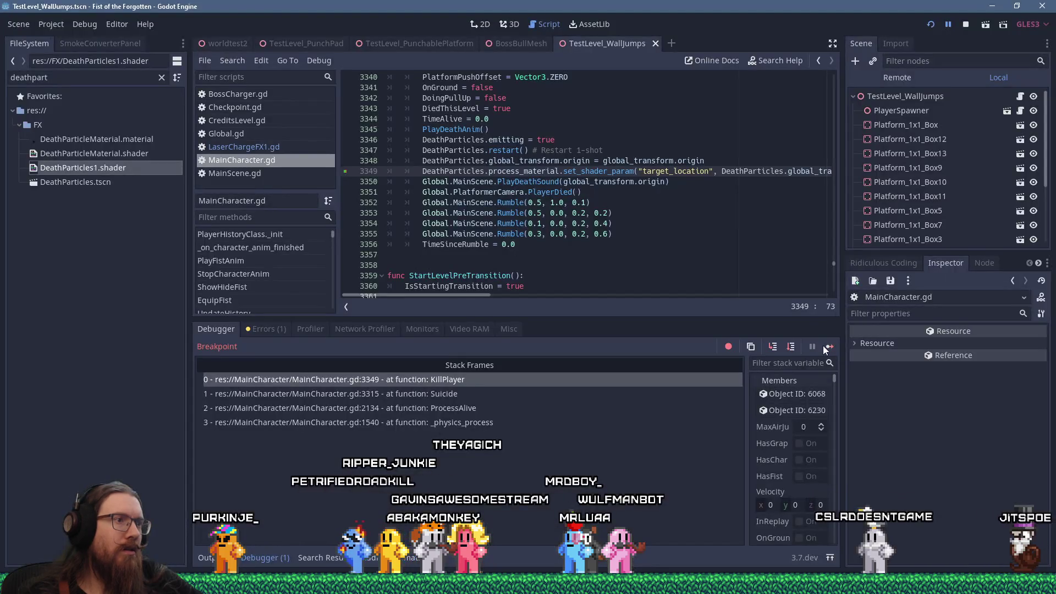
left_click(823, 346)
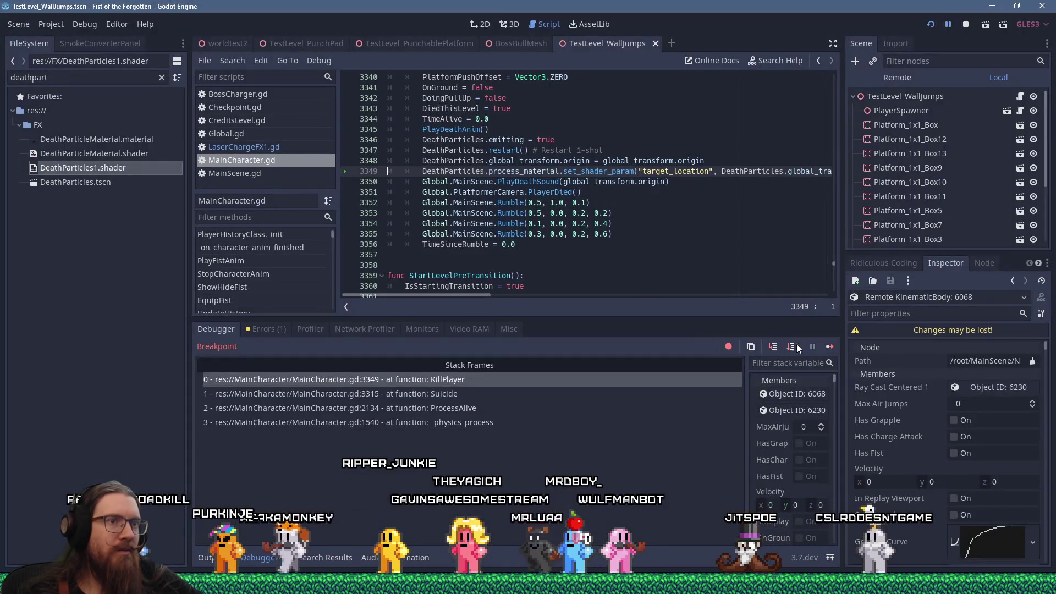
left_click(830, 346)
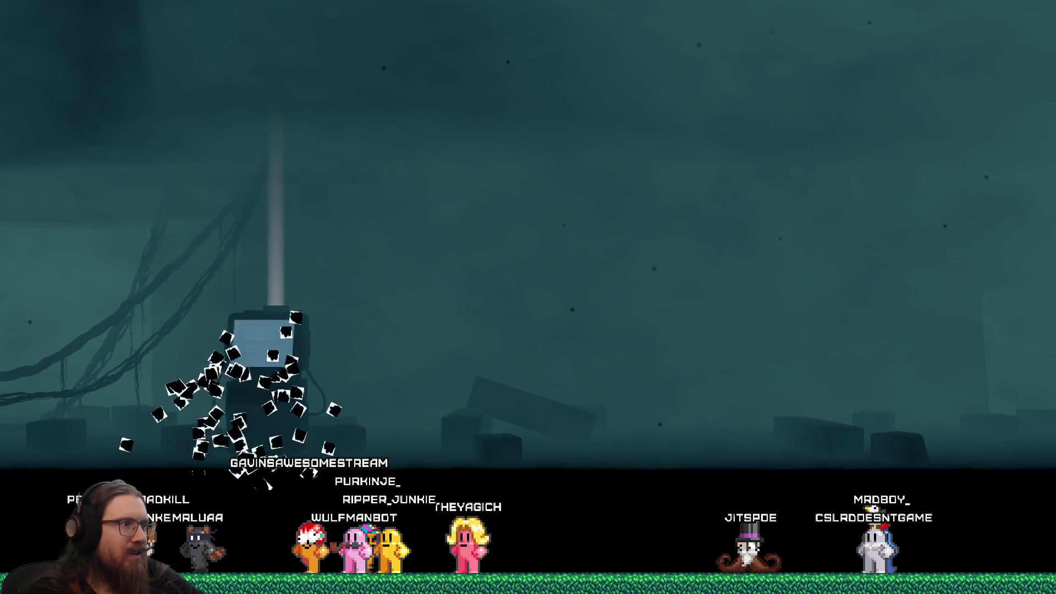
Step: Run and jump the respawned character left and right, then bring up the developer console
key("Right")
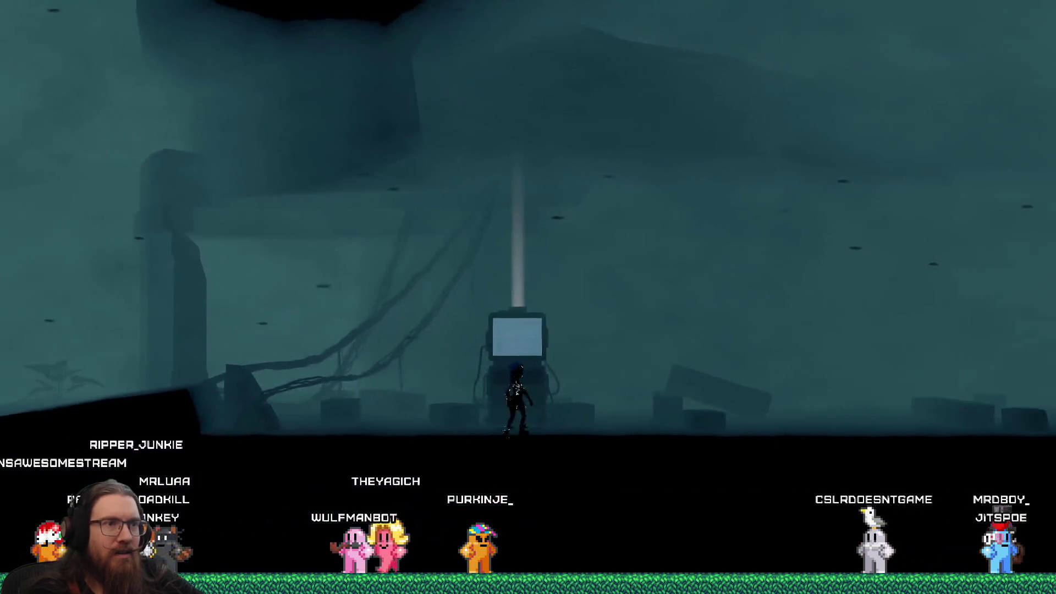
key("Left")
key("space")
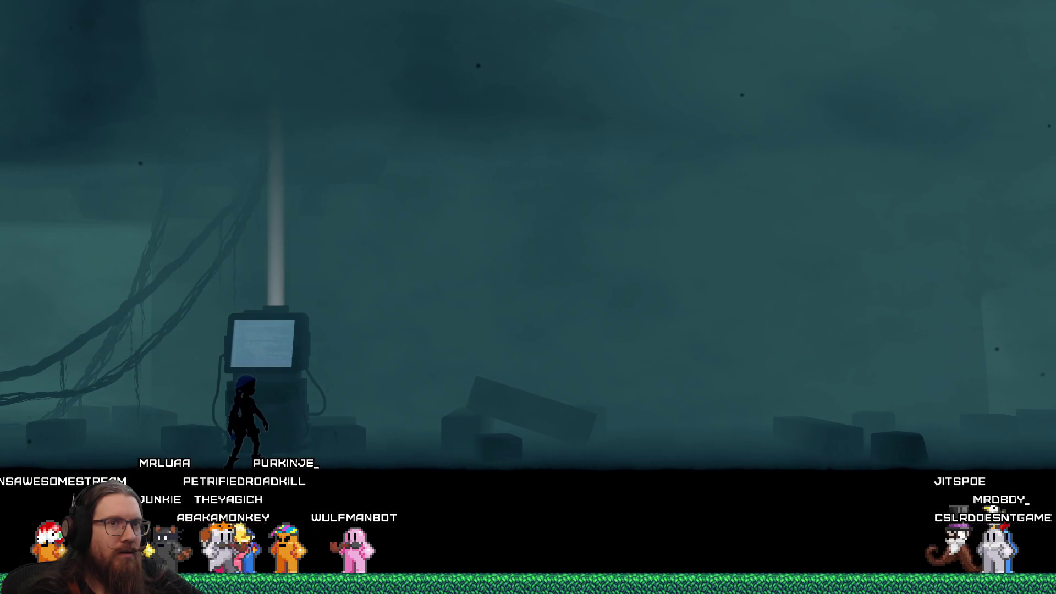
key("Left")
key("space")
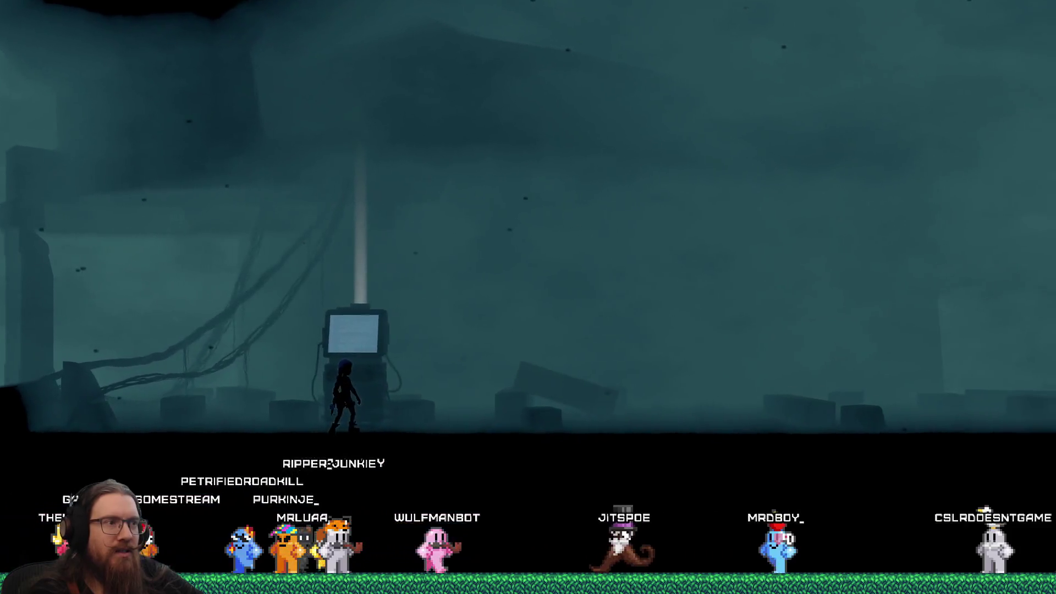
key("Left")
key("space")
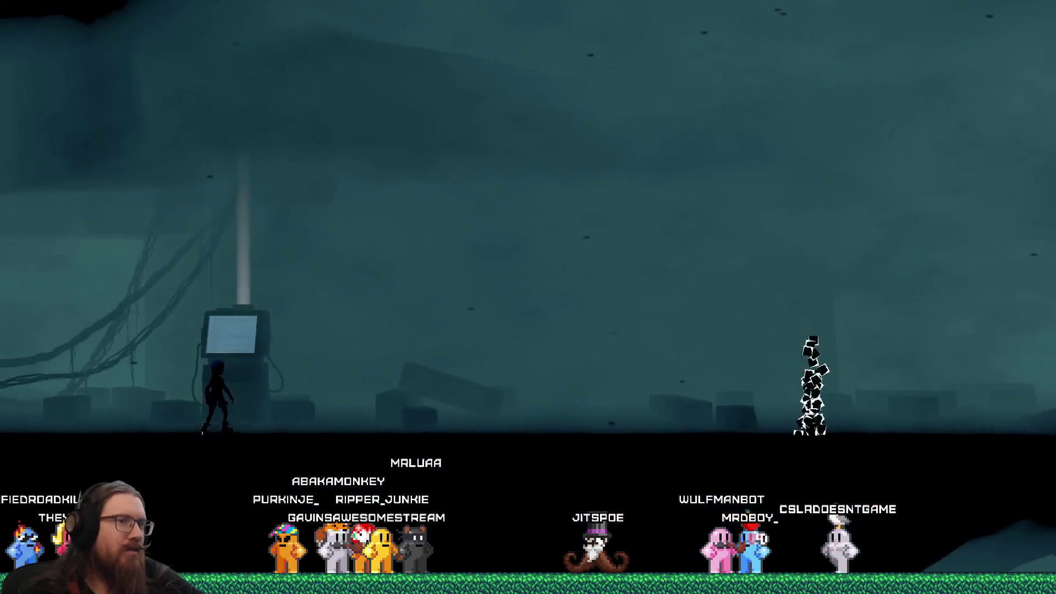
key("Right")
key("space")
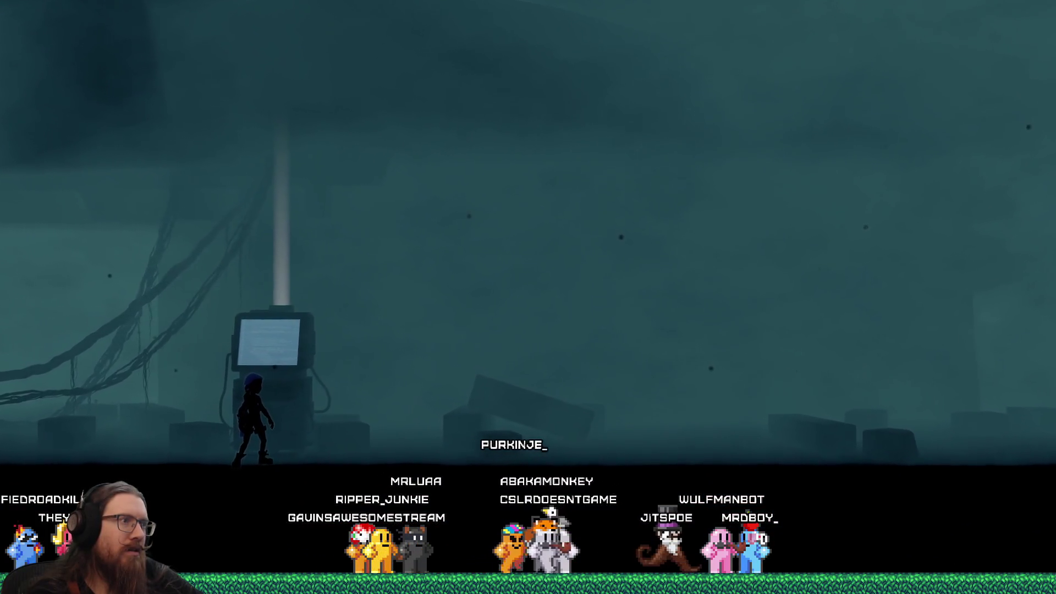
key("grave")
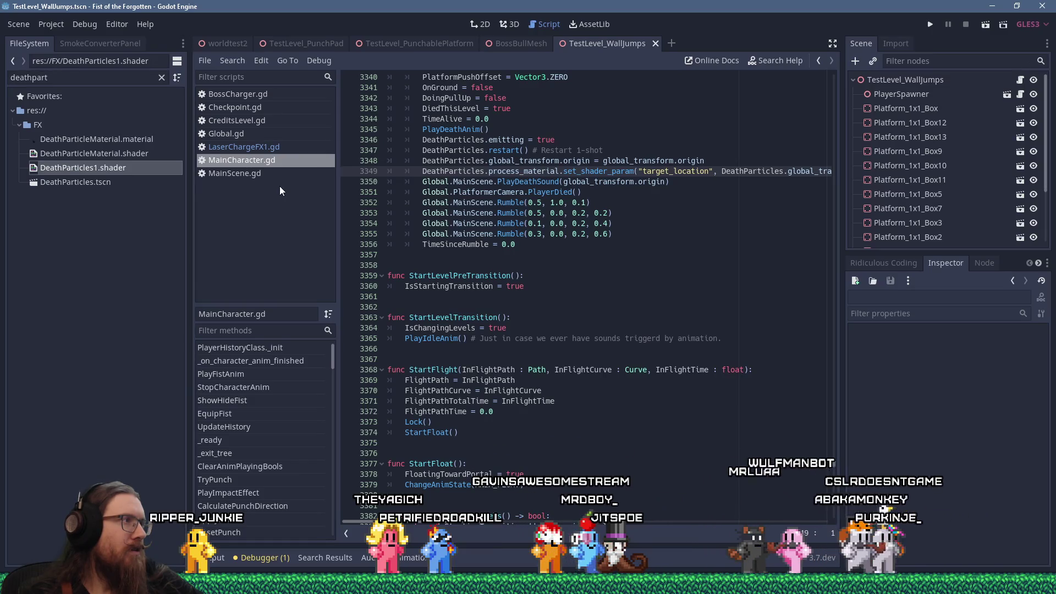
Step: Open DeathParticles1.shader and search its code for target_location, finding 8 matches
double_click(120, 174)
left_click(452, 332)
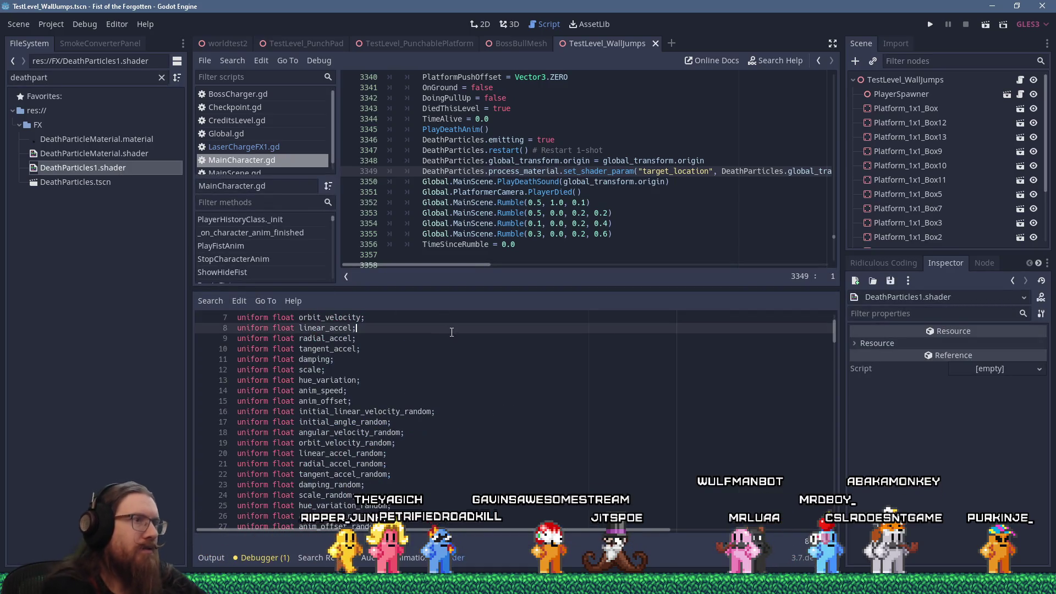
key("ctrl+f")
type("target")
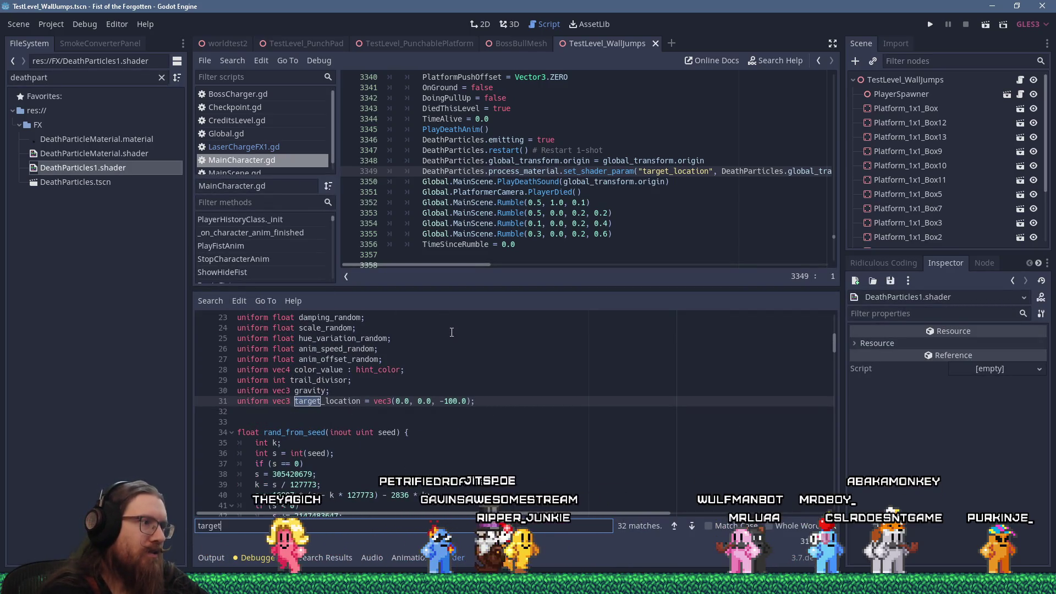
type("_location")
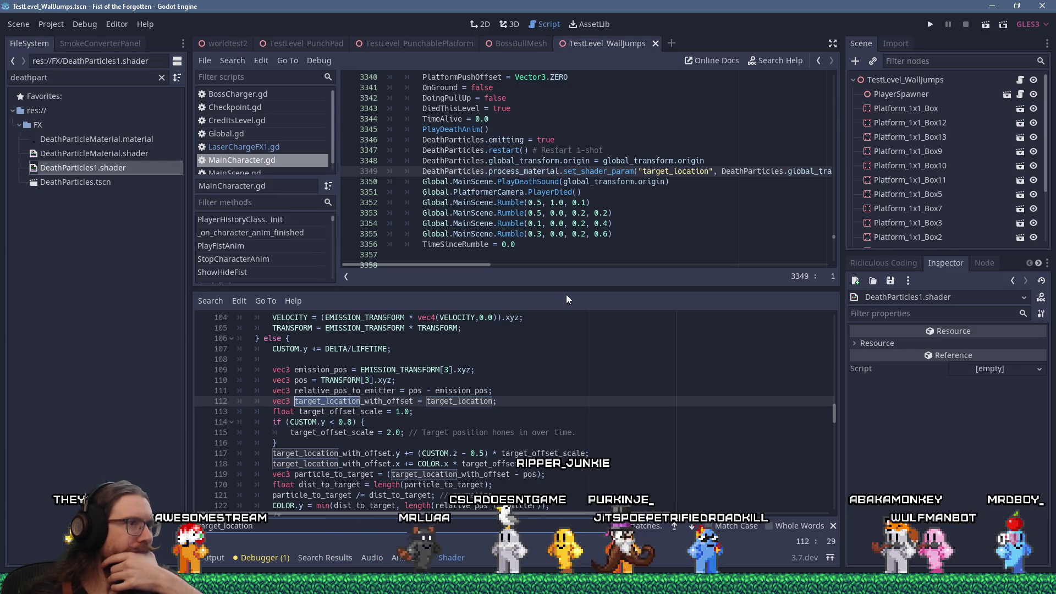
left_click_drag(569, 300, 567, 214)
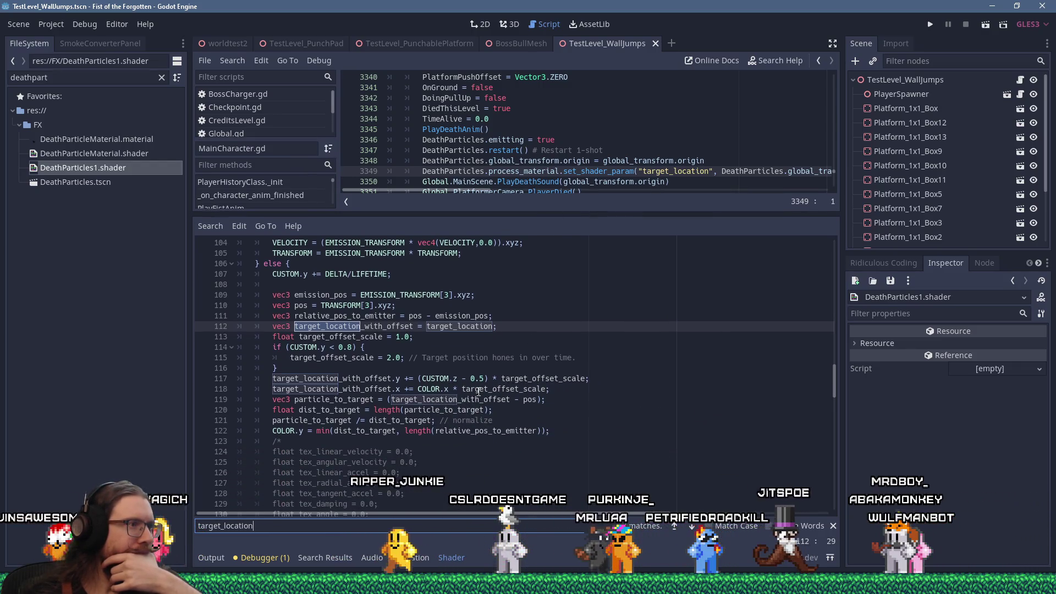
Step: Review the vertex() code and highlight target_location_with_offset on line 112
scroll(479, 392, "up", 13)
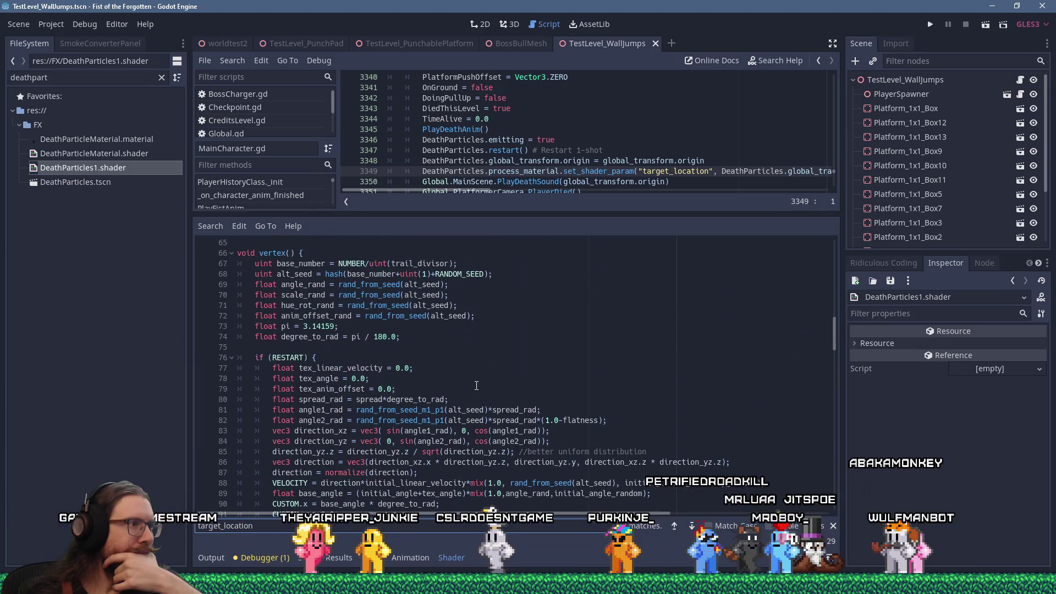
scroll(477, 386, "down", 13)
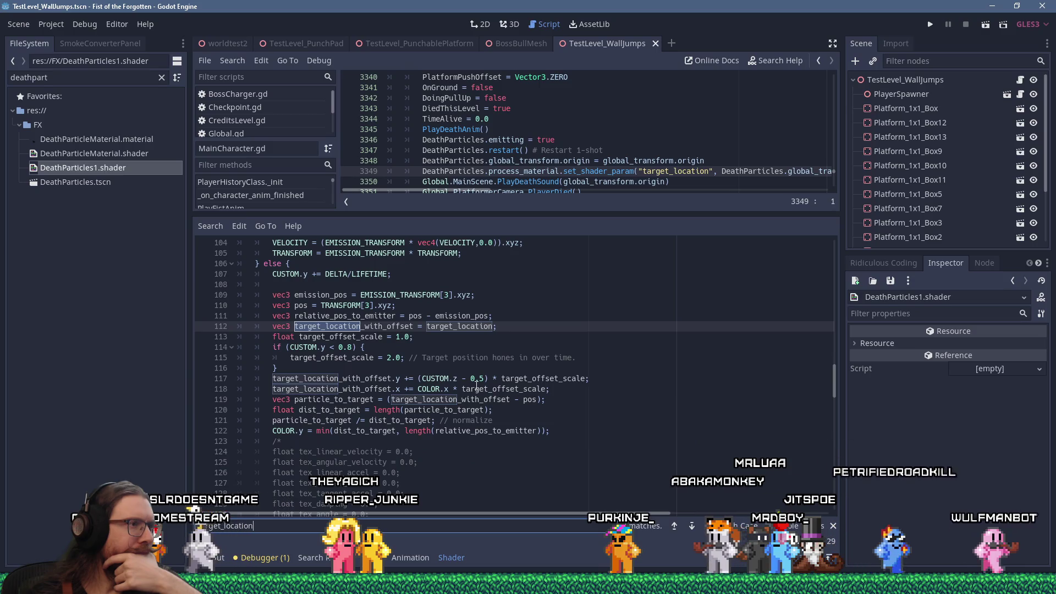
scroll(476, 385, "up", 1)
scroll(476, 385, "up", 6)
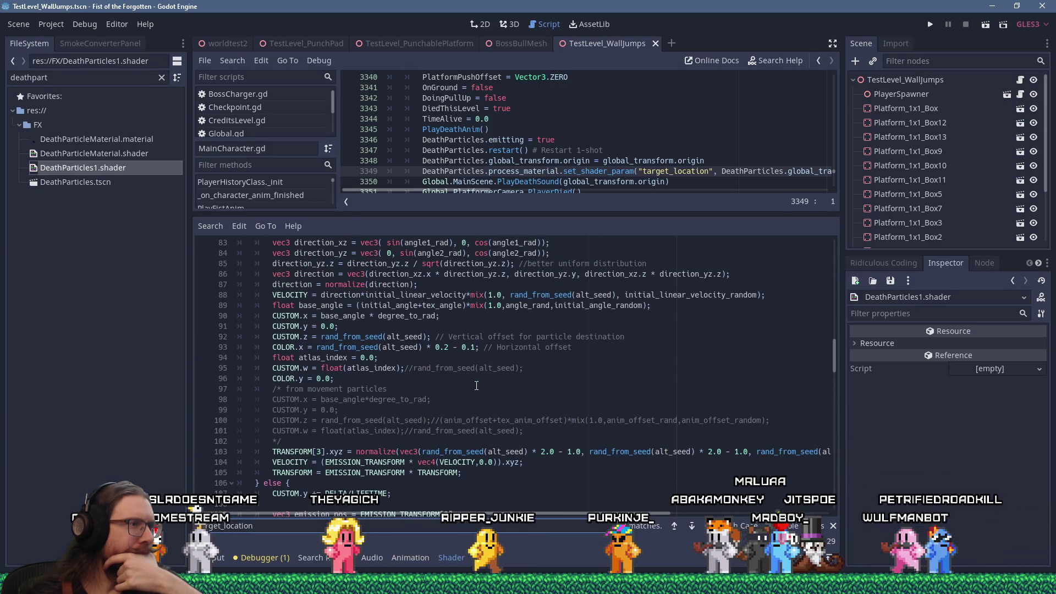
scroll(476, 386, "up", 3)
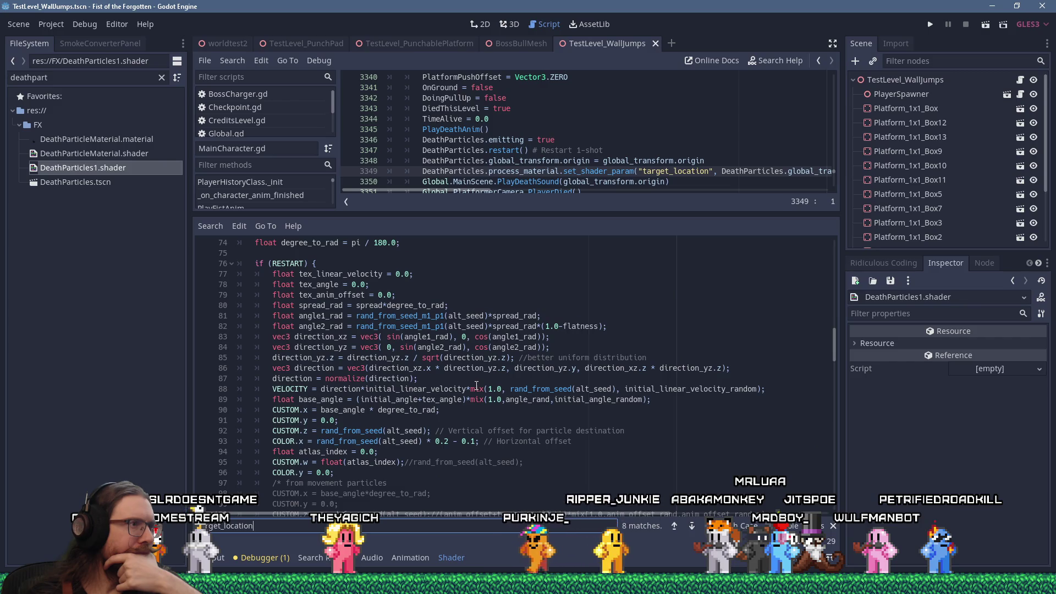
scroll(476, 385, "up", 4)
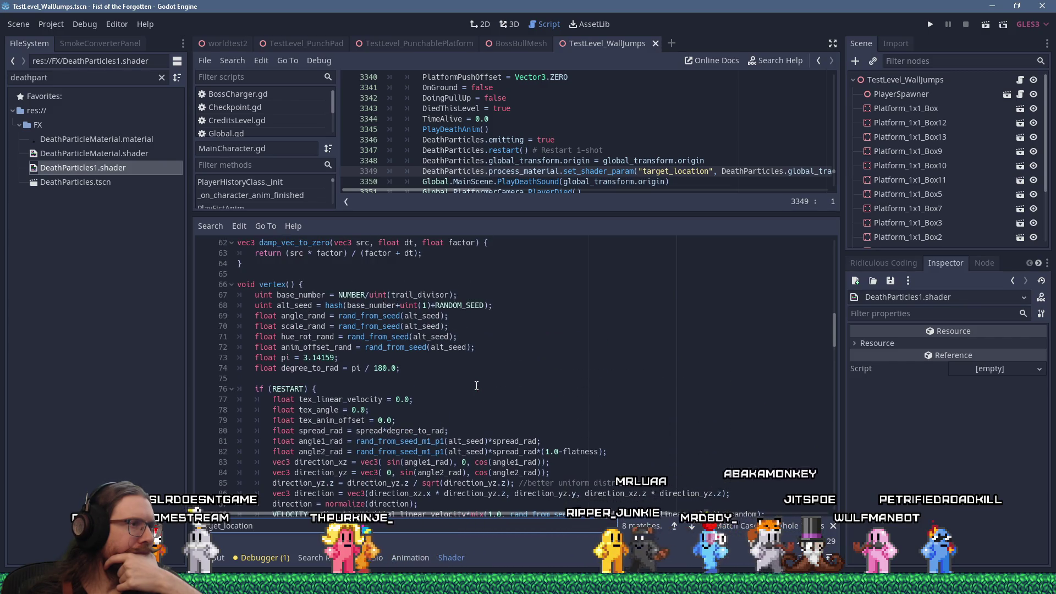
scroll(477, 386, "down", 5)
scroll(476, 385, "down", 7)
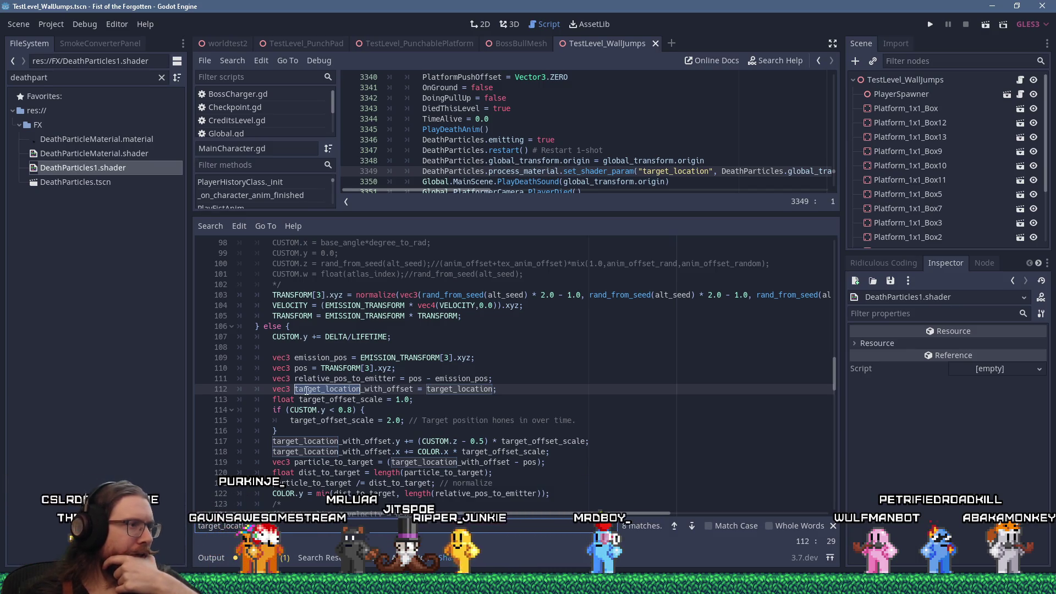
double_click(310, 390)
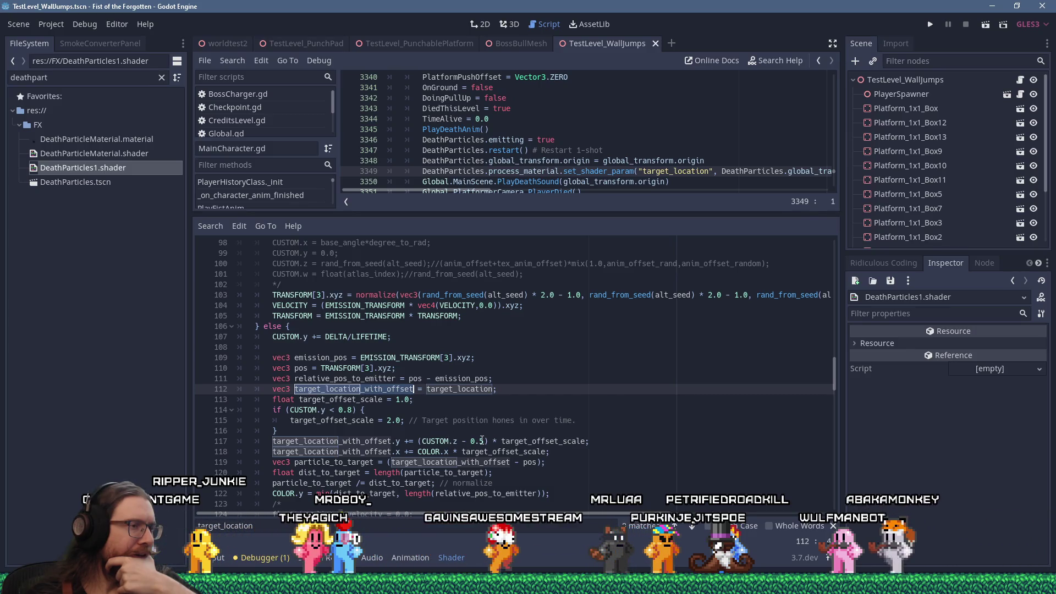
Step: Try 0.2 instead of 0.5 for the line-117 target offset, then restore 0.5
left_click(482, 441)
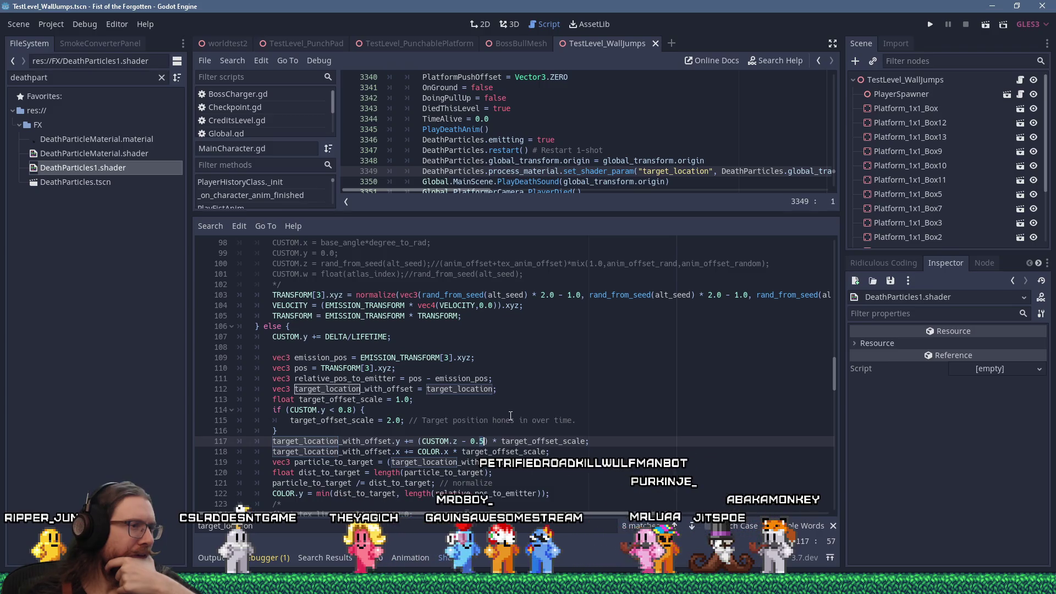
key("BackSpace")
type("2")
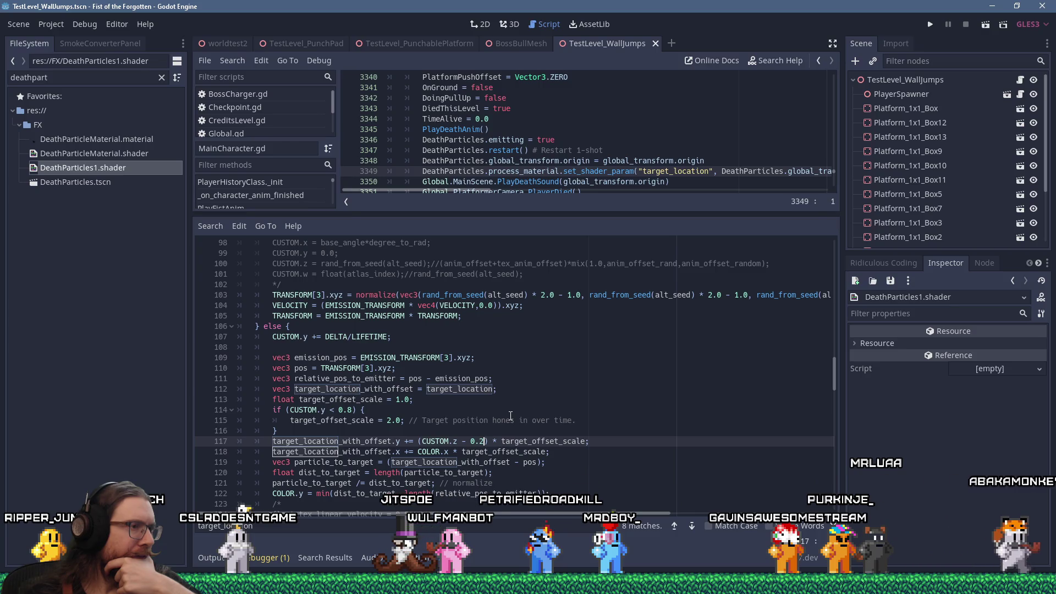
key("BackSpace")
type("5")
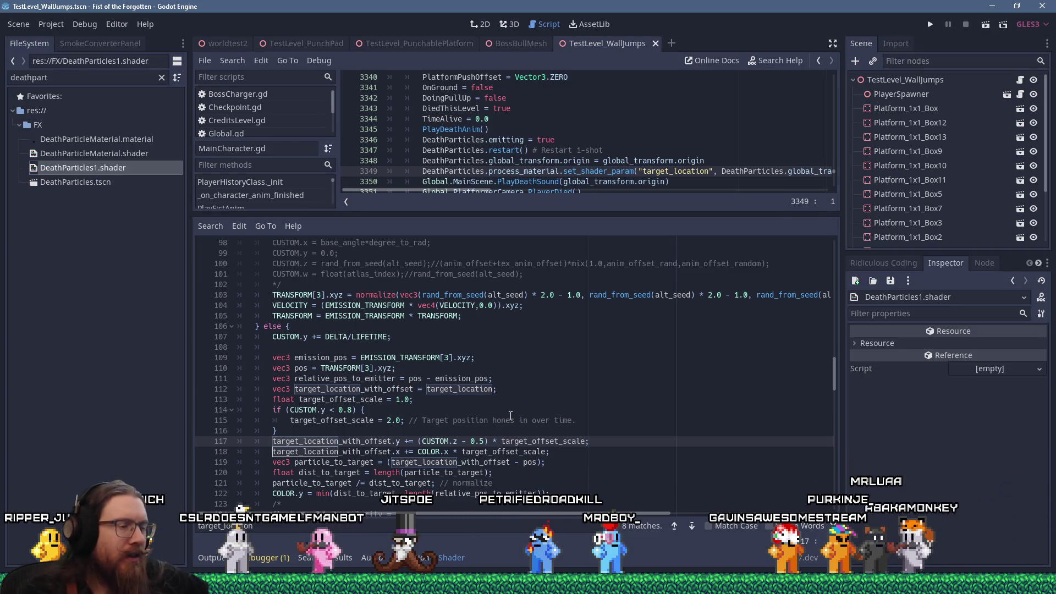
double_click(378, 442)
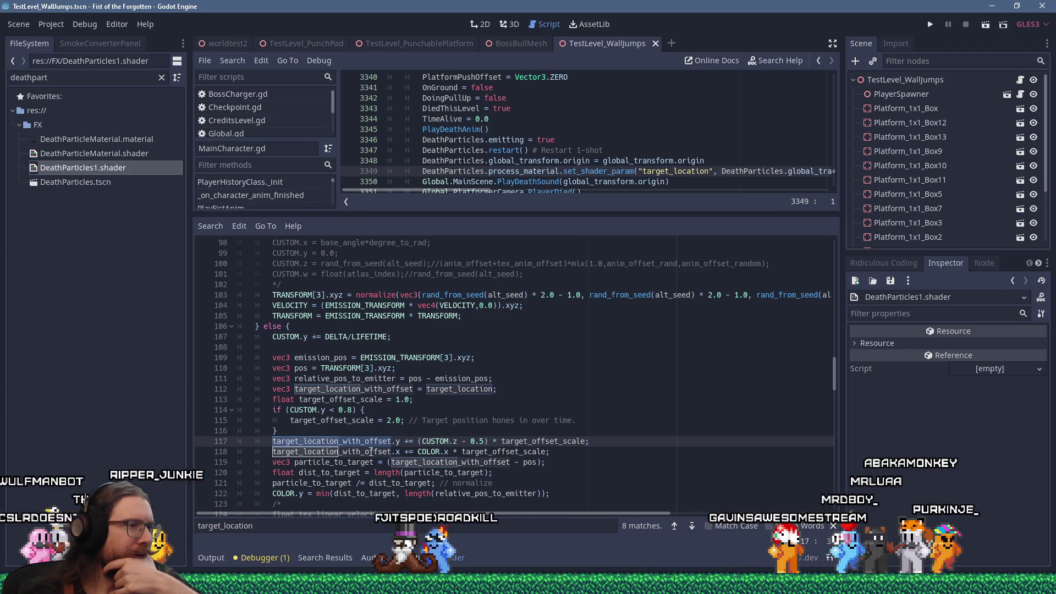
double_click(562, 442)
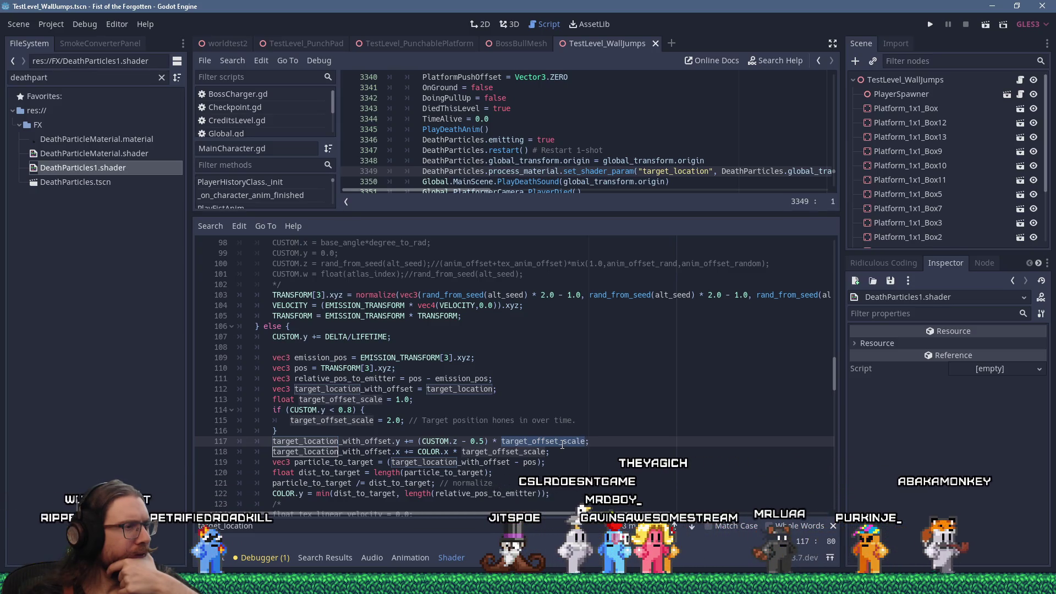
Step: Scroll through the particle pull code, marking target_location_with_offset and line 122
scroll(562, 445, "down", 2)
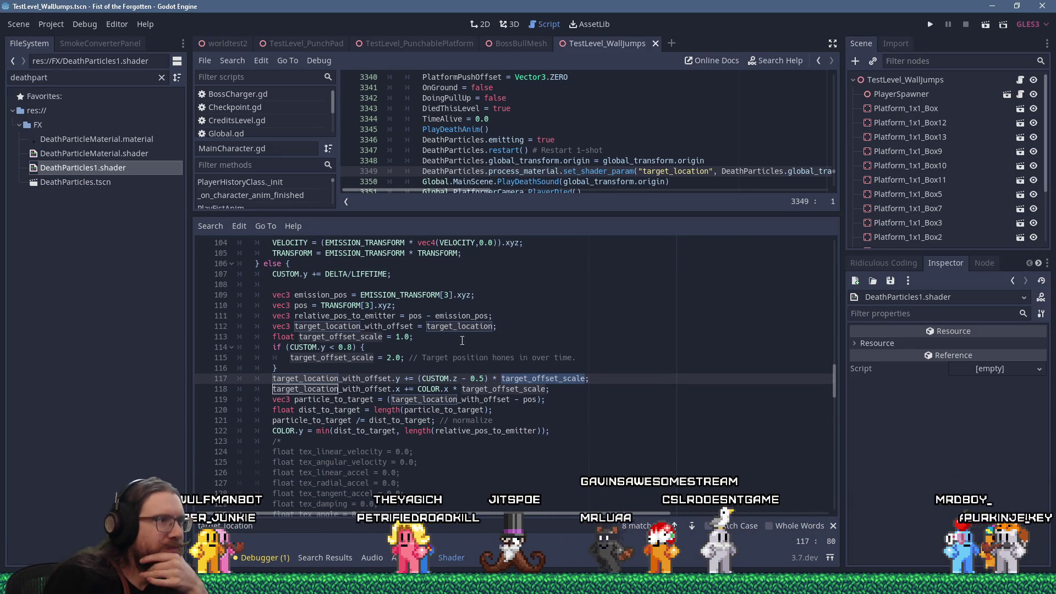
double_click(371, 328)
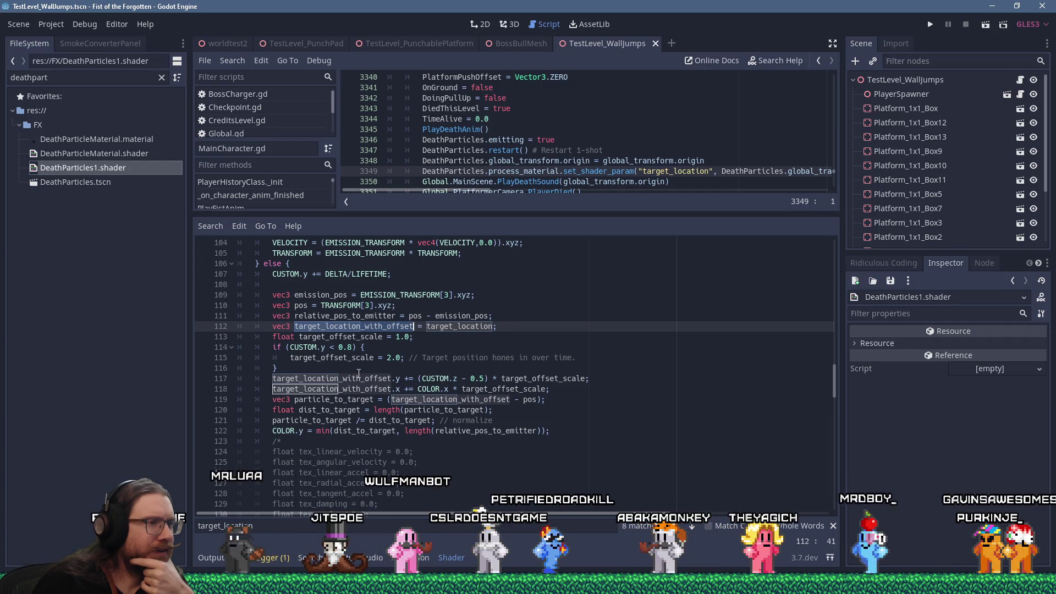
scroll(359, 374, "down", 1)
scroll(358, 374, "down", 2)
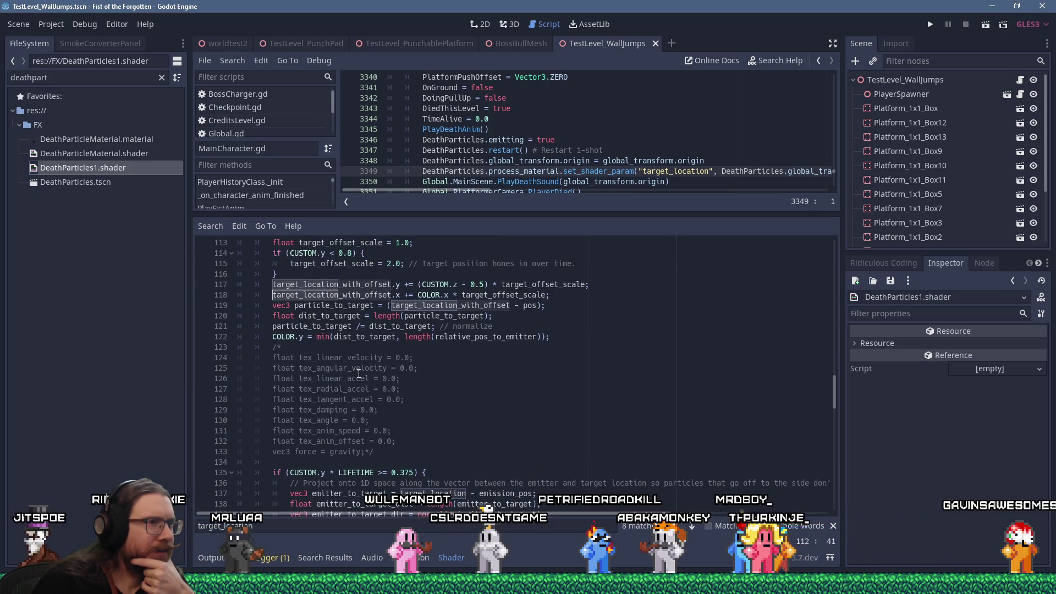
scroll(359, 373, "down", 1)
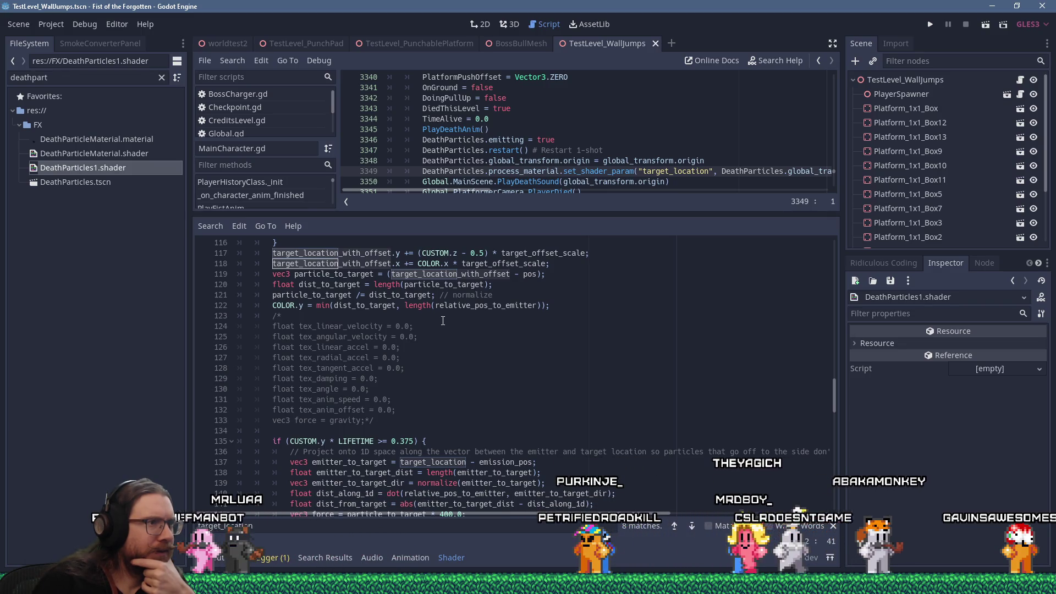
left_click(458, 307)
scroll(468, 342, "down", 5)
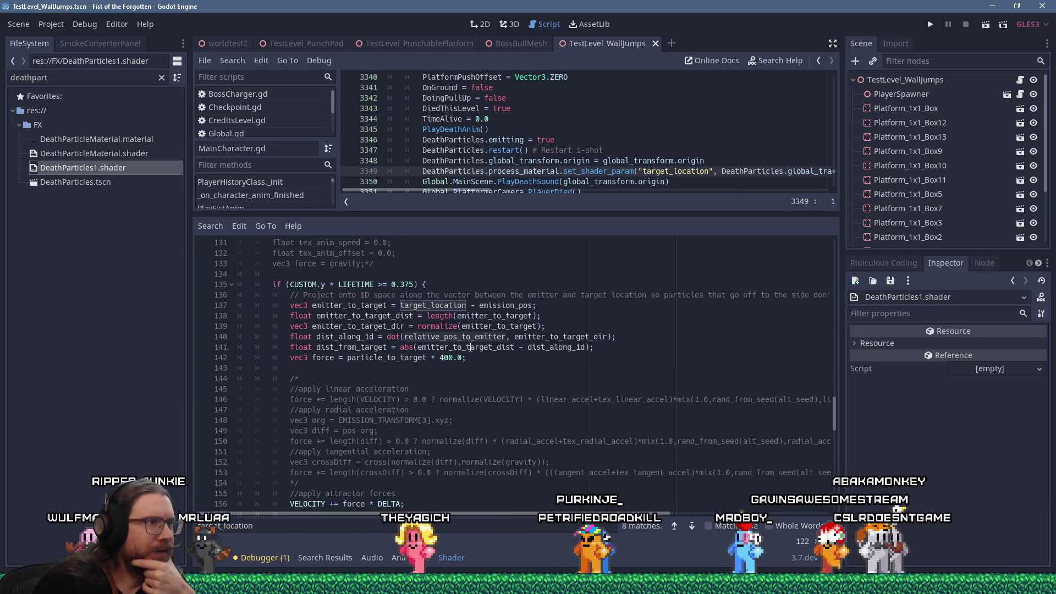
scroll(471, 347, "up", 2)
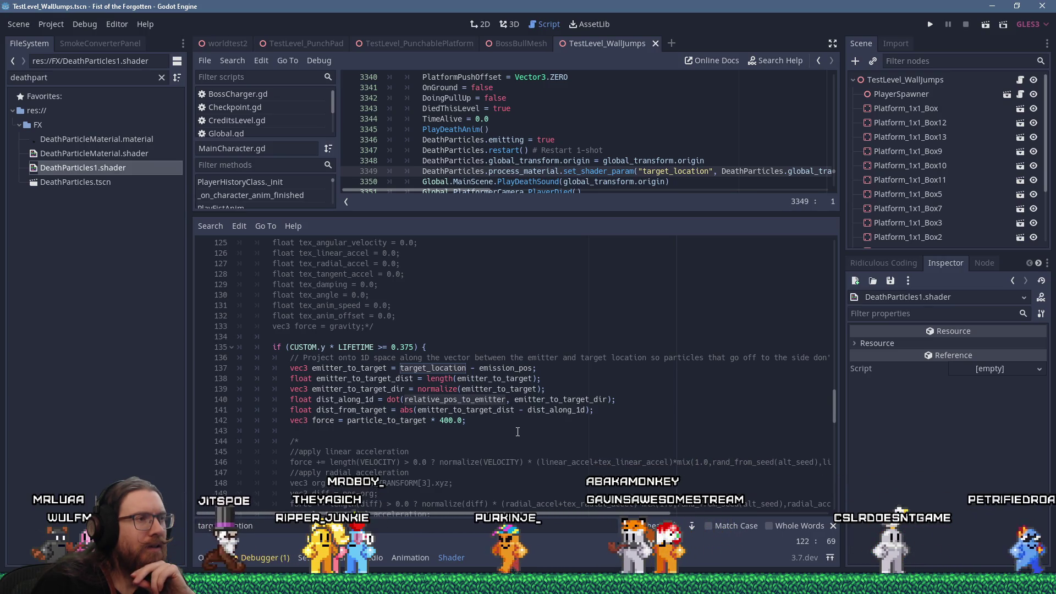
Step: Highlight the 0.375 lifetime threshold on line 135 and enlarge the script pane
double_click(400, 349)
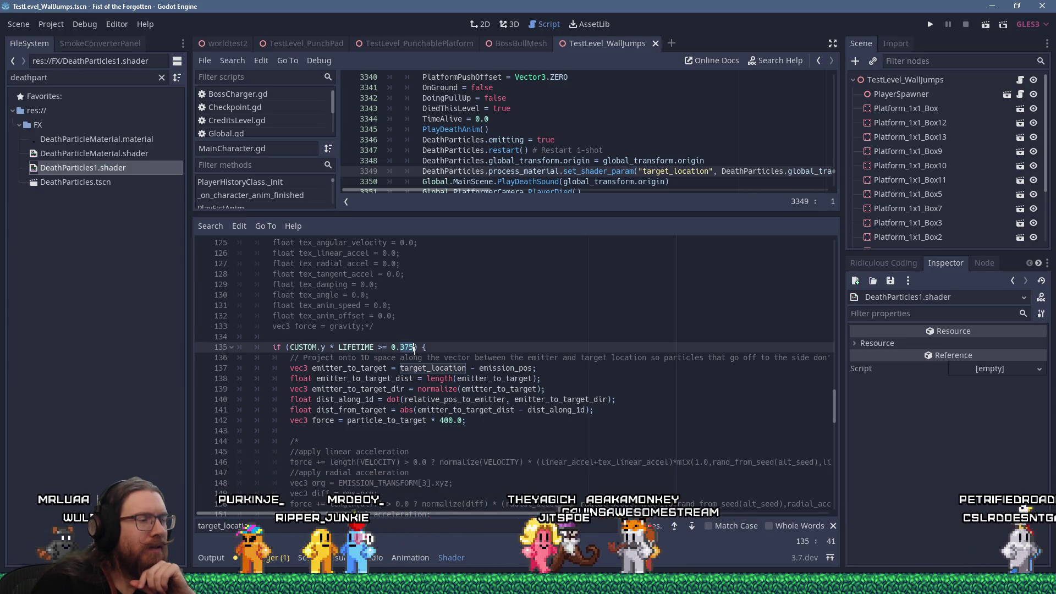
scroll(418, 350, "up", 1)
scroll(417, 350, "up", 6)
scroll(419, 348, "down", 7)
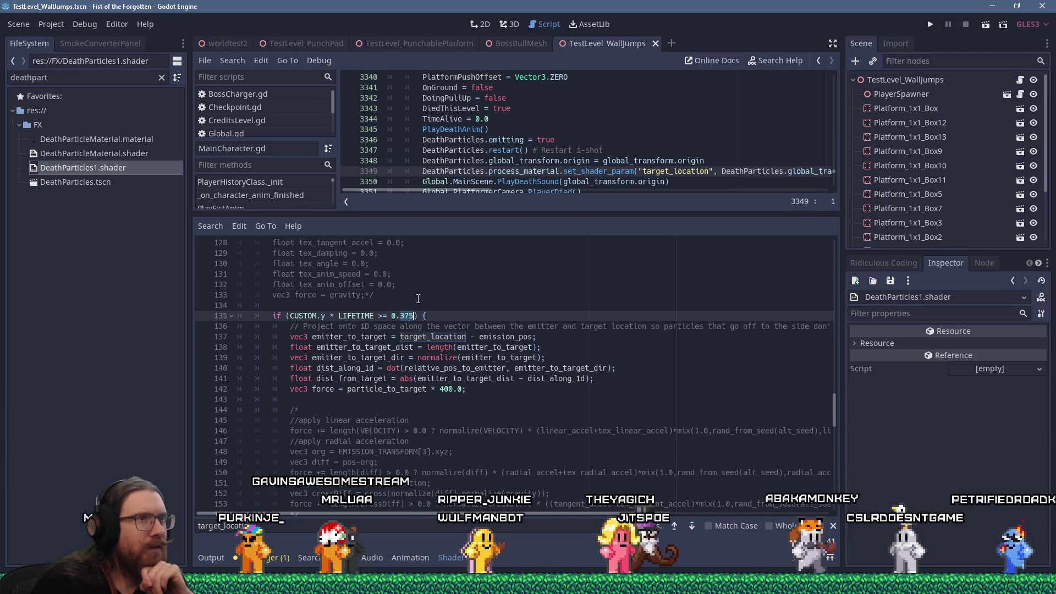
left_click_drag(513, 213, 513, 297)
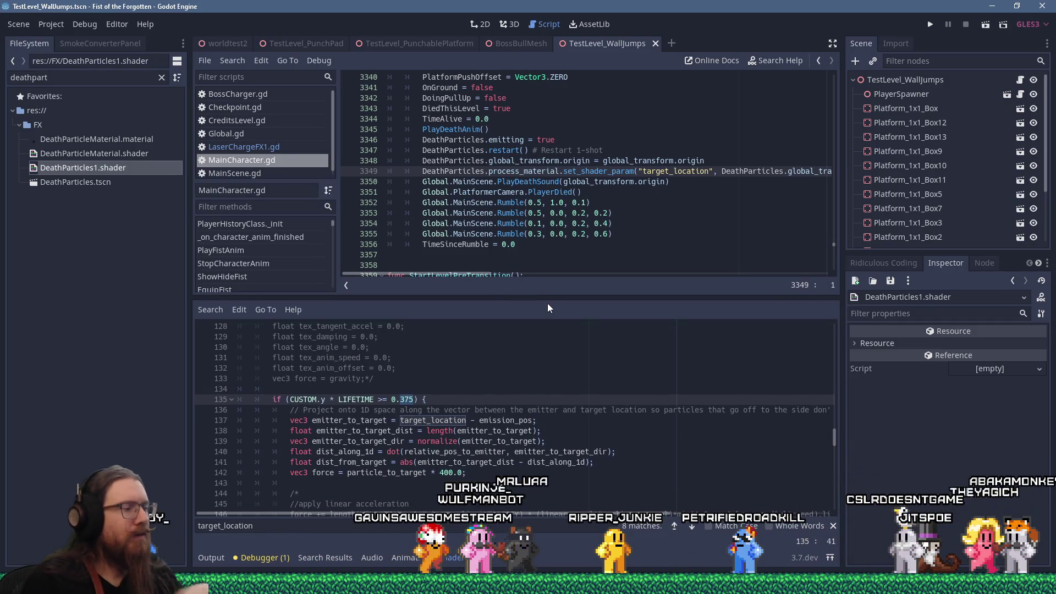
Step: Compute 0.375 × 0.5 = 0.1875 in Calculator and select the 375 threshold on line 135
key("super+r")
type("calc")
key("Return")
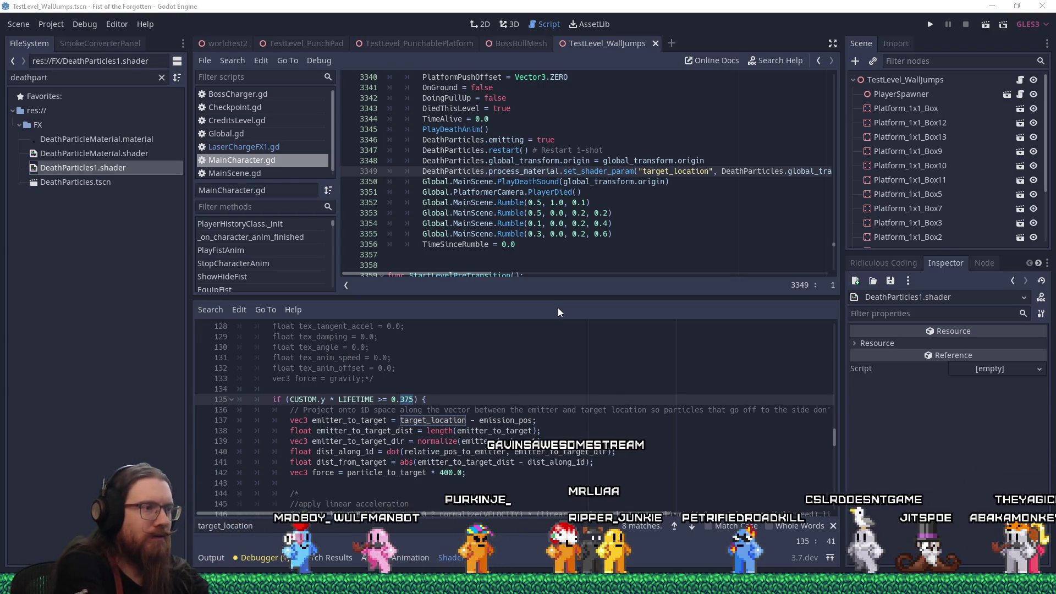
type("0.37")
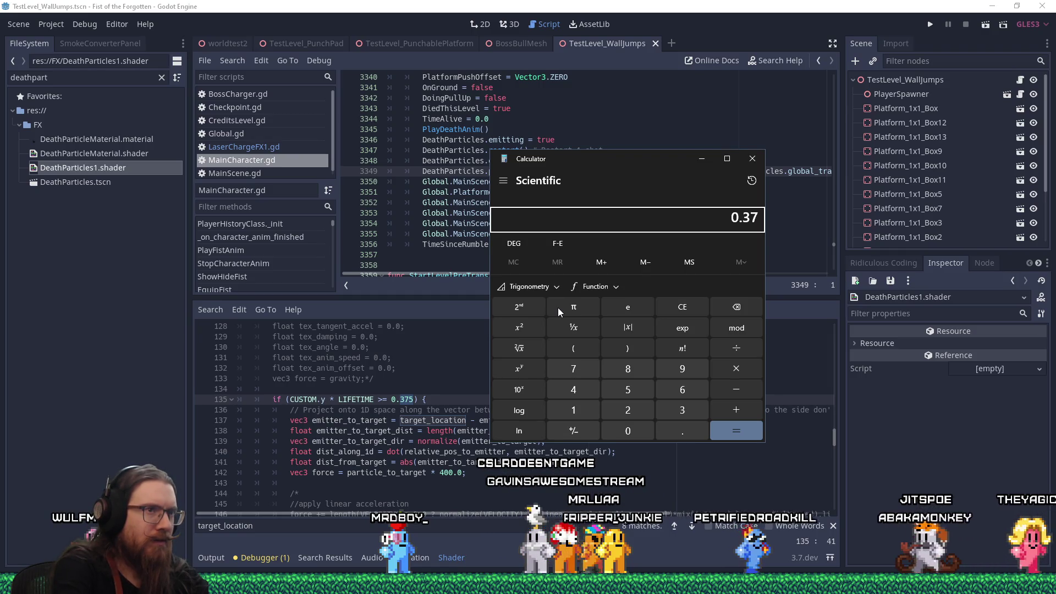
type("5")
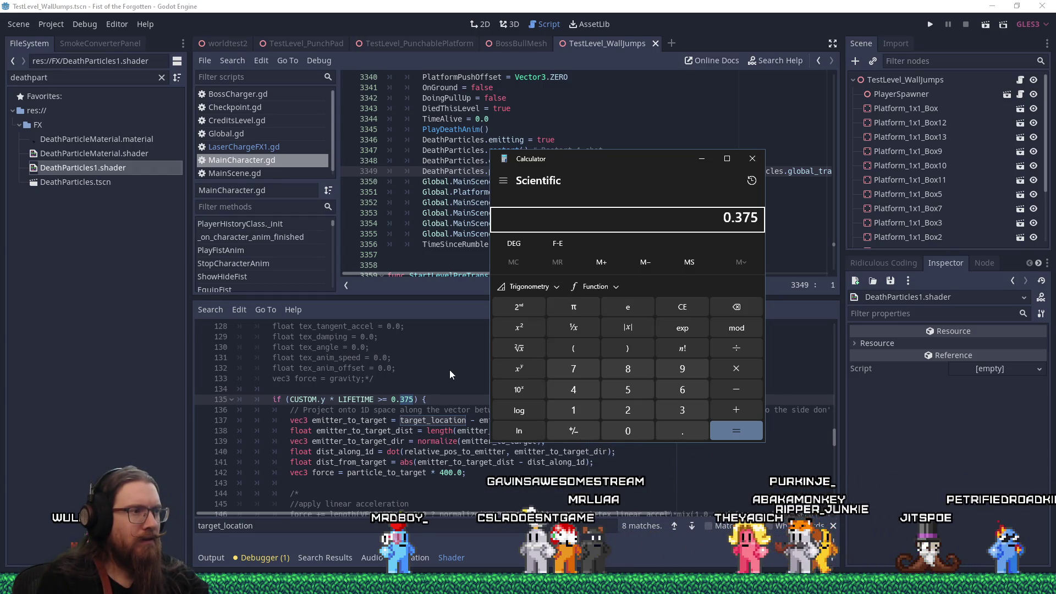
left_click(403, 399)
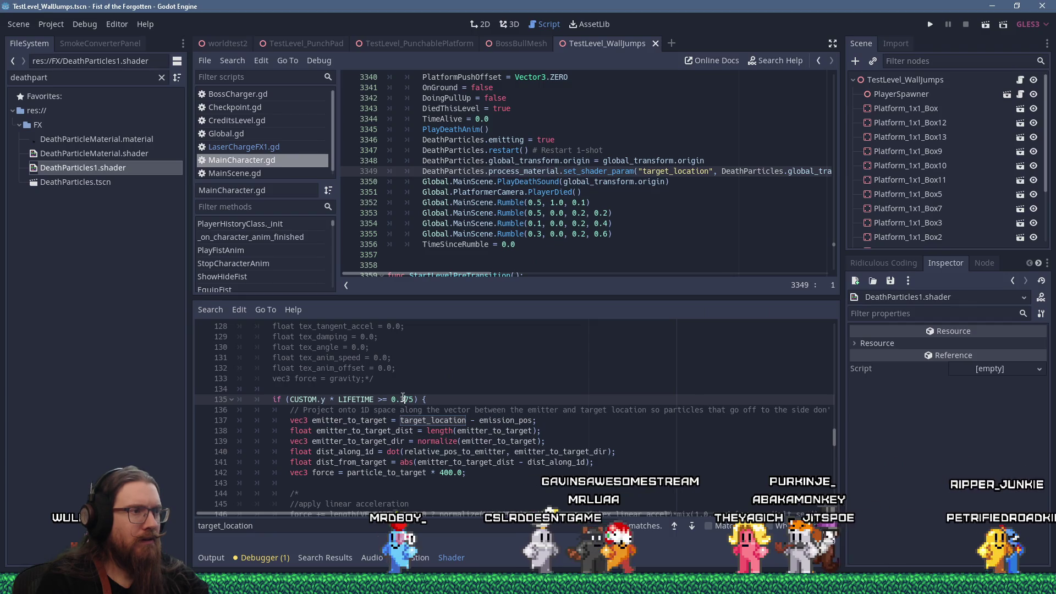
key("alt+Tab")
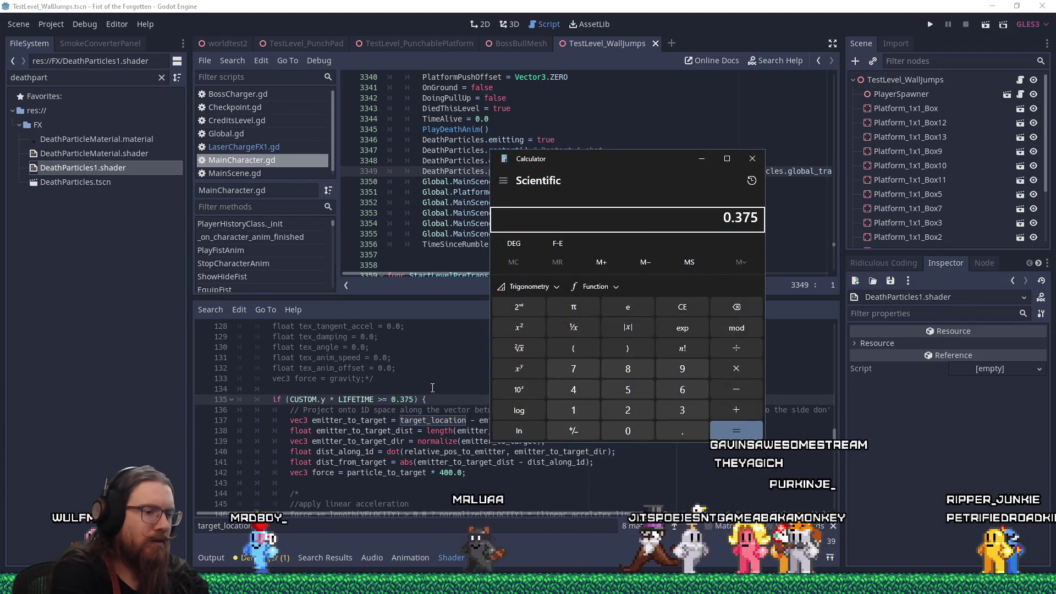
type("*0.5")
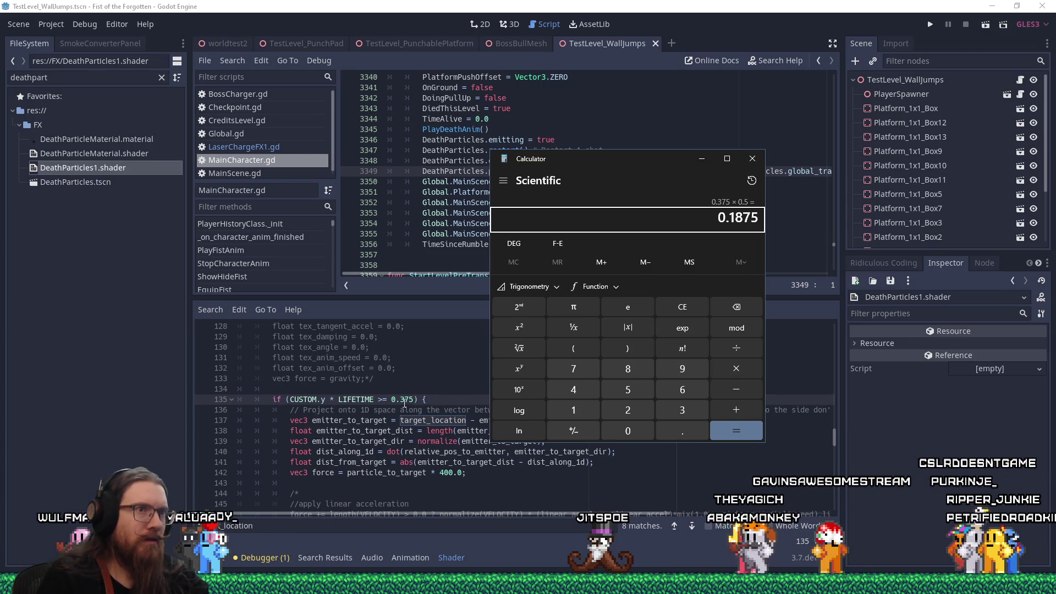
double_click(411, 402)
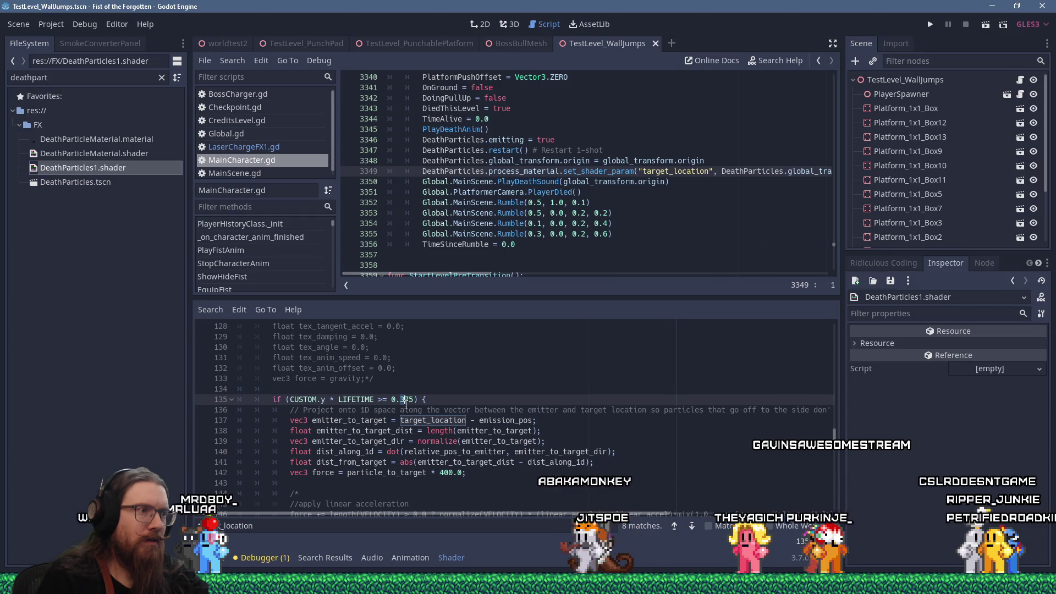
Step: Save the line 135 threshold at 0.1875, then change it to 0.005 and save
type("1875")
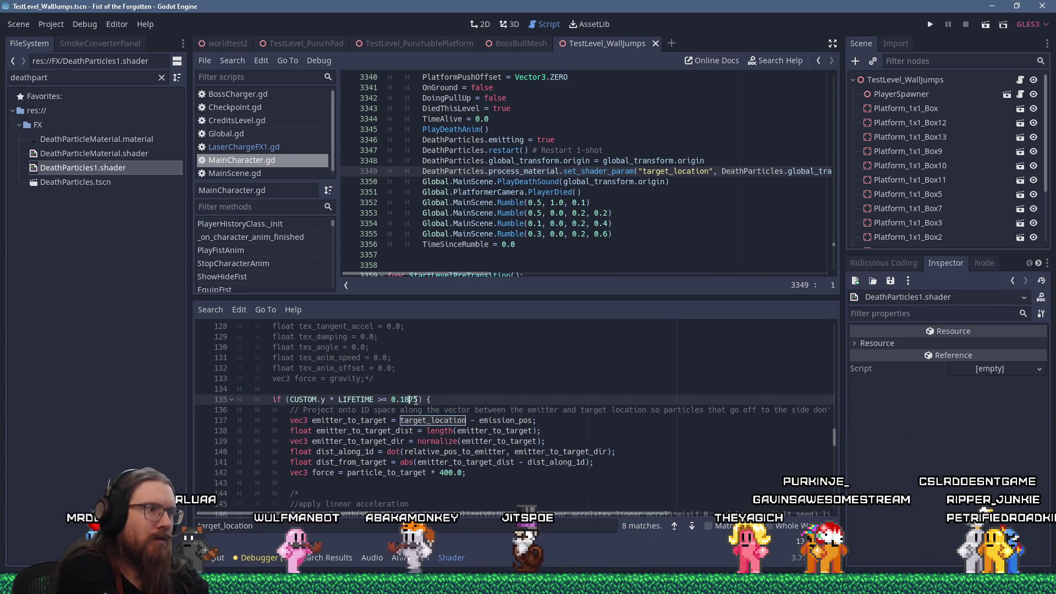
key("ctrl+s")
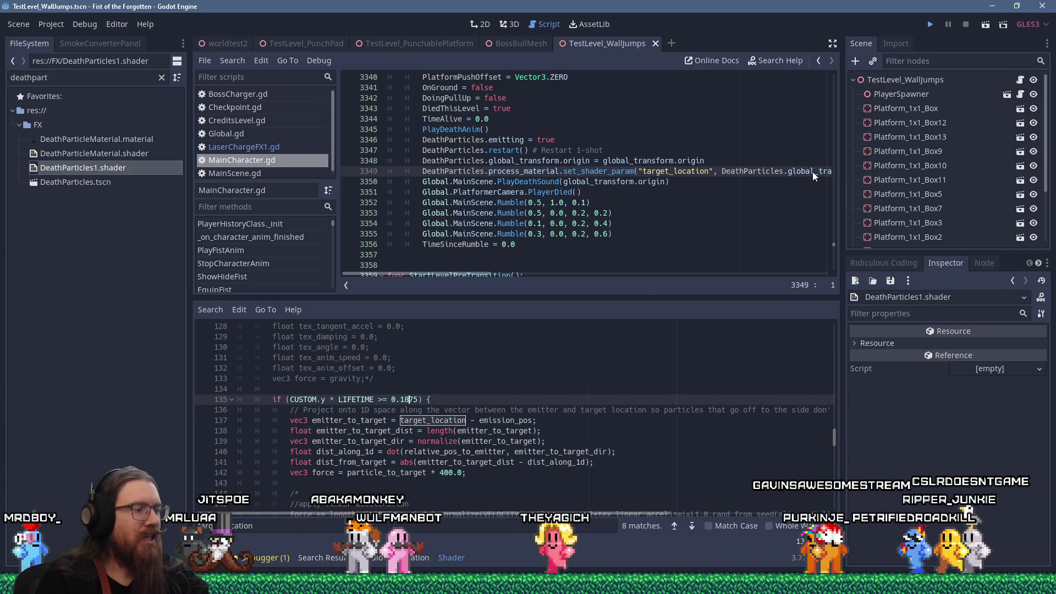
key("ctrl+s")
type("3")
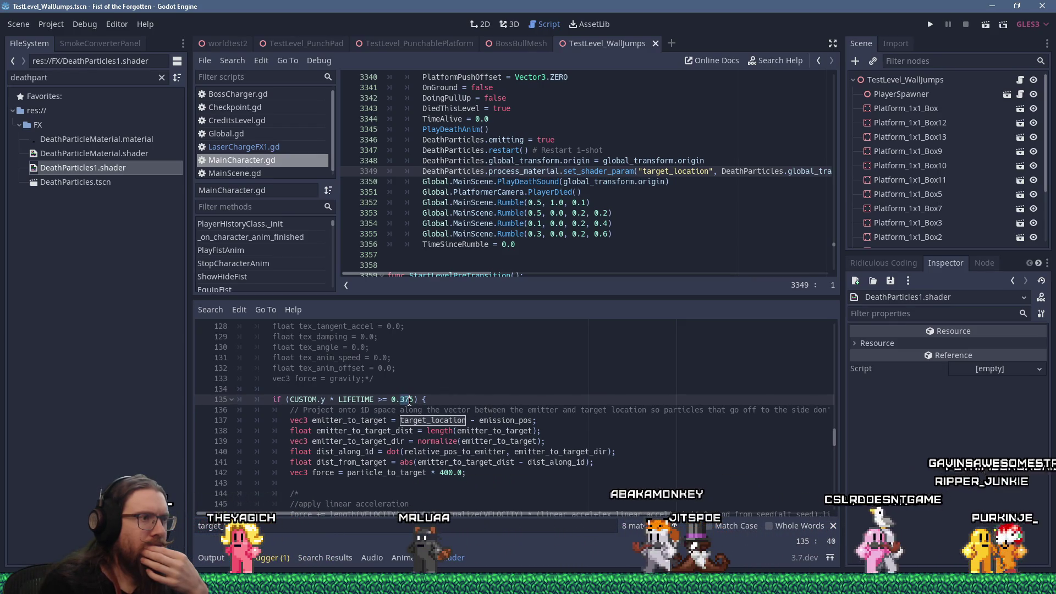
double_click(407, 400)
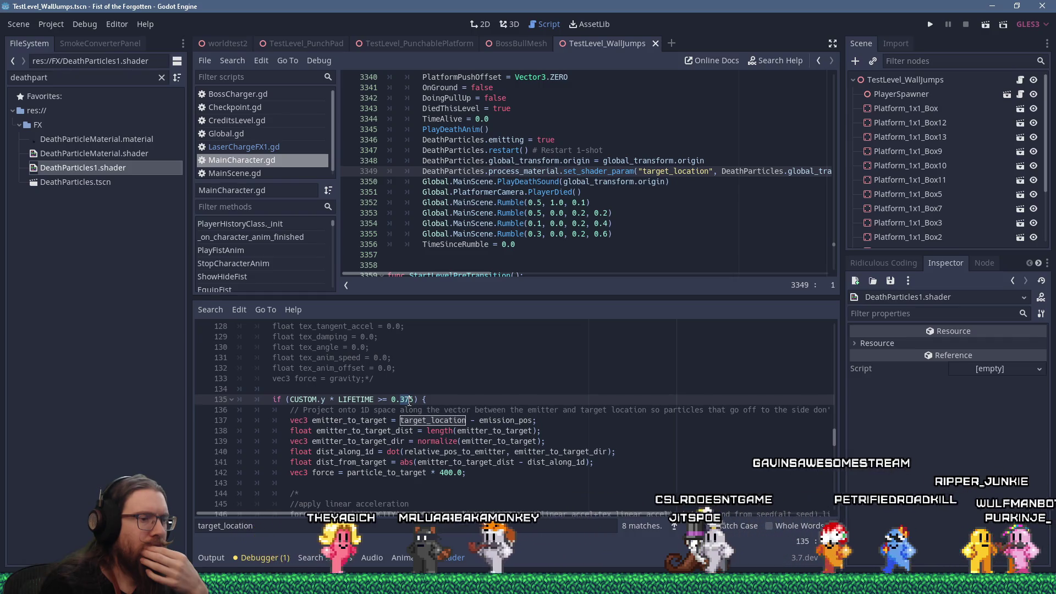
type("00")
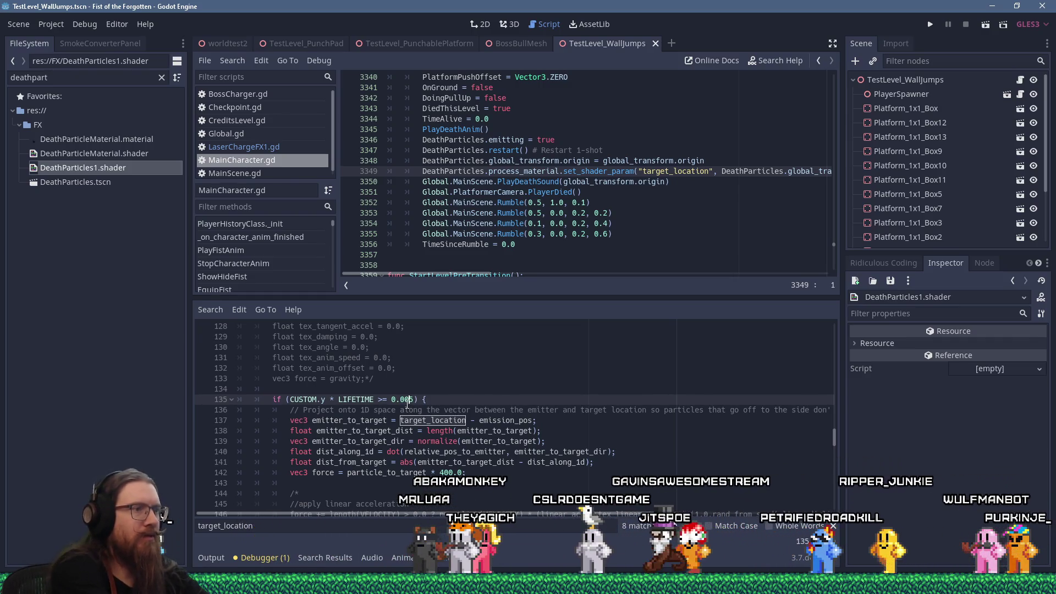
key("ctrl+s")
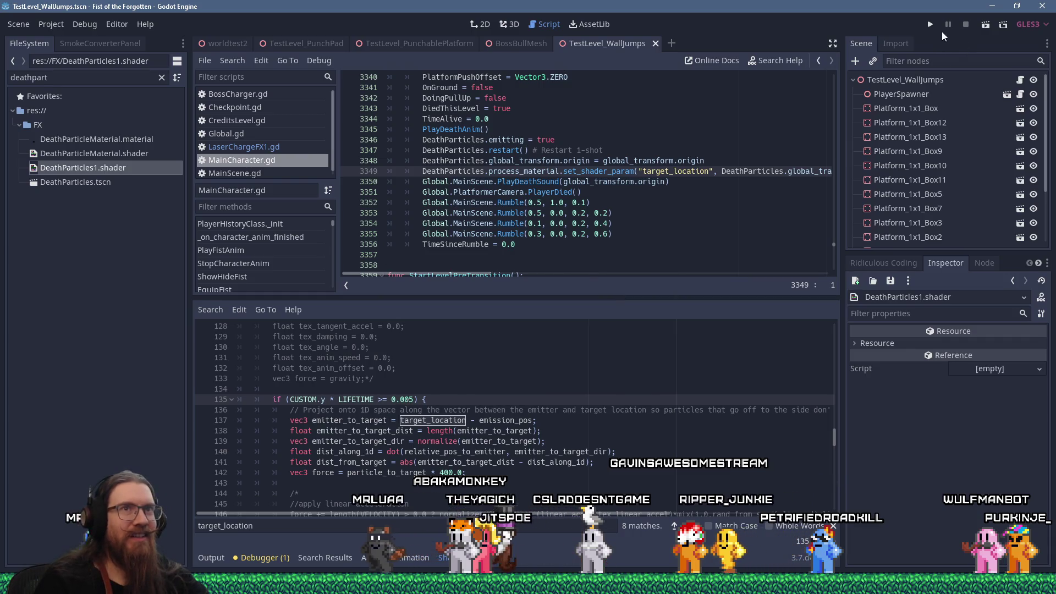
Step: Run the game to test the death particles, then close it with the console 'quit' command
left_click(930, 25)
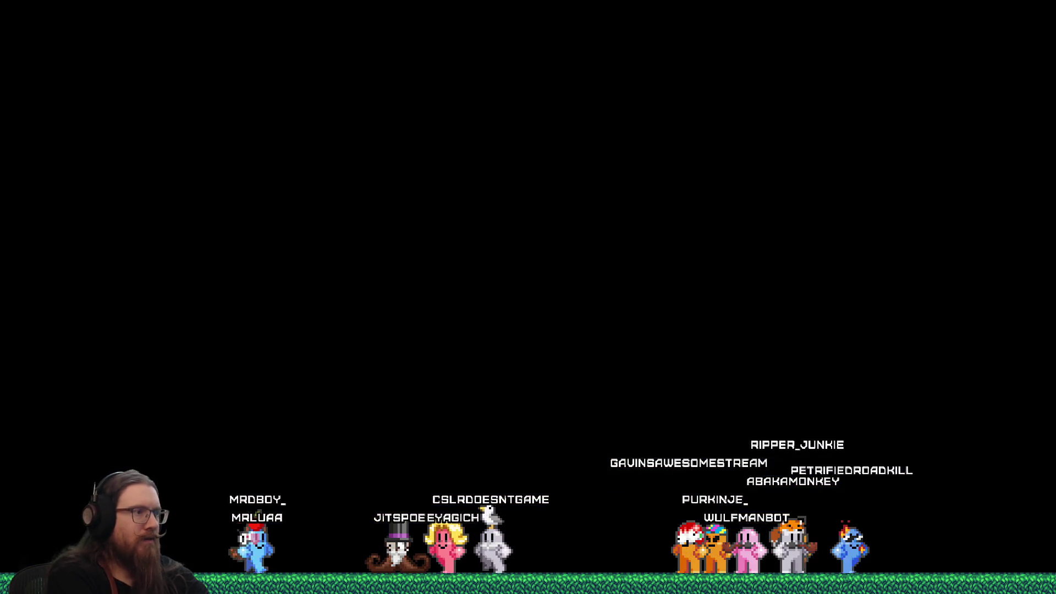
key("grave")
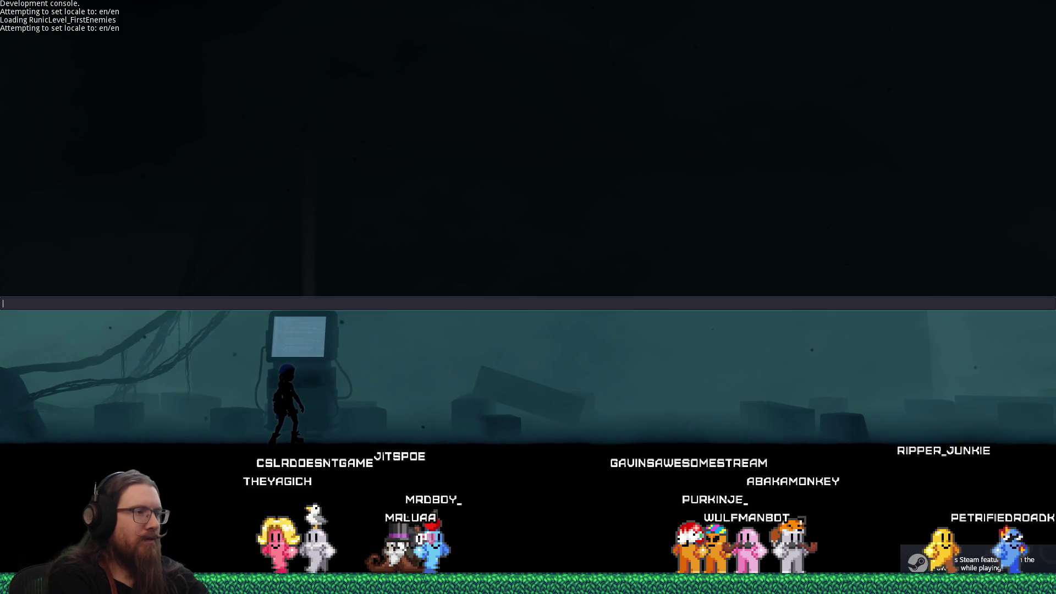
type("quit")
key("Return")
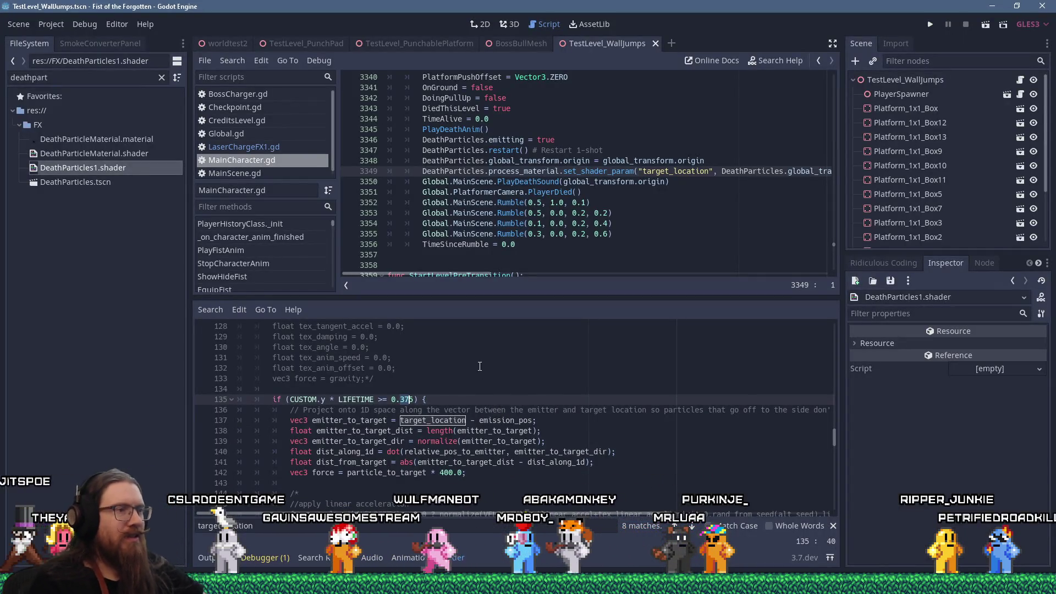
scroll(487, 359, "down", 1)
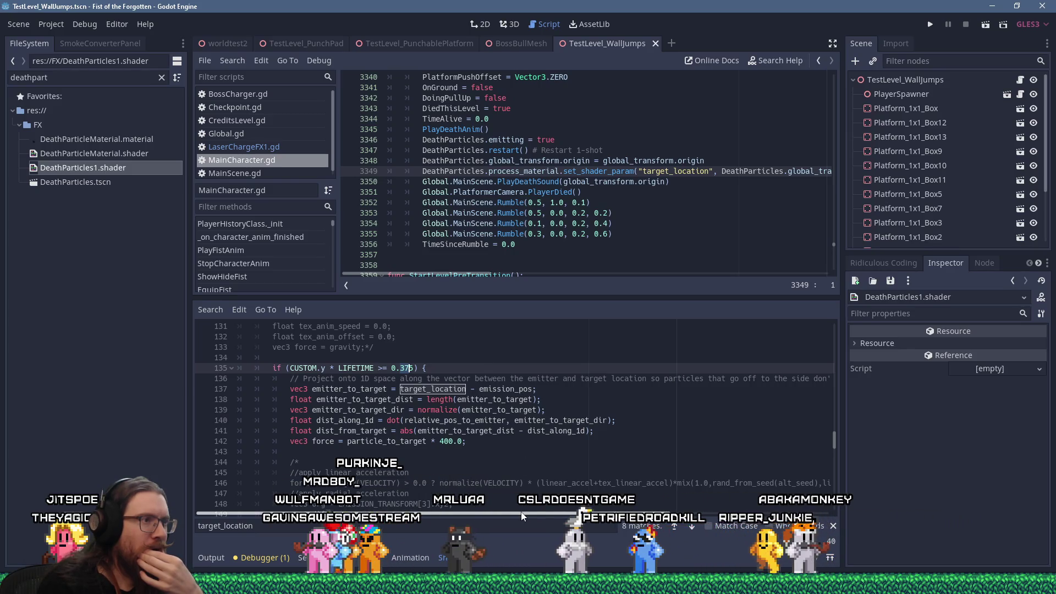
left_click_drag(522, 516, 695, 513)
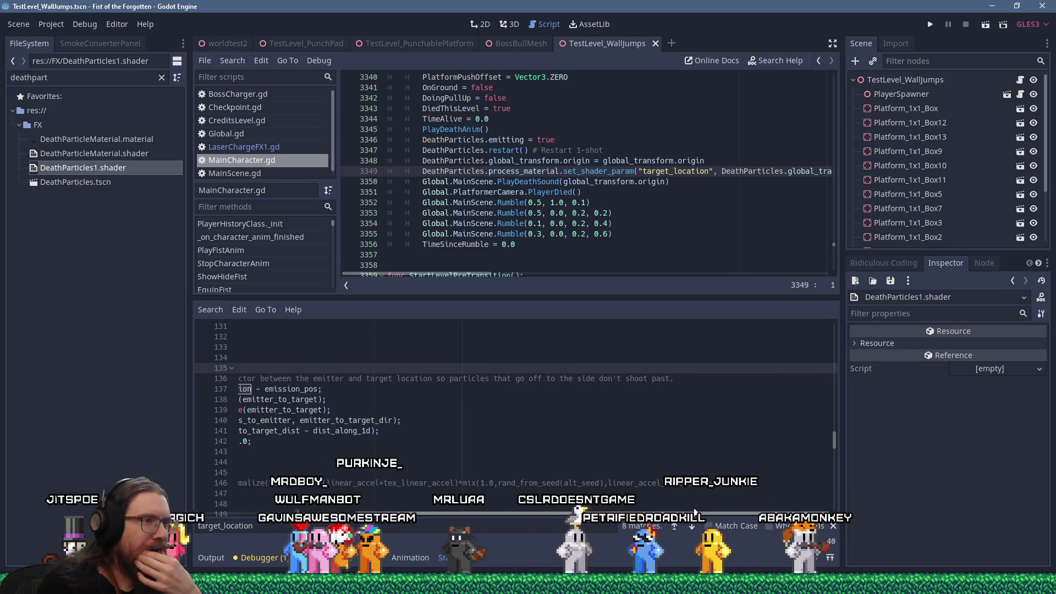
left_click_drag(651, 511, 491, 477)
scroll(490, 477, "down", 5)
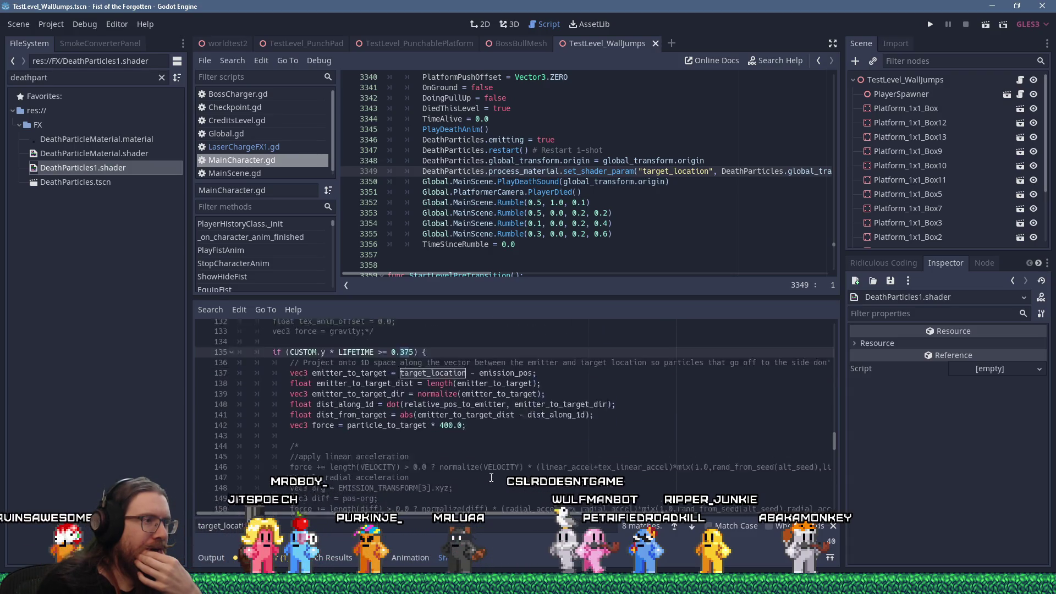
scroll(490, 473, "down", 13)
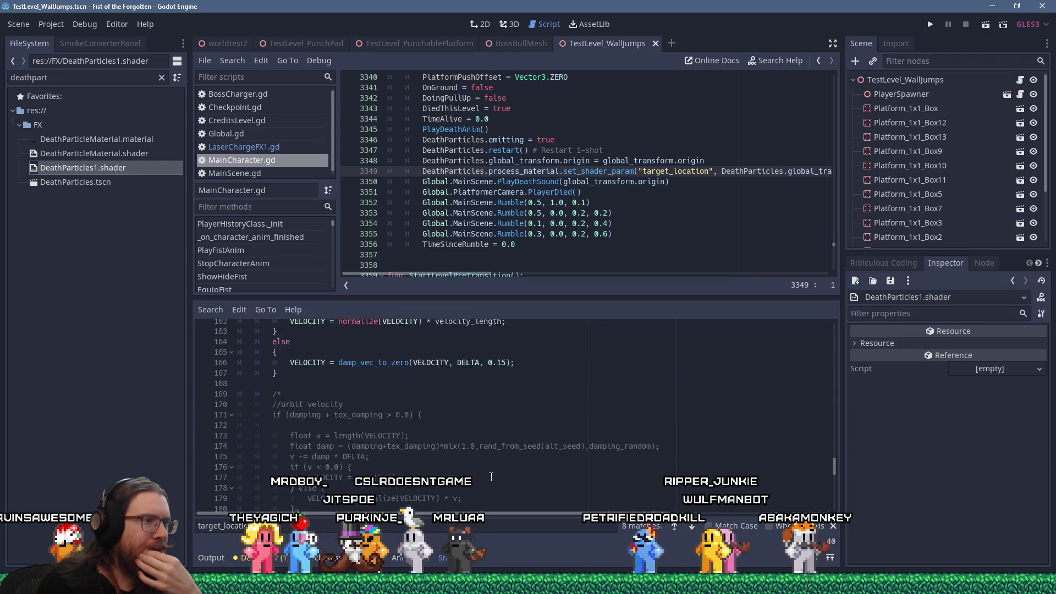
scroll(491, 477, "up", 17)
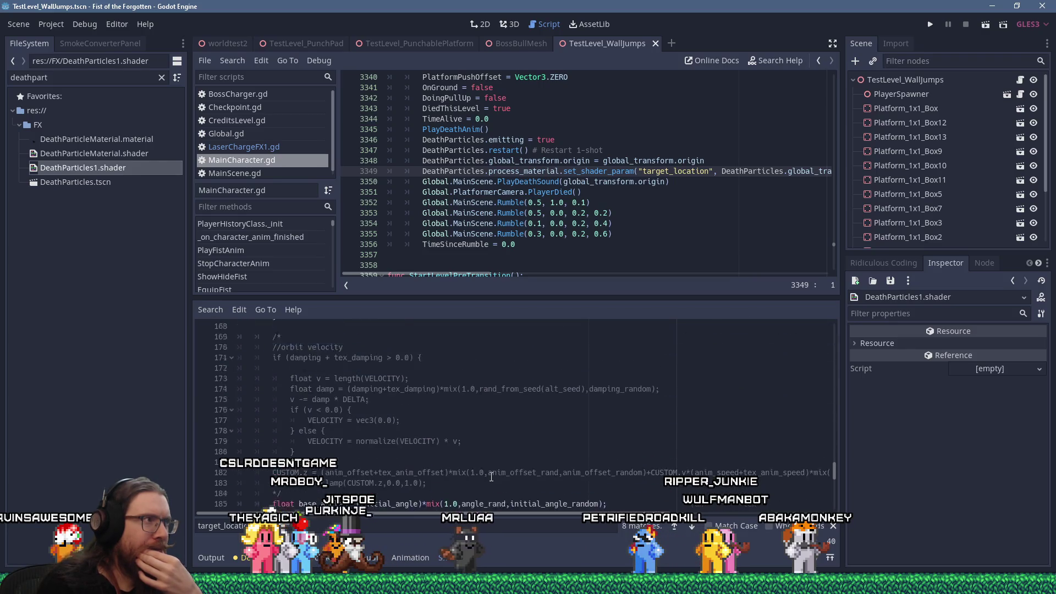
scroll(491, 476, "down", 5)
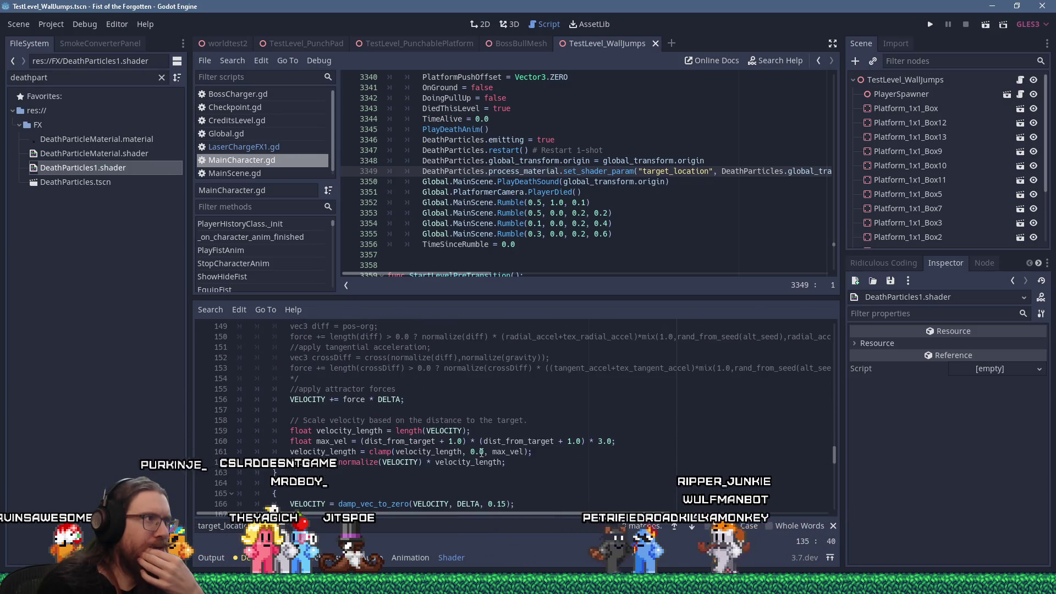
right_click(109, 170)
left_click(150, 241)
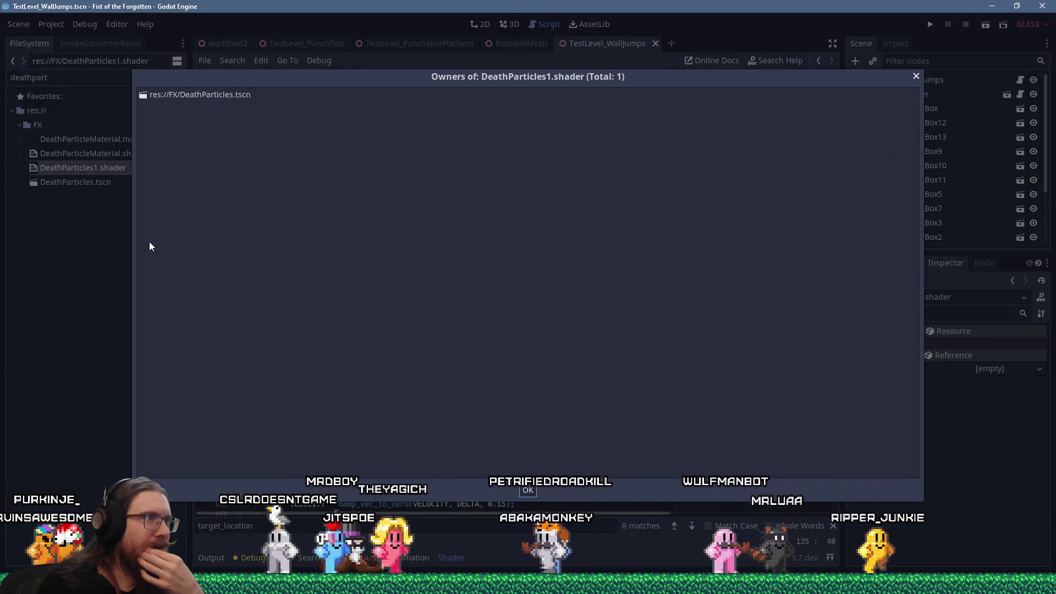
left_click(917, 77)
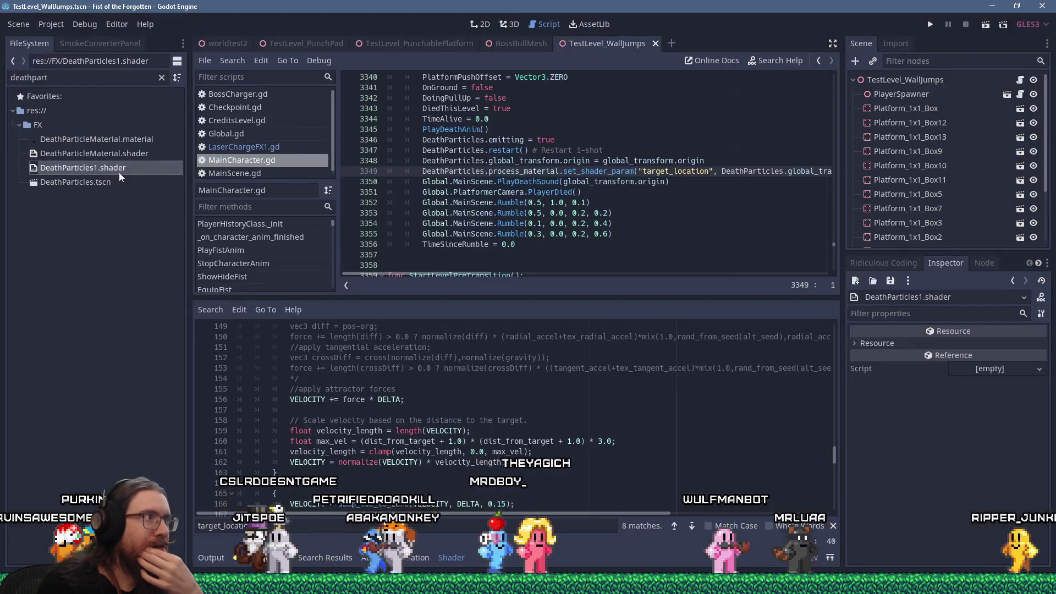
right_click(98, 182)
left_click(145, 290)
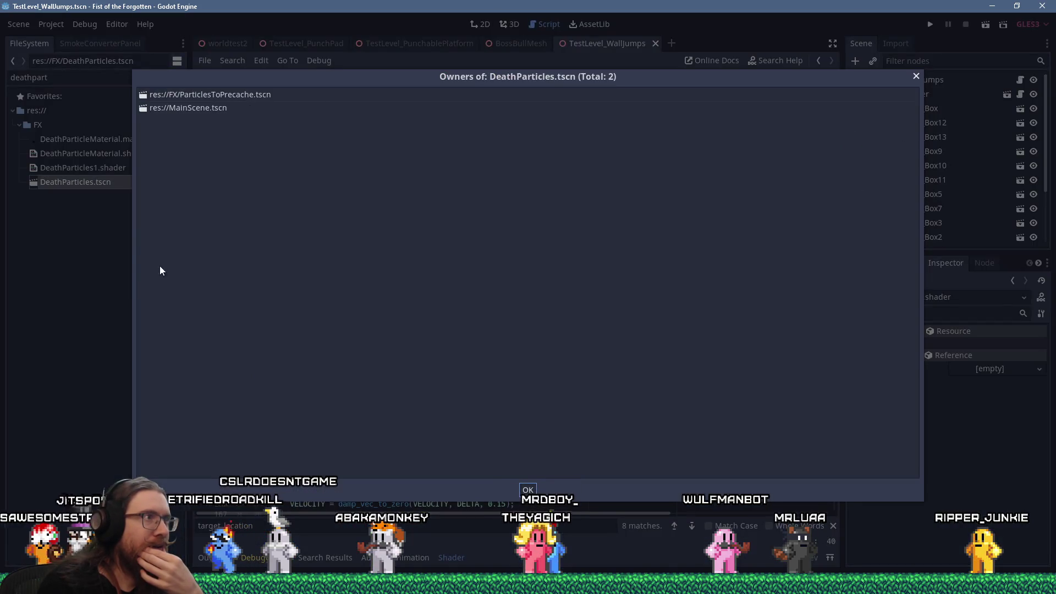
left_click(916, 77)
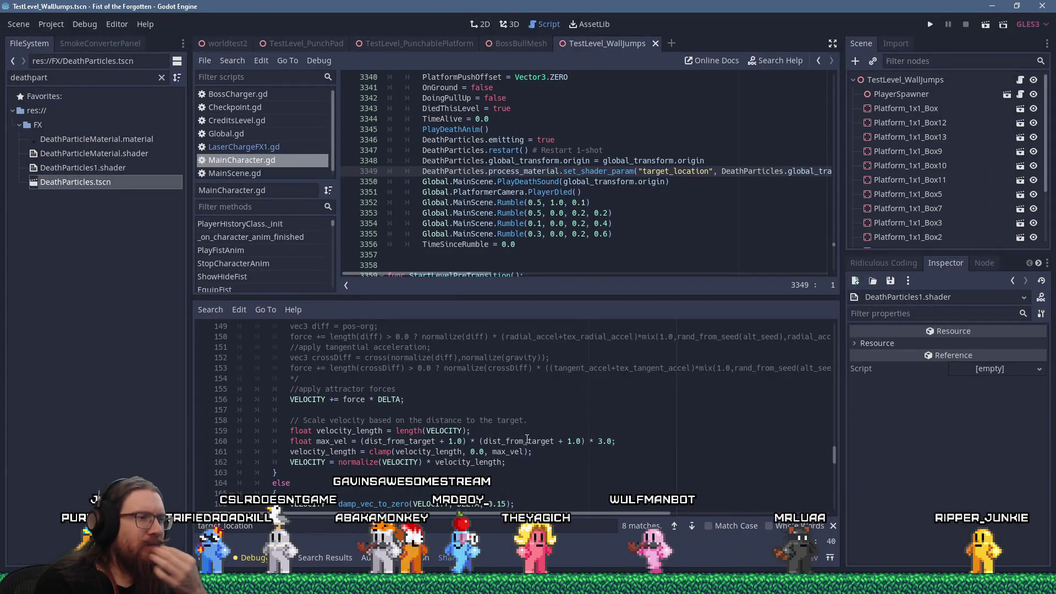
scroll(527, 439, "down", 4)
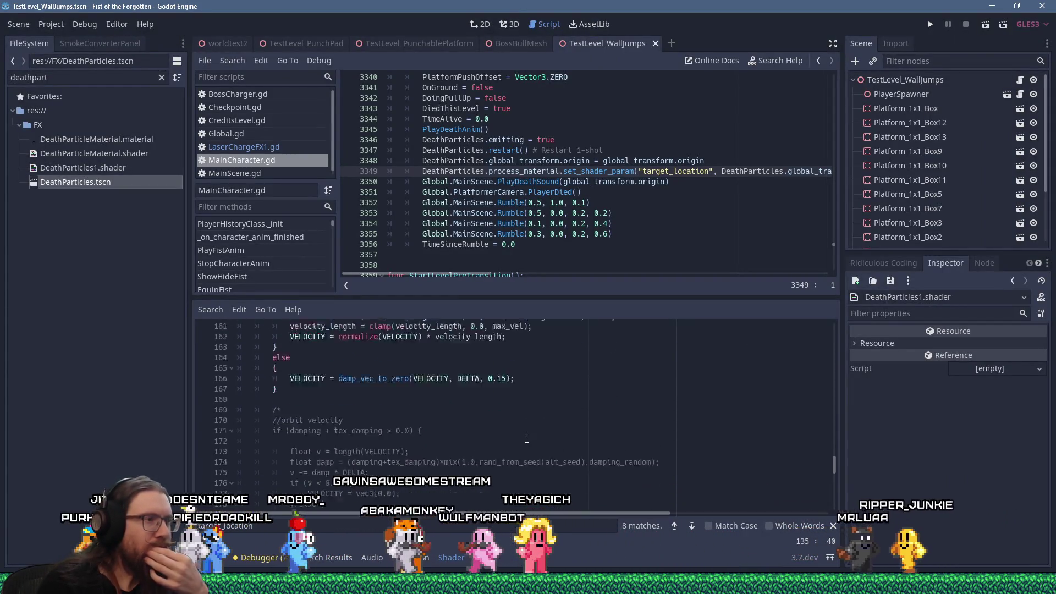
scroll(527, 438, "up", 13)
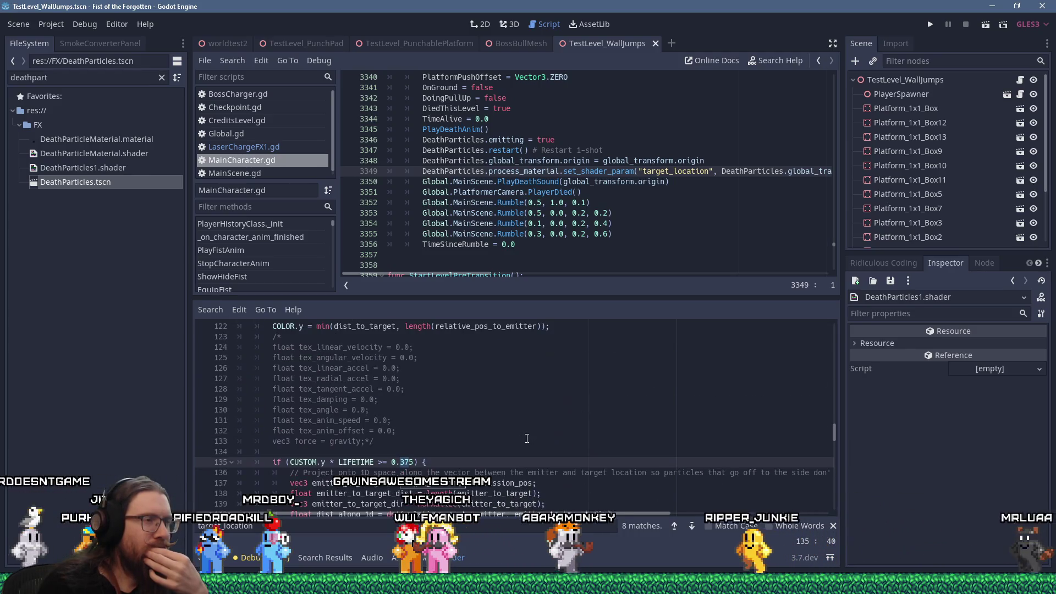
scroll(527, 438, "up", 6)
scroll(527, 438, "up", 20)
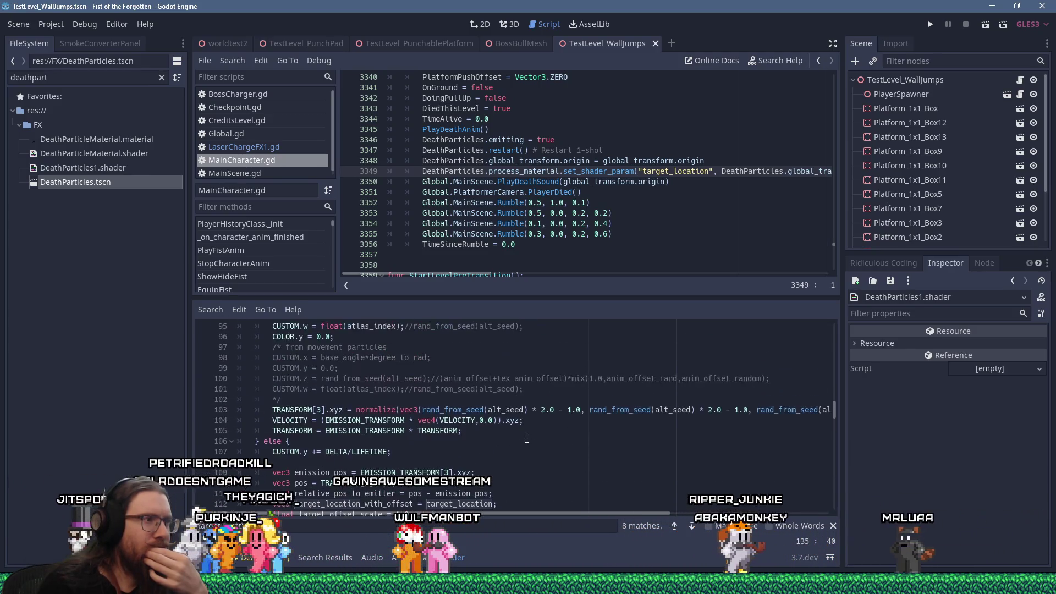
scroll(527, 439, "up", 3)
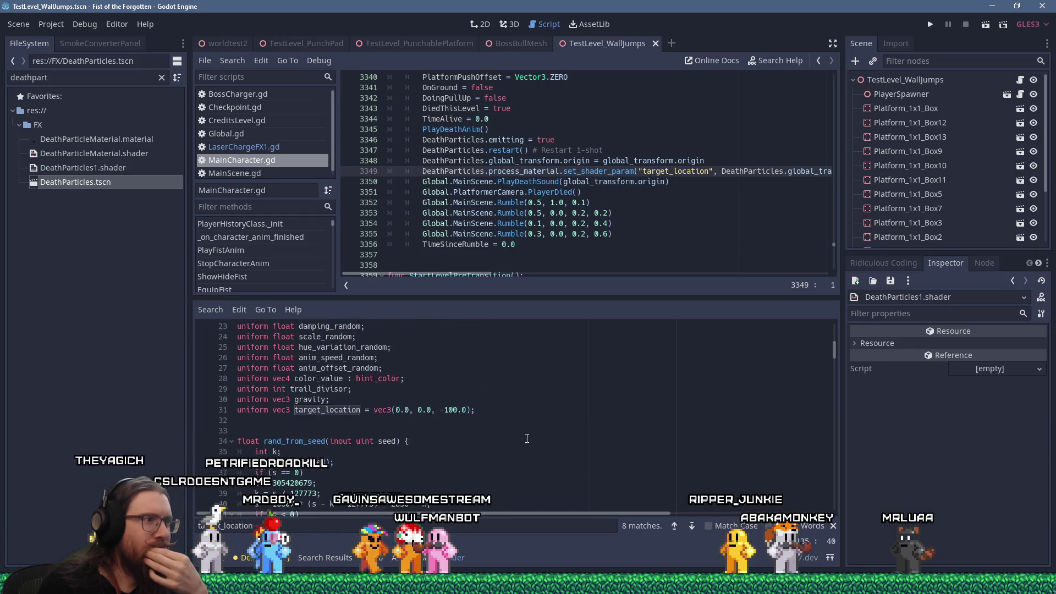
scroll(527, 439, "down", 20)
scroll(528, 440, "down", 20)
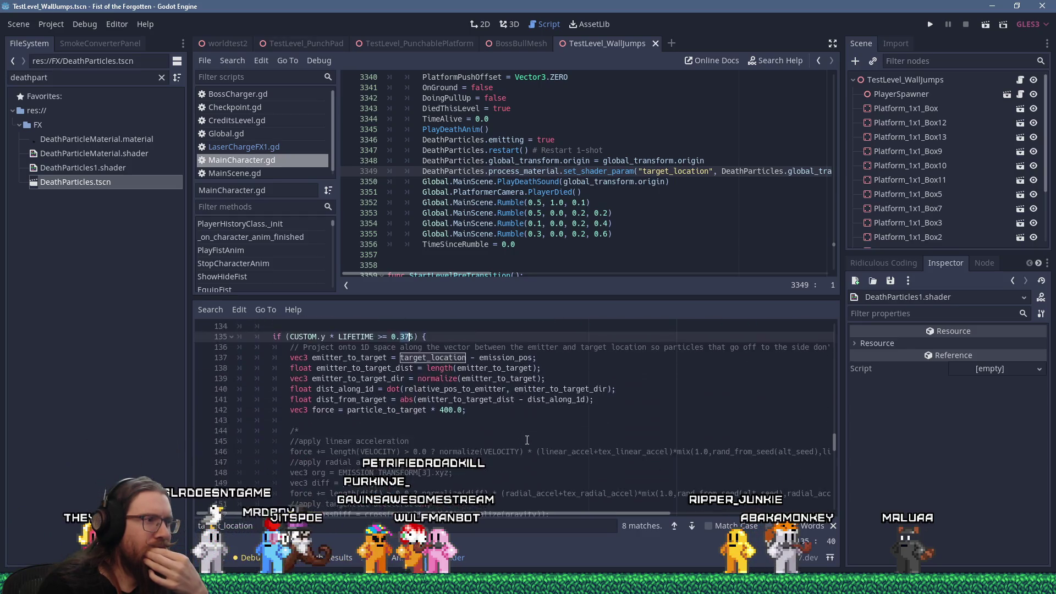
scroll(527, 440, "down", 4)
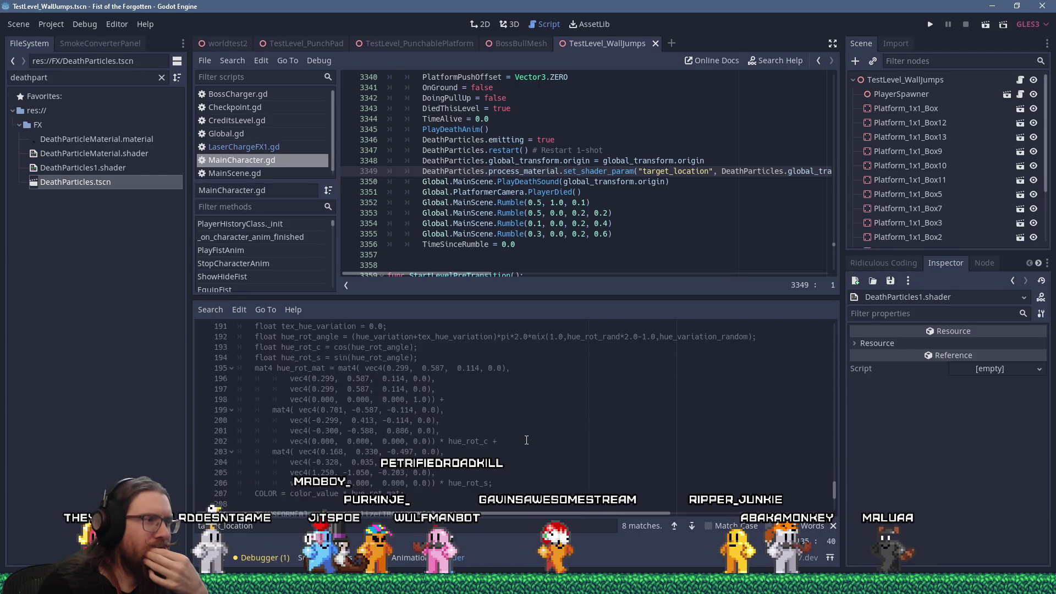
scroll(523, 442, "up", 20)
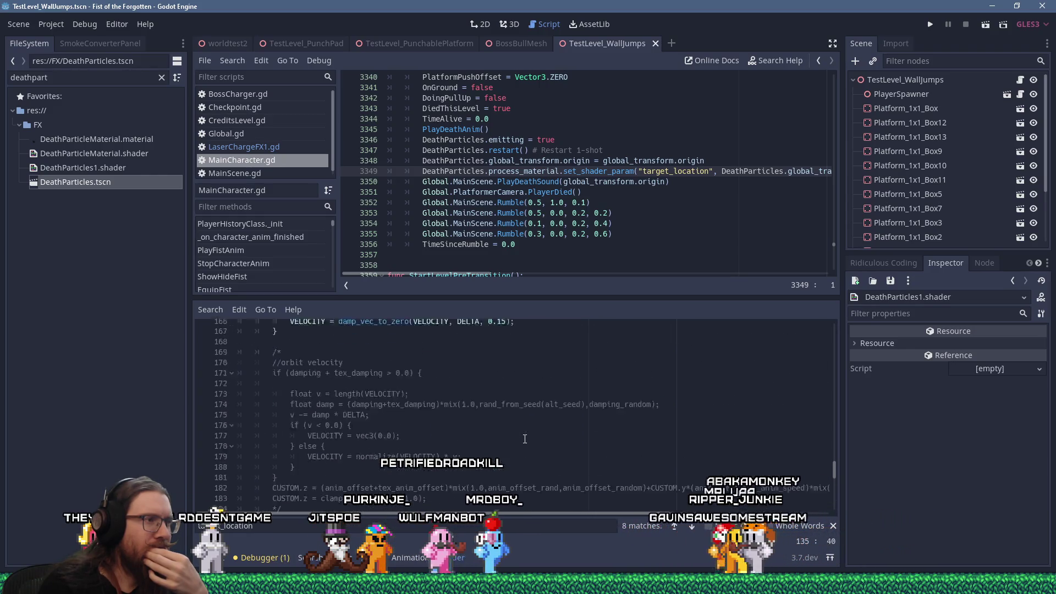
scroll(525, 438, "up", 7)
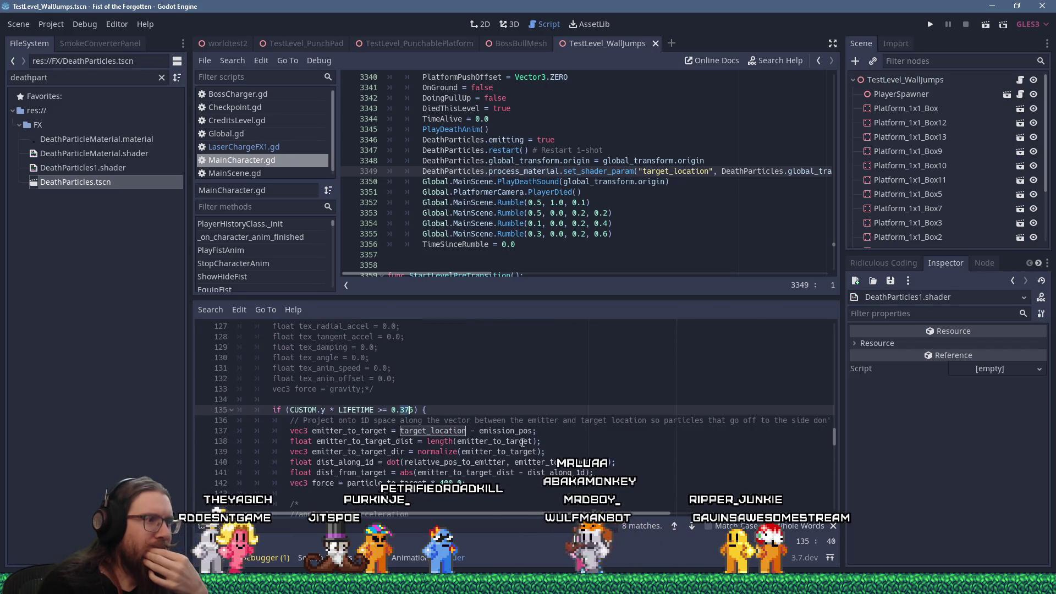
left_click_drag(271, 410, 459, 410)
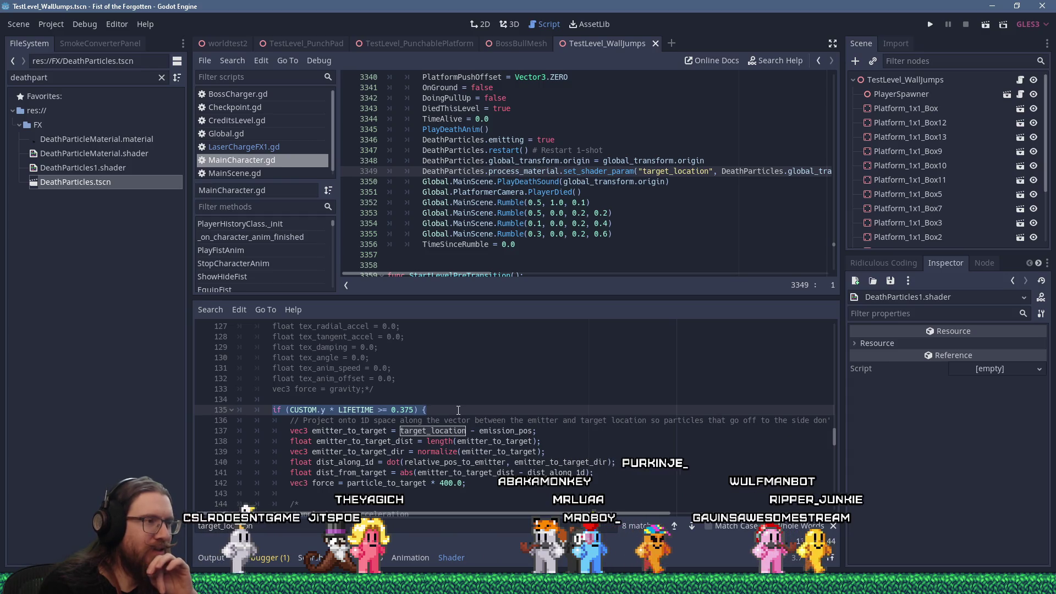
scroll(458, 410, "down", 3)
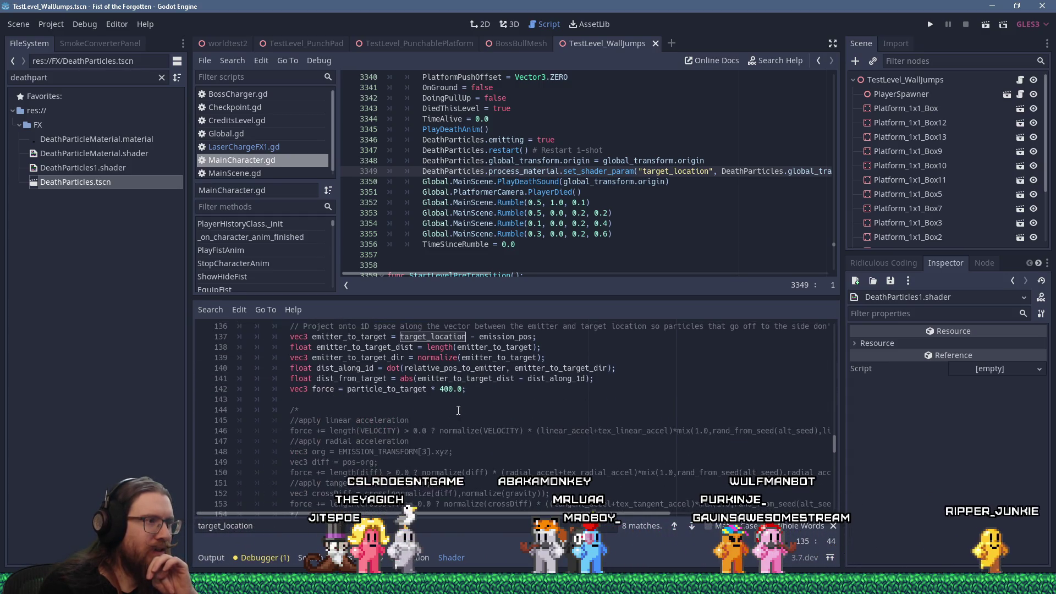
scroll(458, 410, "up", 3)
scroll(459, 411, "down", 5)
scroll(459, 411, "down", 5)
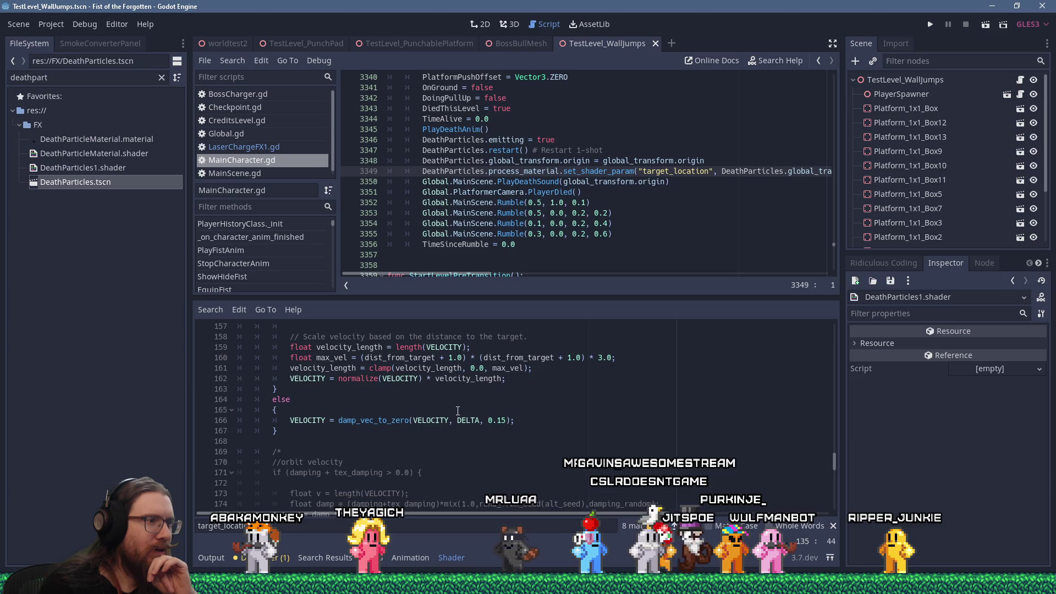
scroll(458, 411, "up", 12)
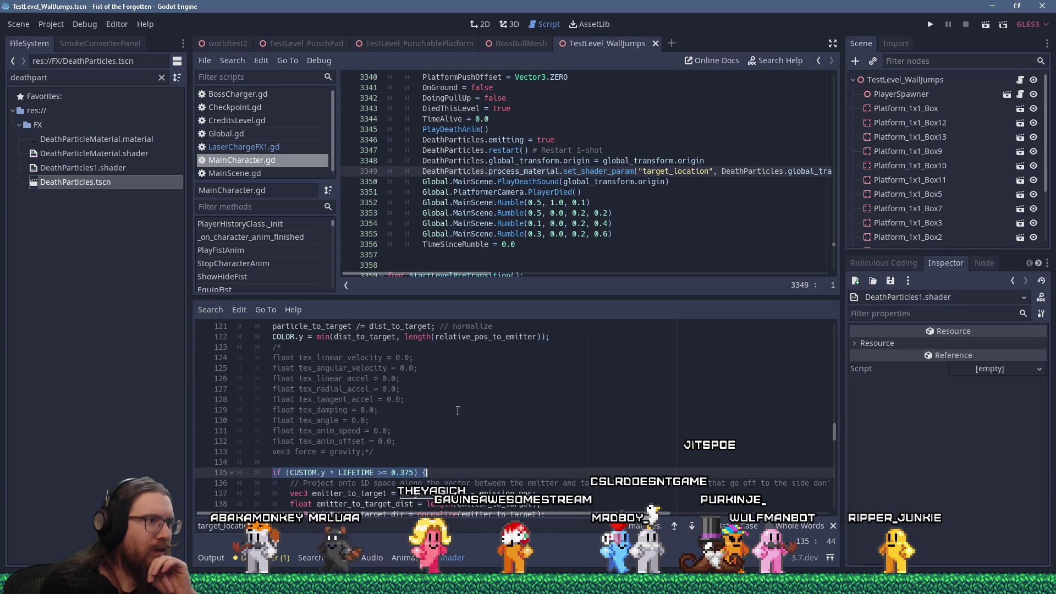
left_click(272, 472)
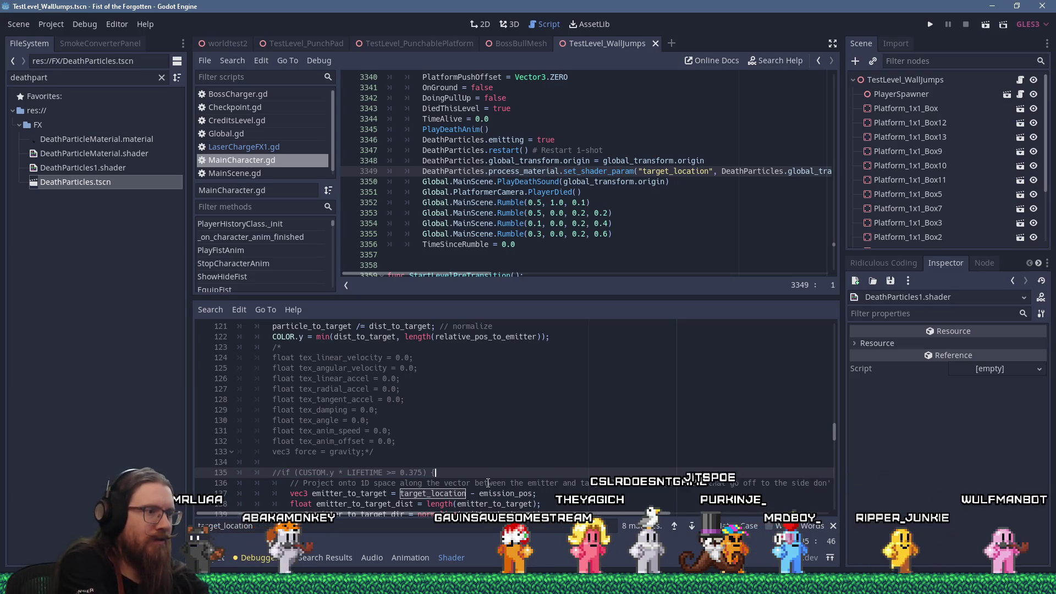
Step: Comment out the 0.375 lifetime check, add 'if (true) {' below it, save, and run the game with F5
type("//")
key("End")
key("Return")
type(") {")
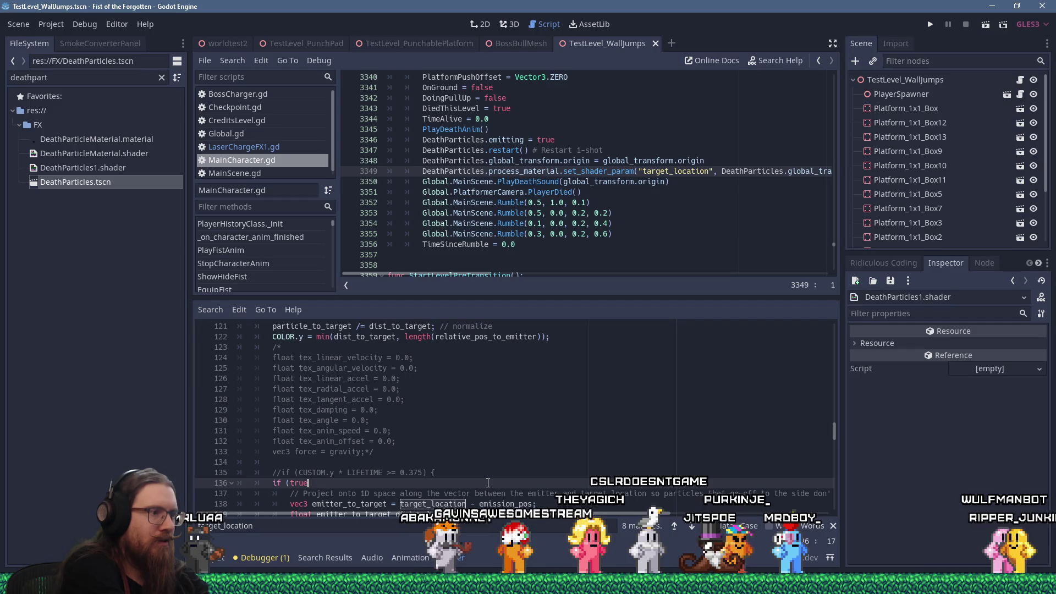
key("ctrl+s")
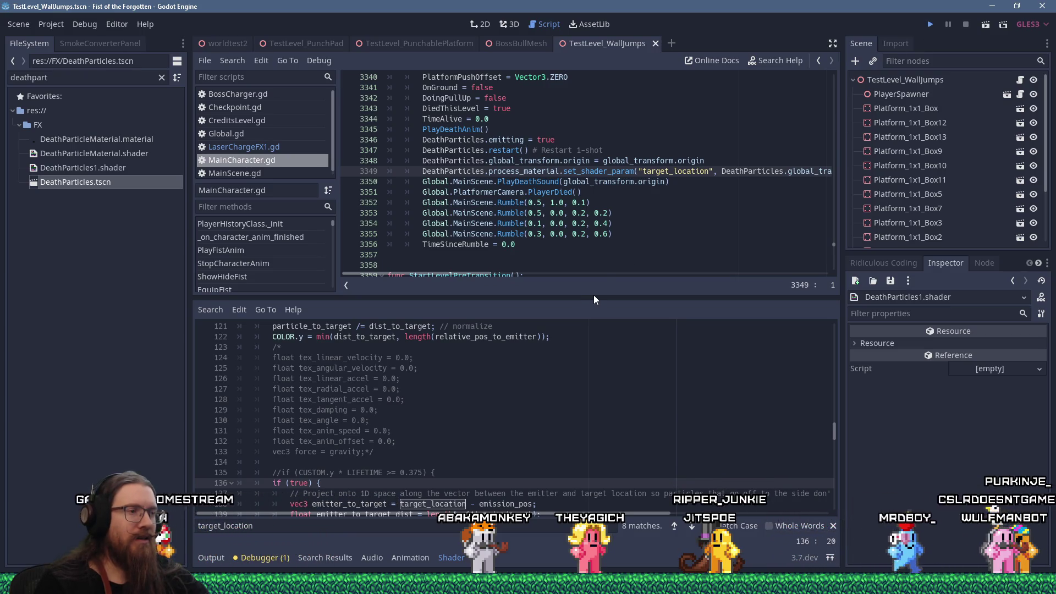
key("F5")
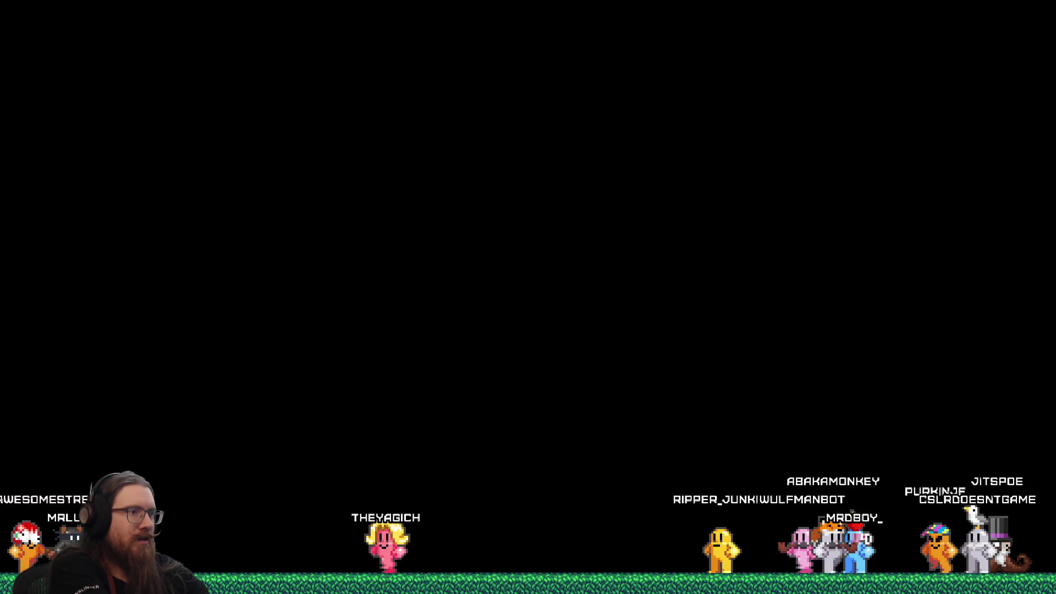
Step: Quit the game with 'q' in the in-game console and click at the end of the 'if (true) {' line
key("grave")
type("q")
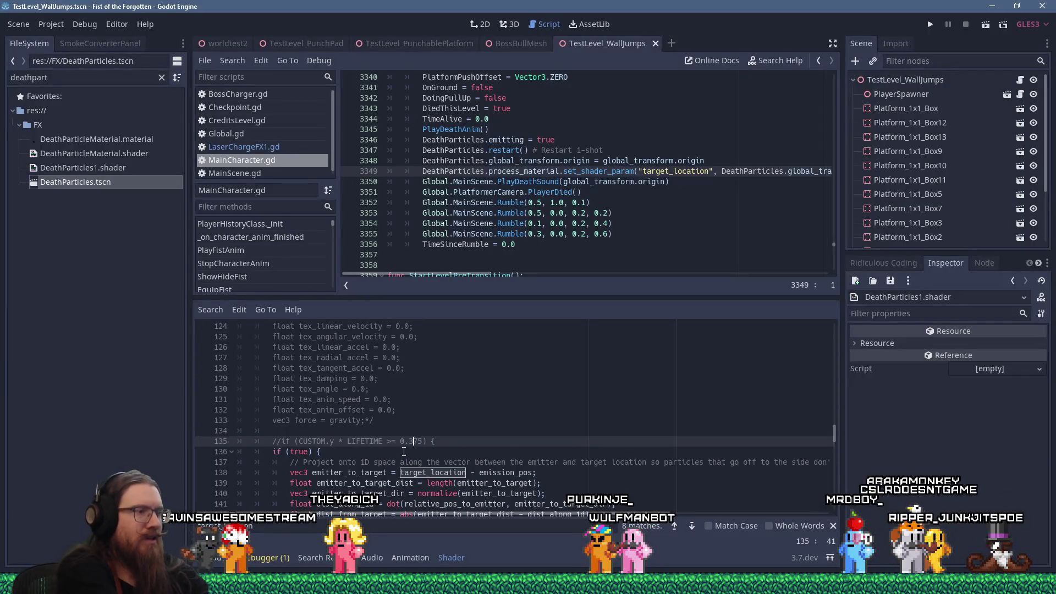
left_click(404, 451)
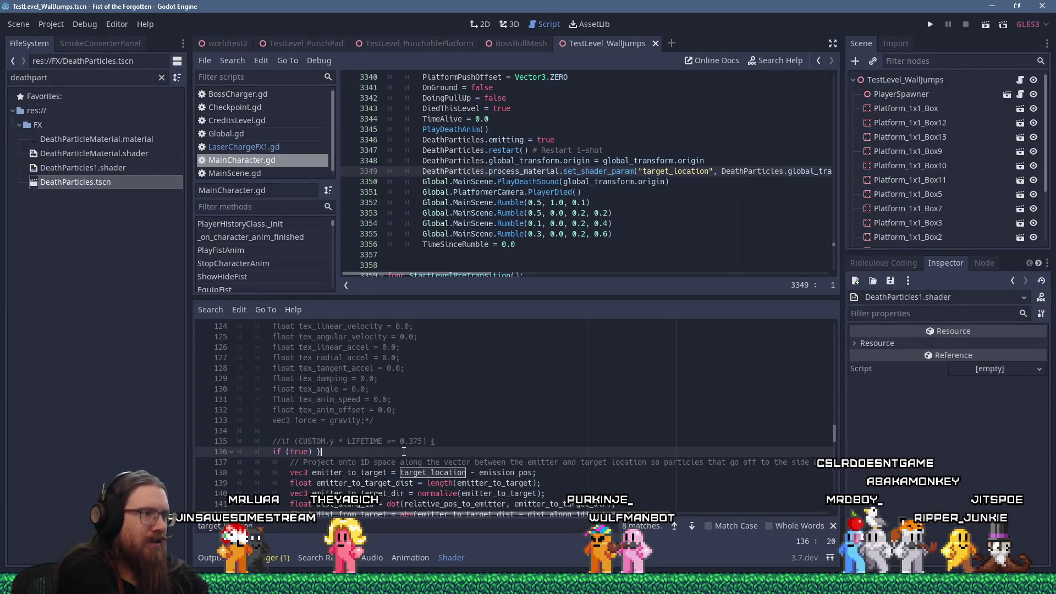
Step: Remove the 'if (true) {' line to restore the CUSTOM.y * LIFETIME >= 0.375 check, then review the shader
key("ctrl+shift+k")
key("ctrl+k")
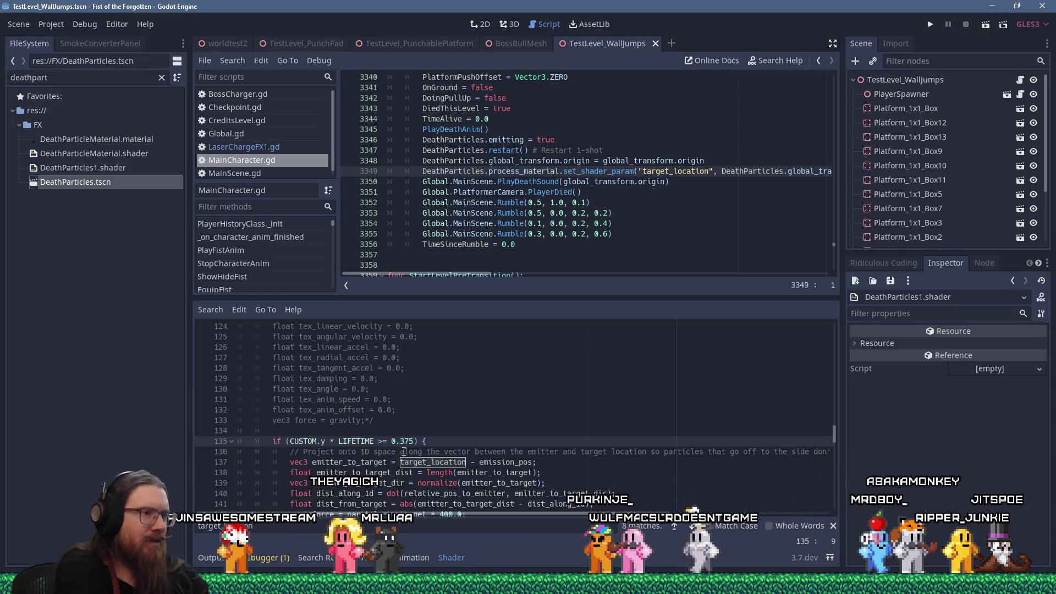
scroll(441, 428, "down", 10)
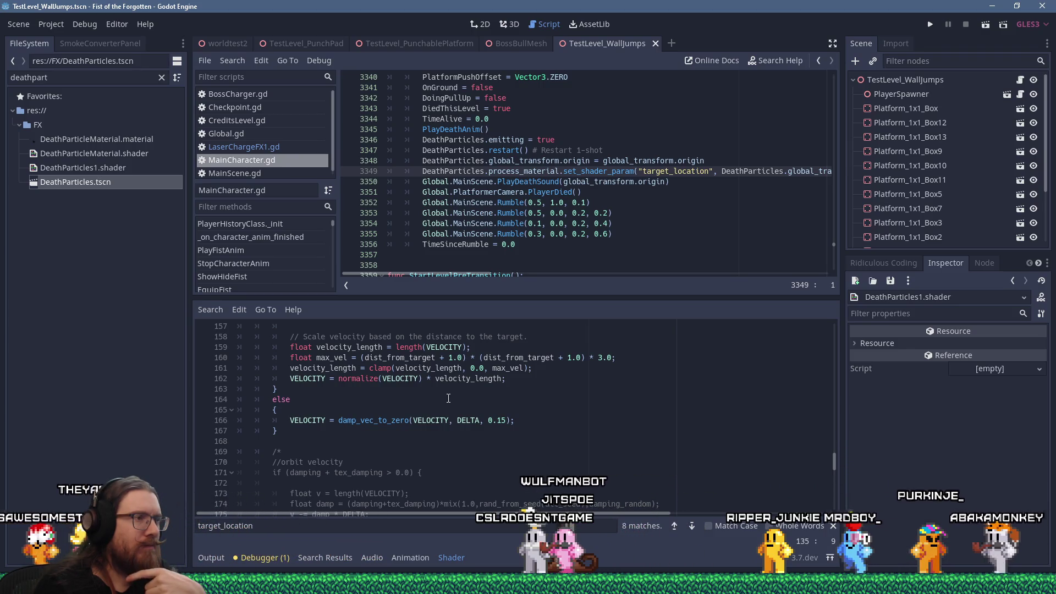
scroll(449, 398, "up", 5)
scroll(448, 397, "up", 5)
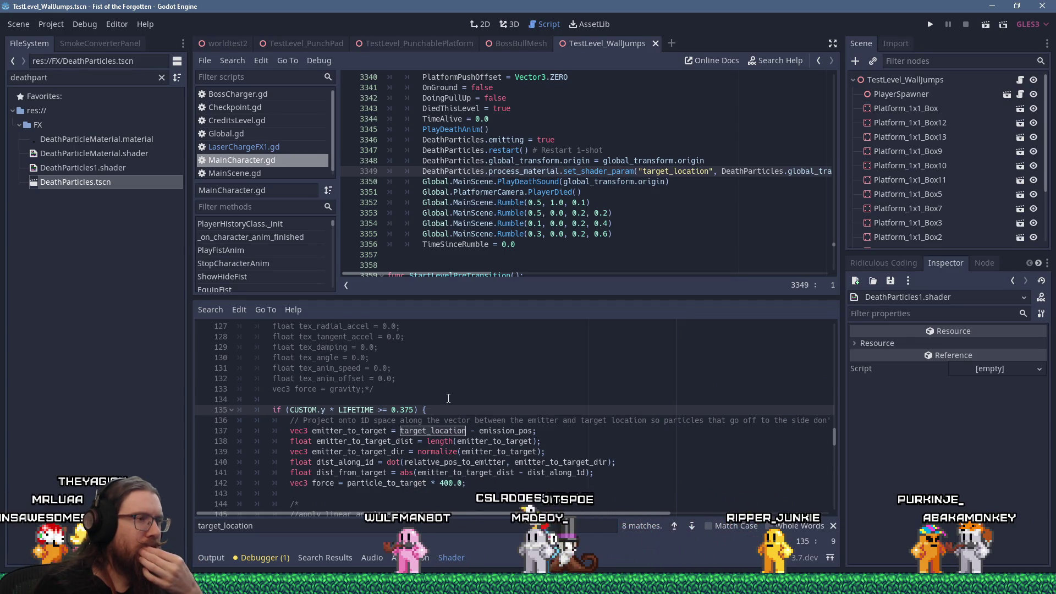
scroll(448, 398, "down", 9)
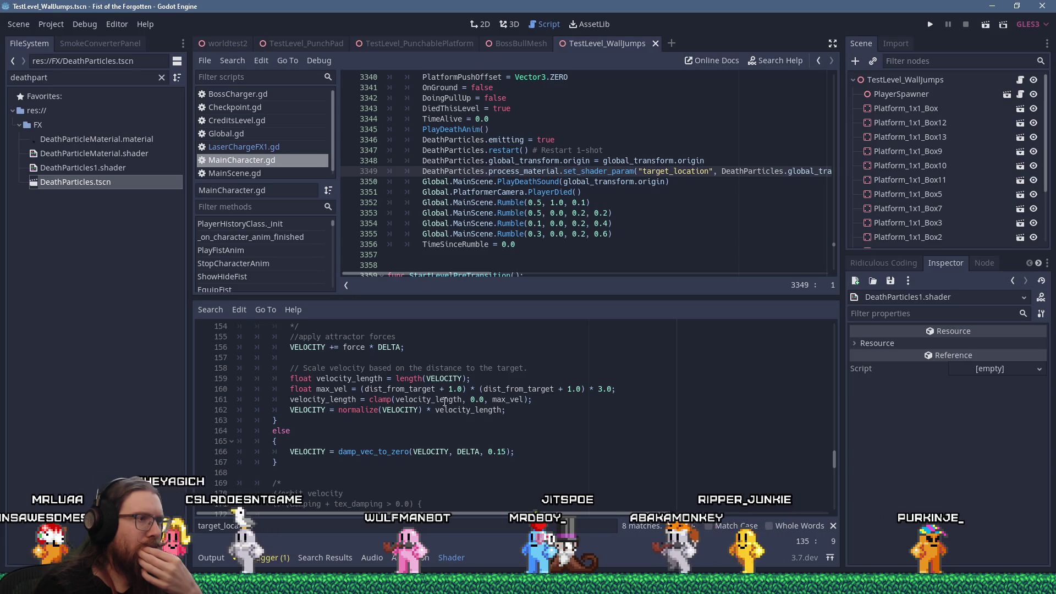
scroll(445, 402, "down", 10)
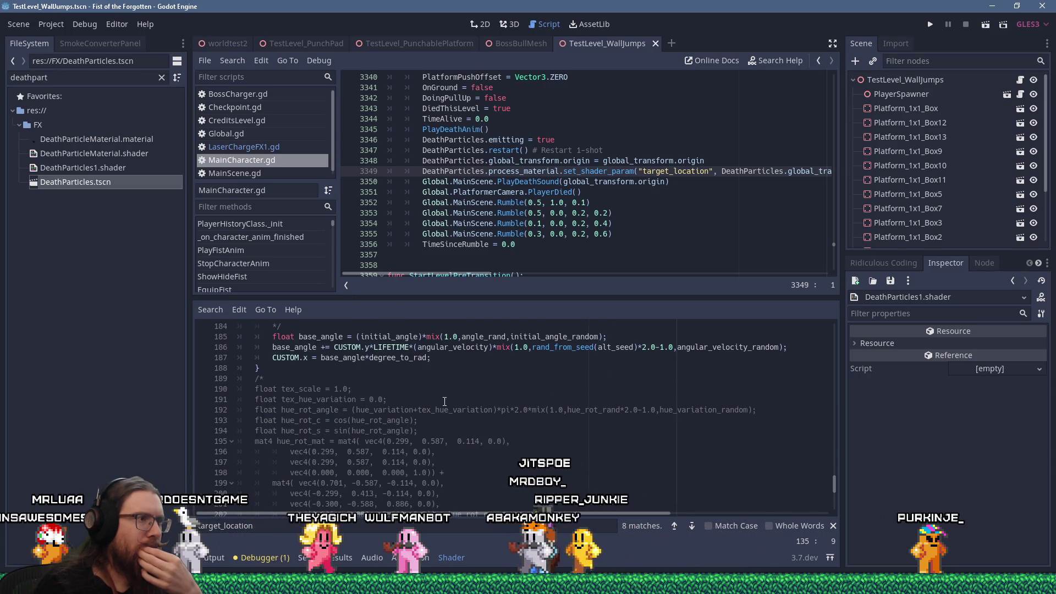
scroll(445, 402, "up", 3)
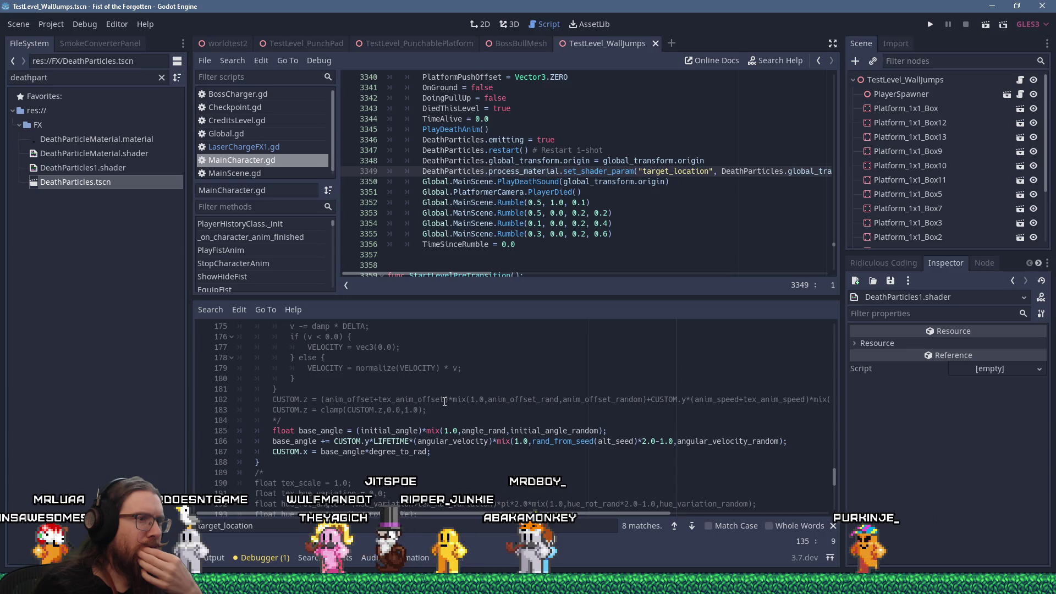
scroll(444, 401, "up", 4)
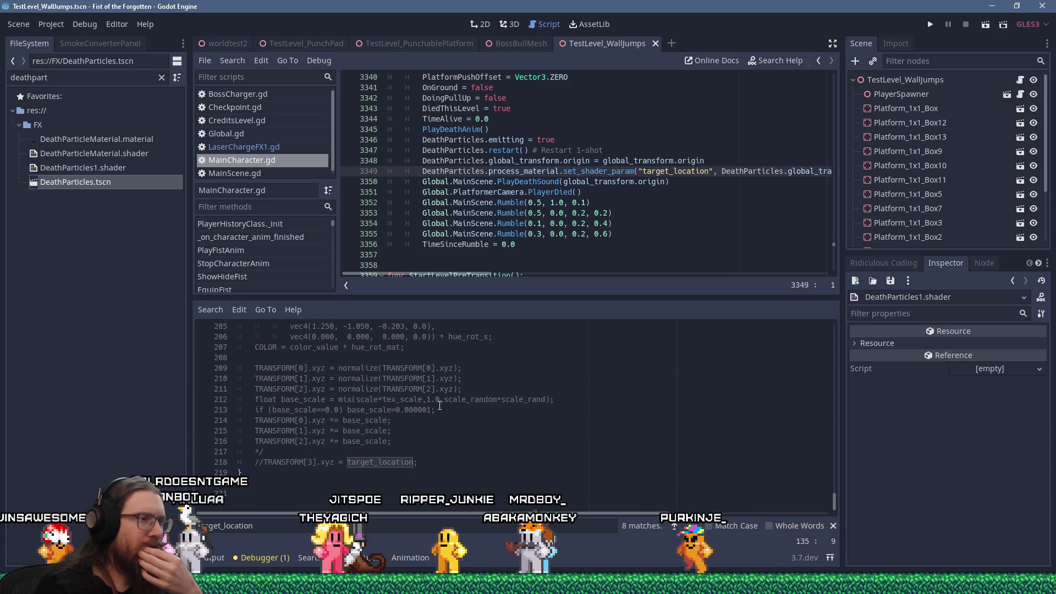
scroll(439, 405, "up", 16)
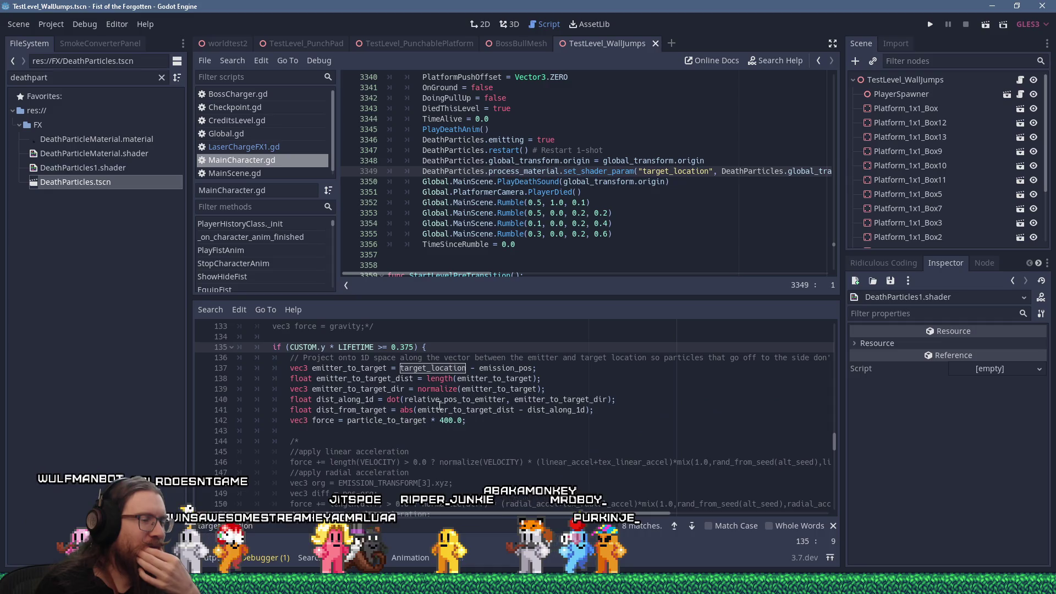
scroll(439, 406, "up", 13)
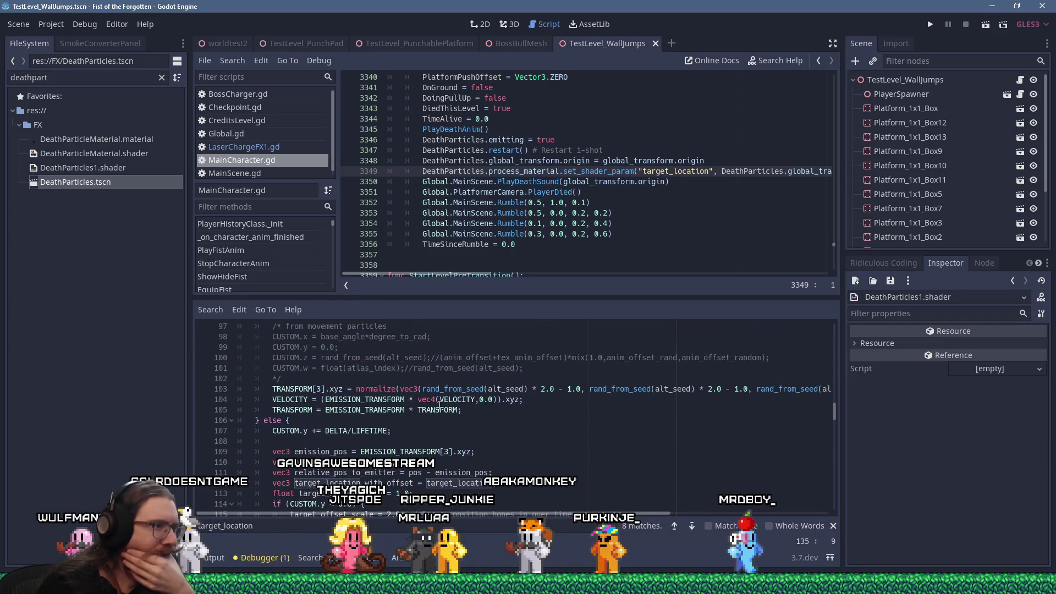
scroll(440, 405, "up", 20)
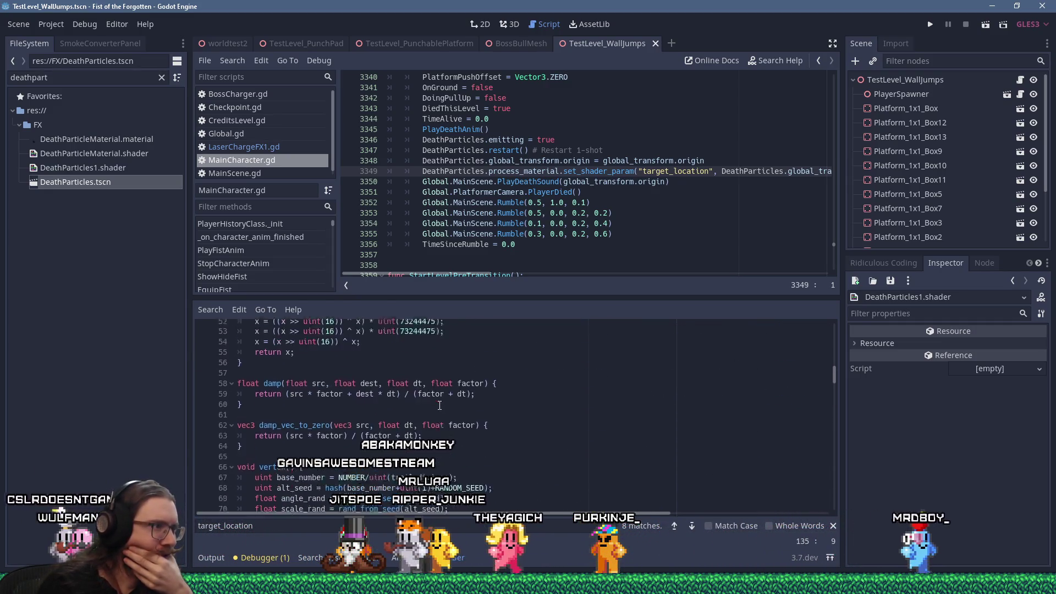
scroll(440, 406, "up", 5)
scroll(437, 406, "down", 20)
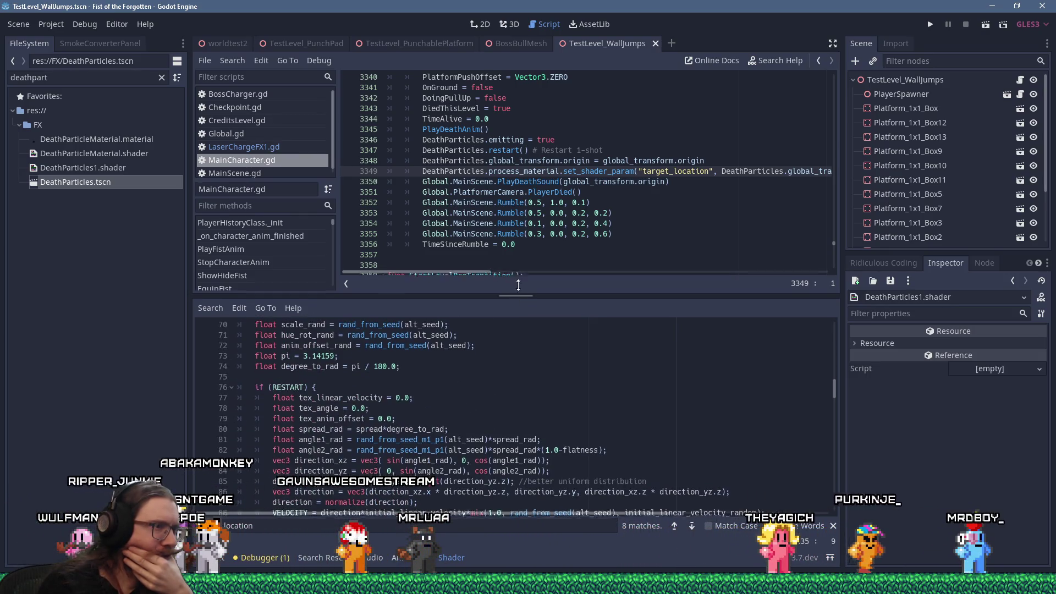
Step: Drag the editor split upward to enlarge the shader view, then launch Fist of the Forgotten via Steam
left_click_drag(511, 303, 511, 200)
scroll(558, 279, "down", 12)
scroll(558, 279, "down", 13)
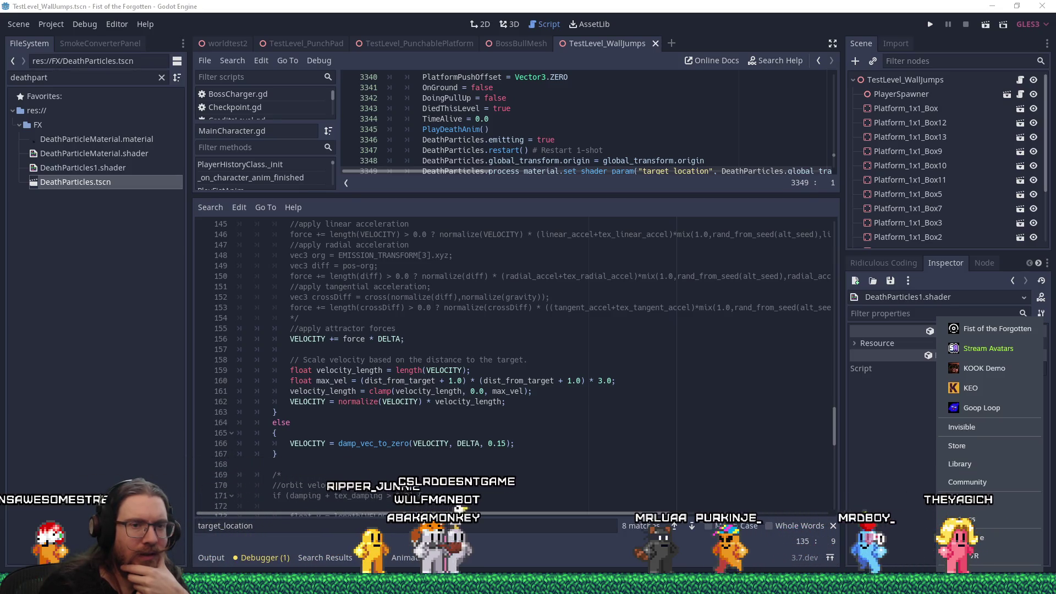
left_click(985, 329)
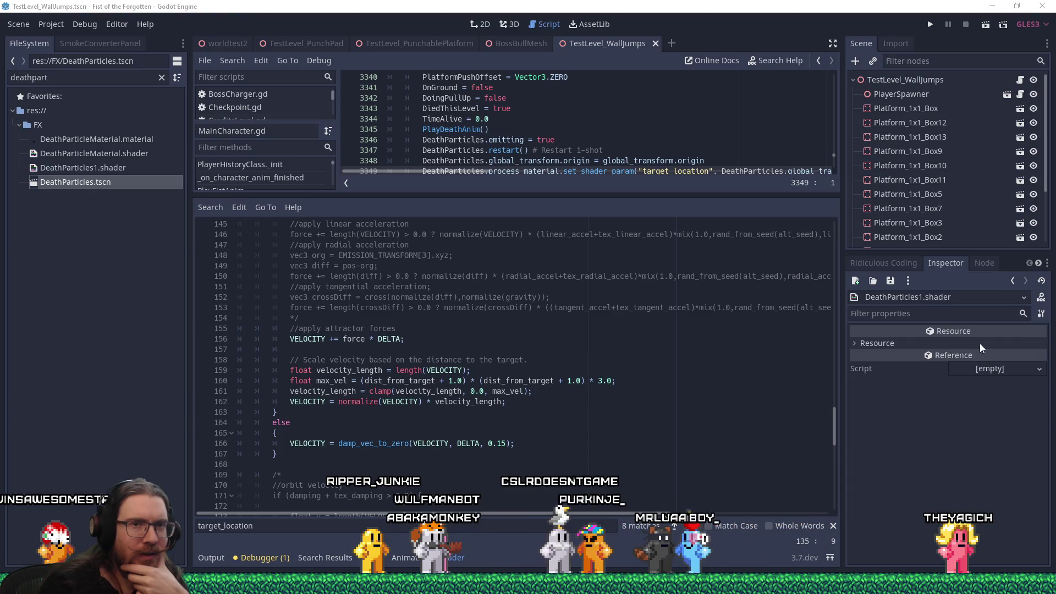
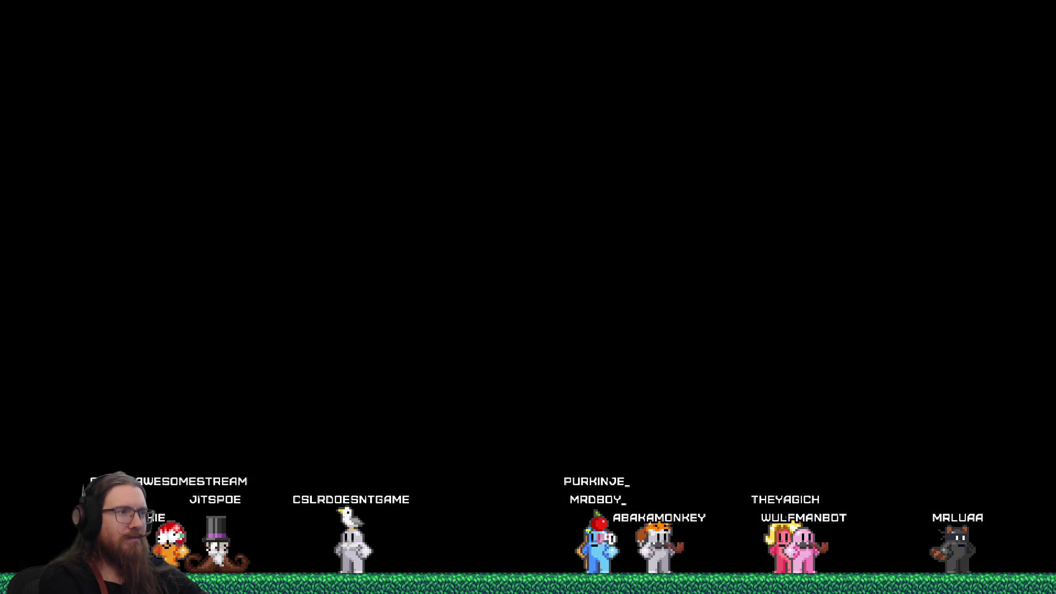
Step: Load the first save slot and run the character through the opening level
key("grave")
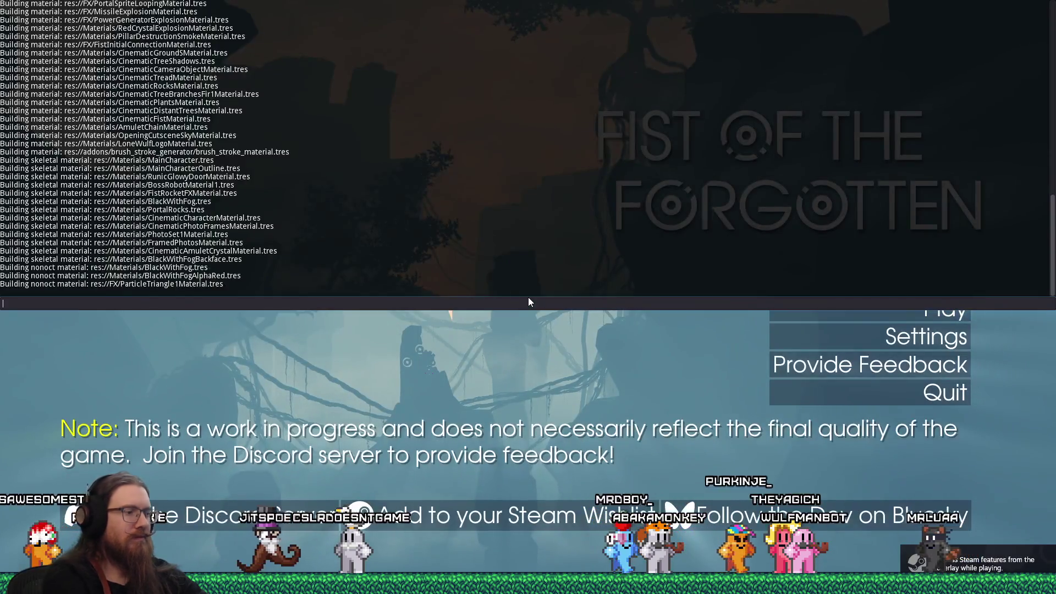
type("map start")
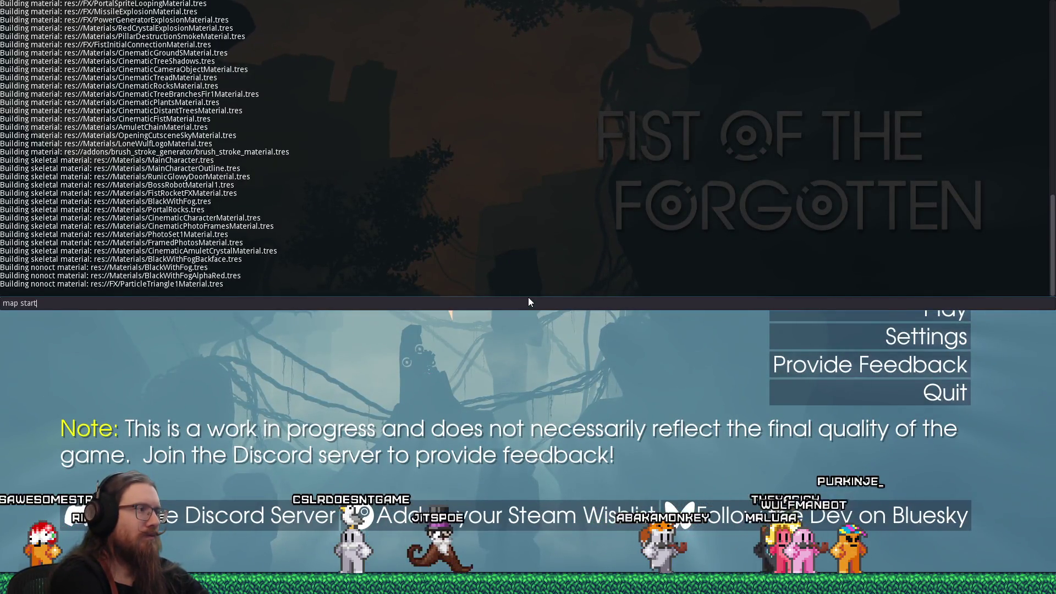
key("grave")
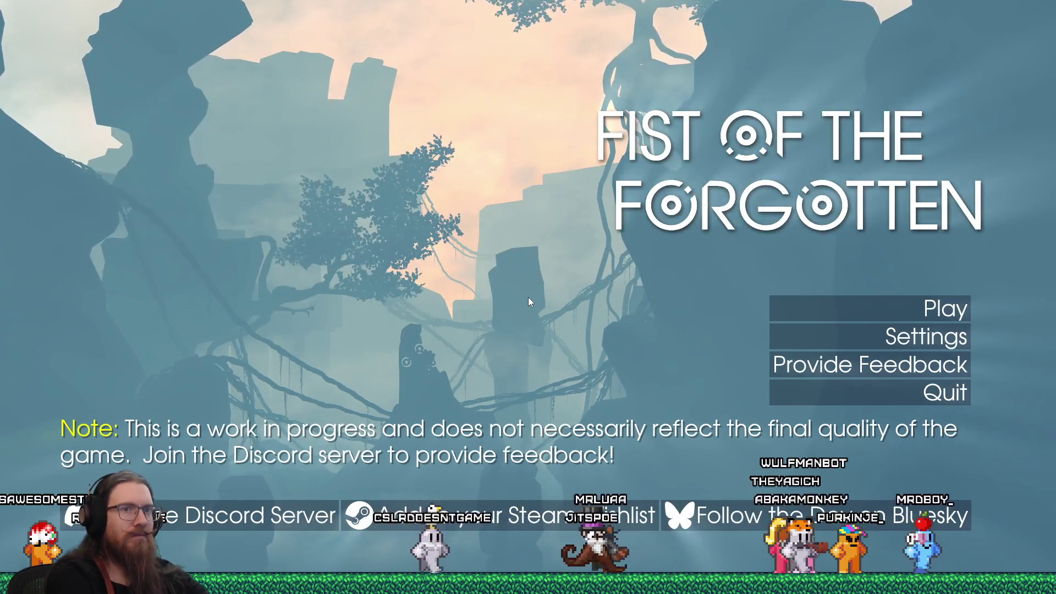
left_click(856, 303)
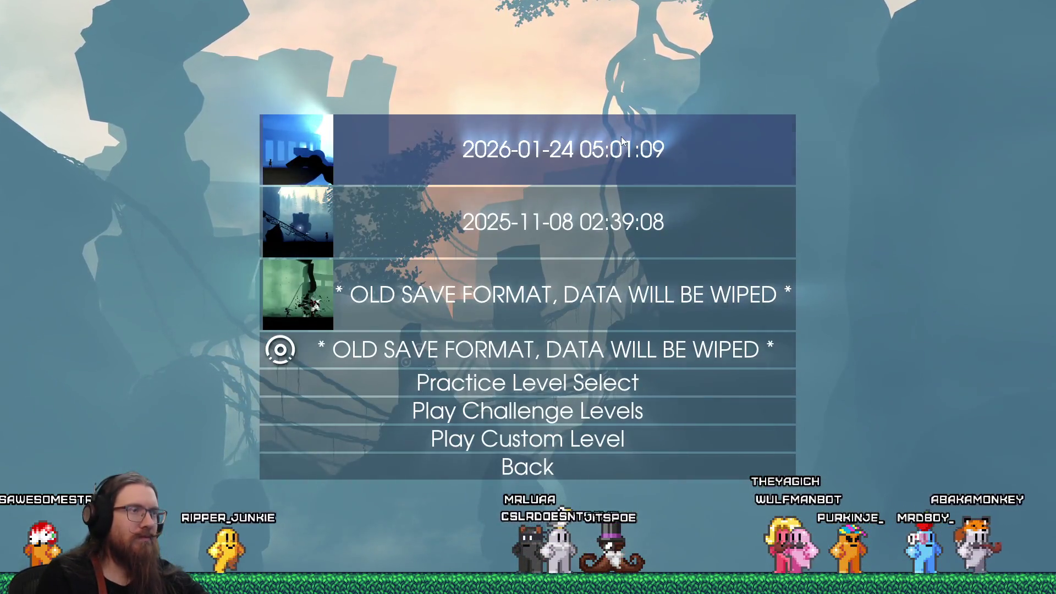
left_click(622, 137)
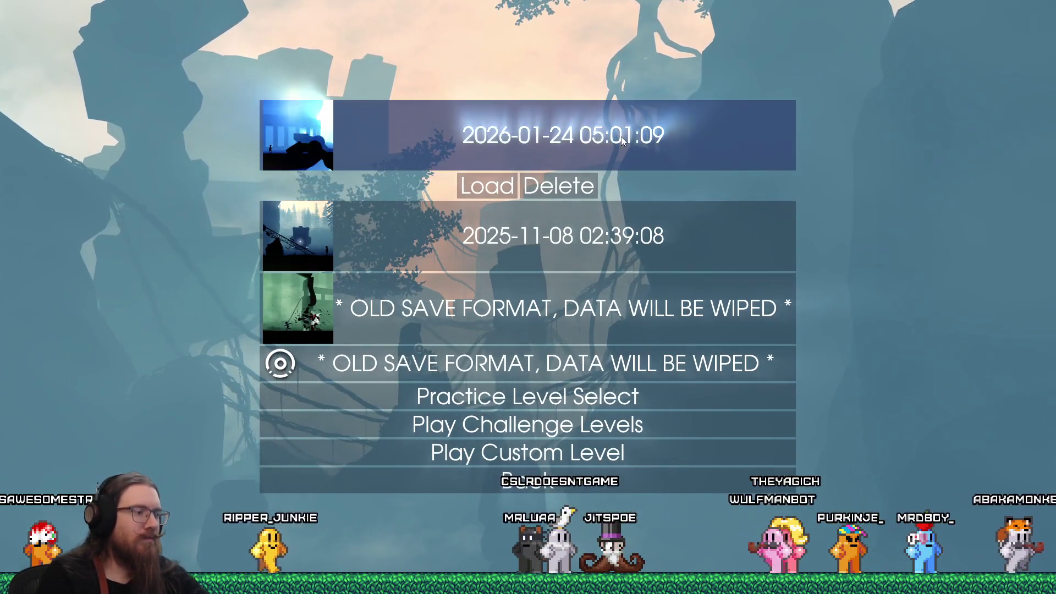
left_click(508, 189)
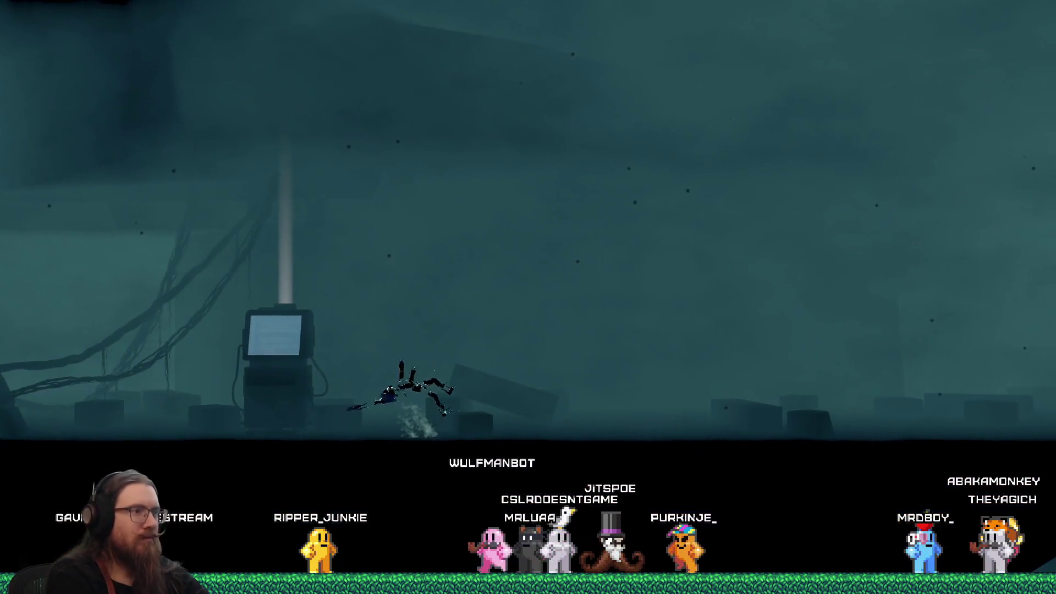
key("d")
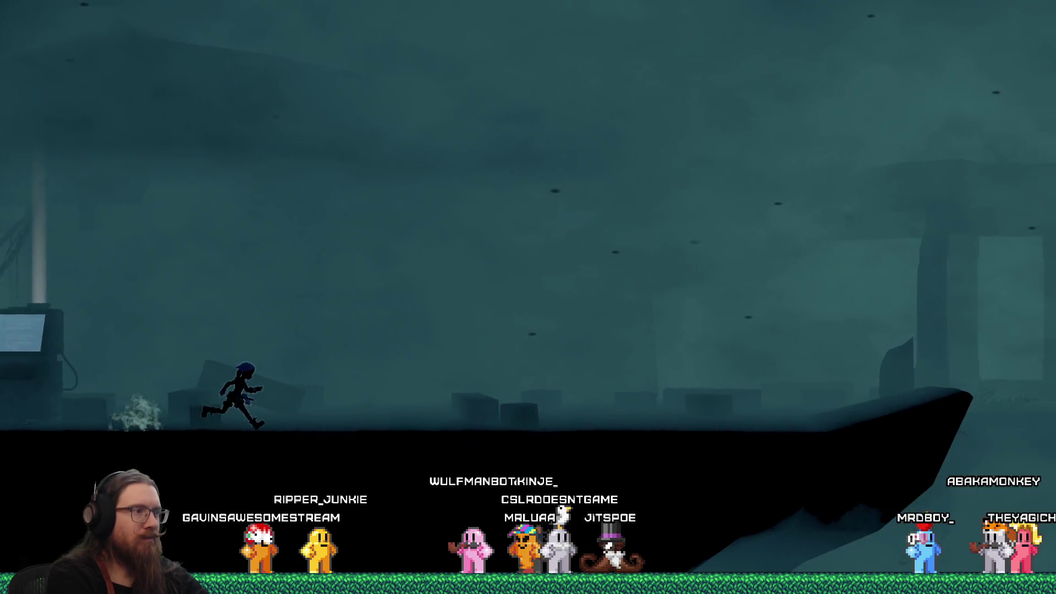
key("a")
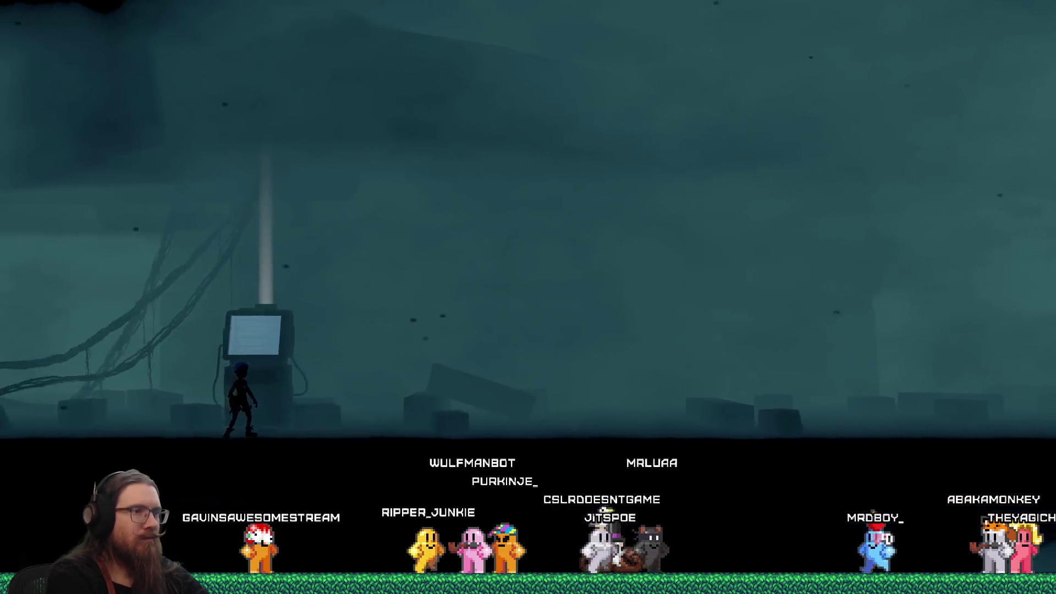
Step: Exit the game by entering quit in the developer console
key("grave")
type("map quit")
key("Return")
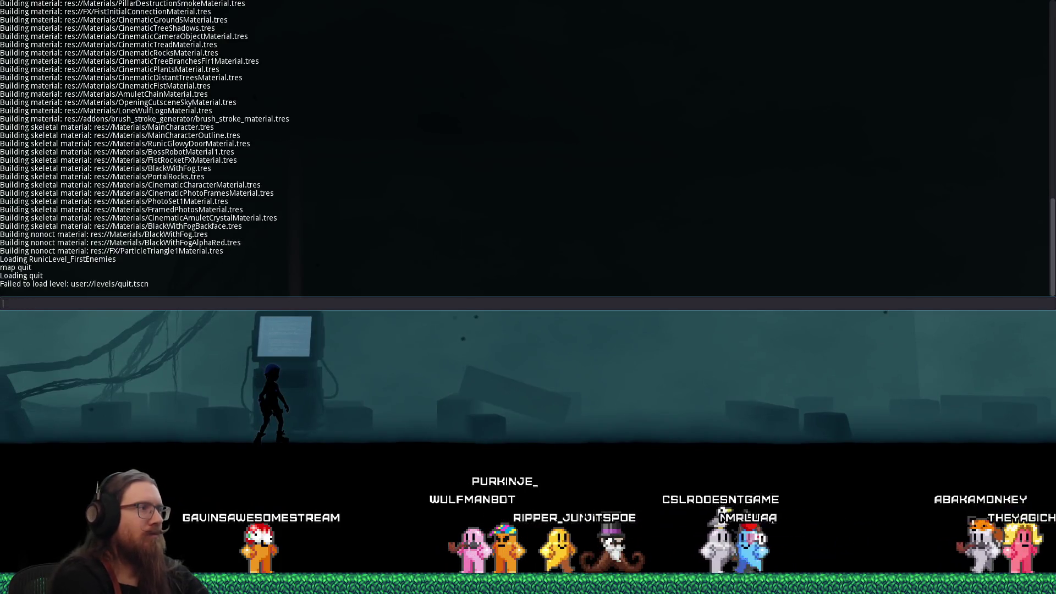
type("quit")
key("Return")
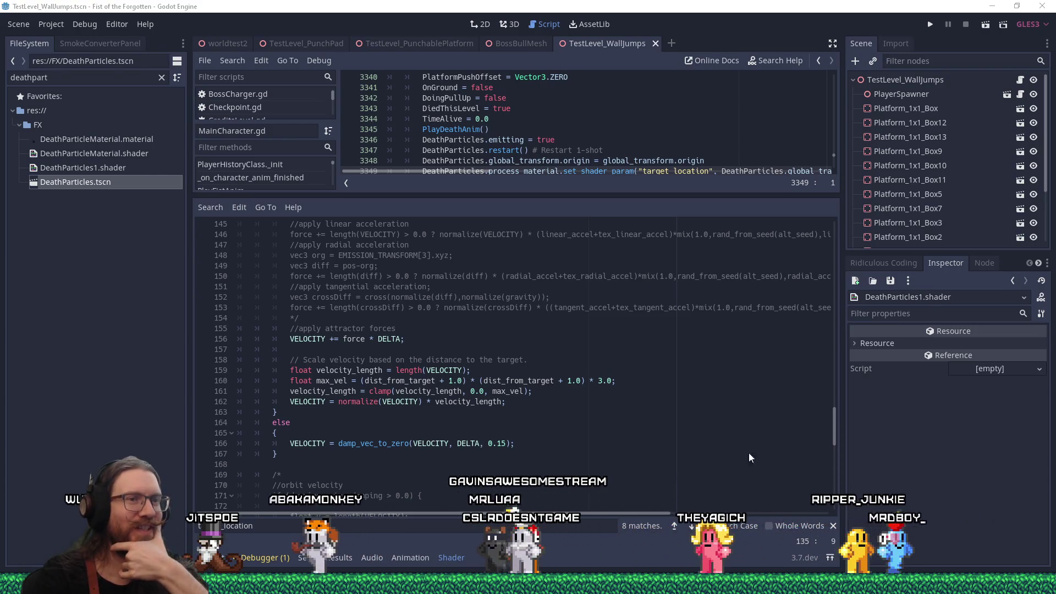
left_click_drag(846, 317, 894, 323)
scroll(647, 423, "down", 5)
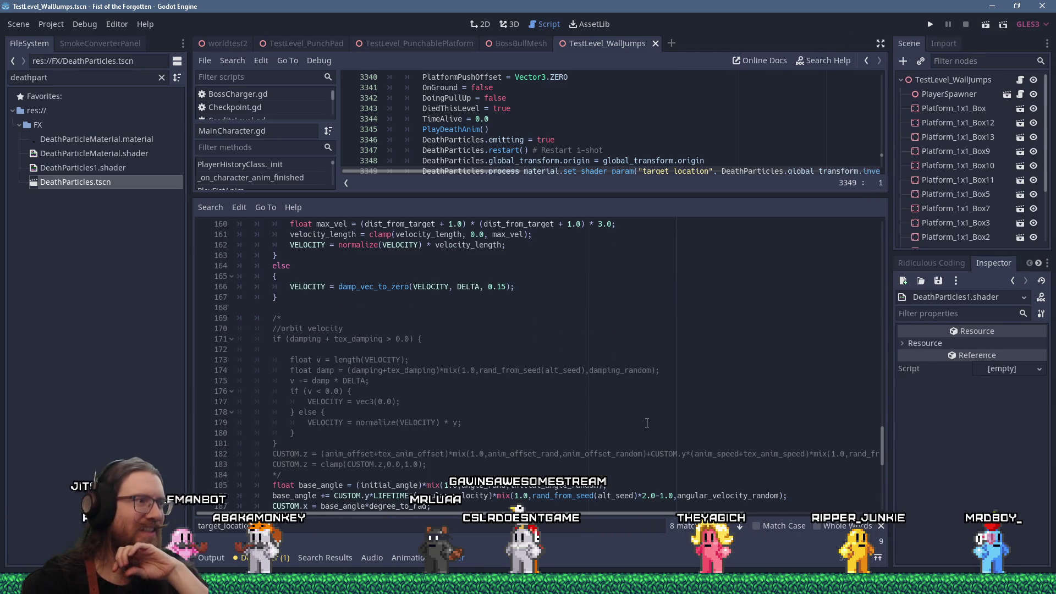
scroll(647, 424, "down", 4)
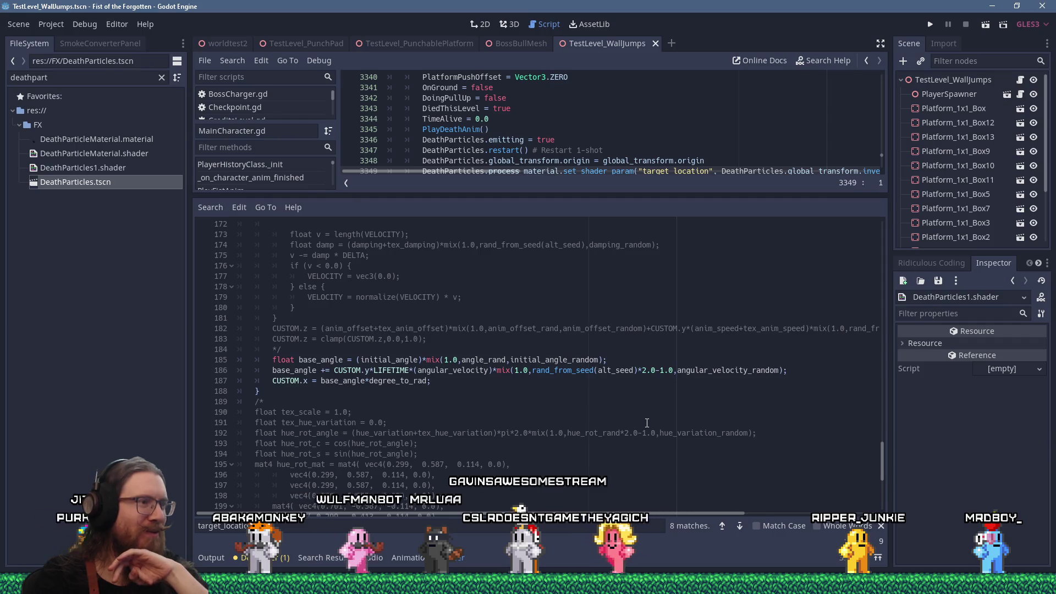
scroll(648, 423, "down", 11)
scroll(648, 423, "up", 10)
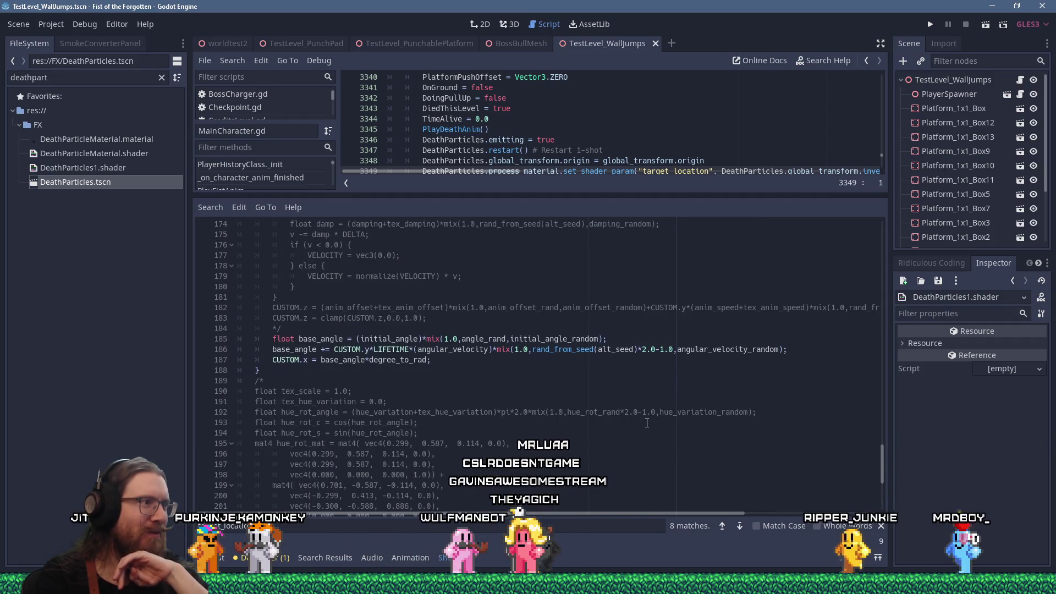
scroll(647, 423, "up", 4)
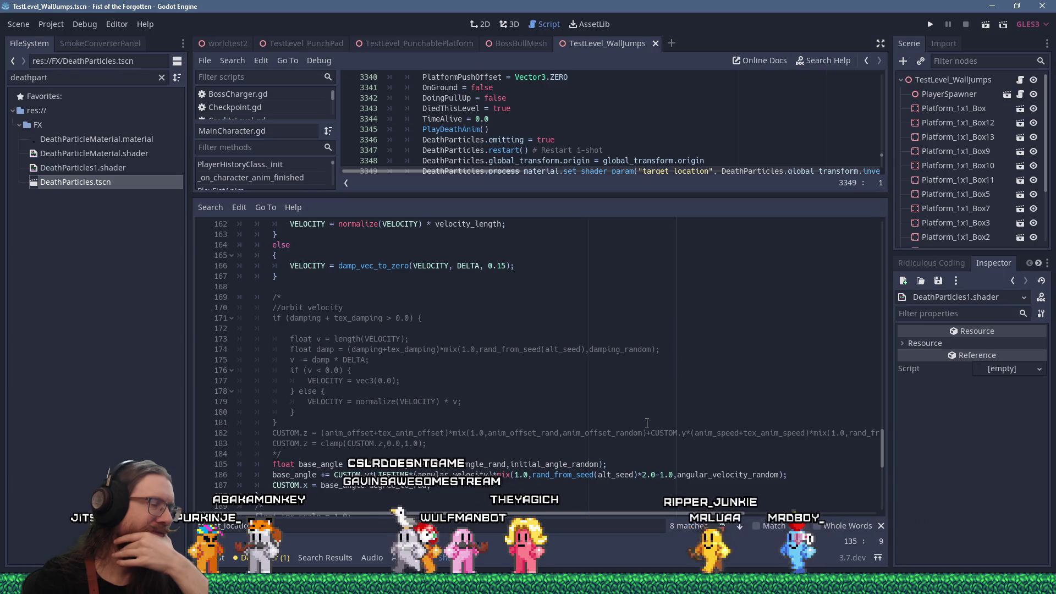
scroll(647, 423, "up", 4)
scroll(647, 423, "up", 5)
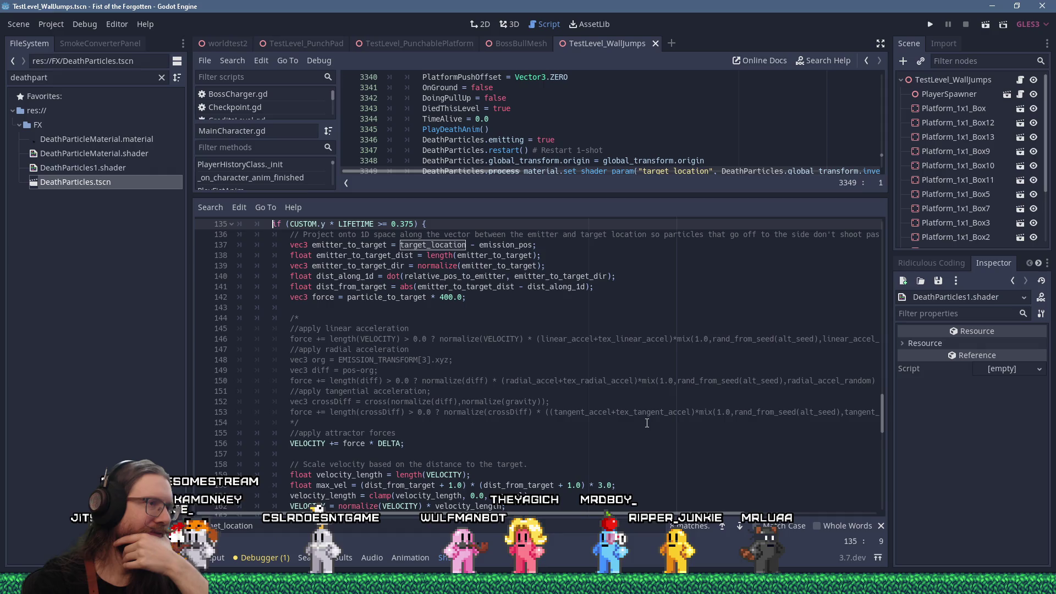
scroll(647, 423, "up", 2)
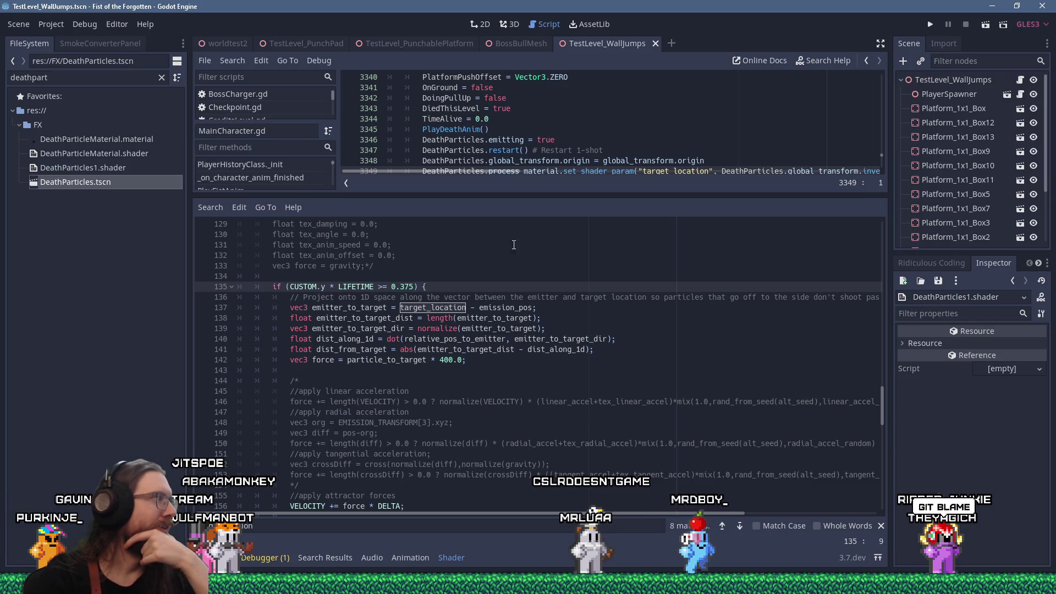
Step: Enlarge the script area and start a new line after line 3349
left_click_drag(503, 195, 498, 360)
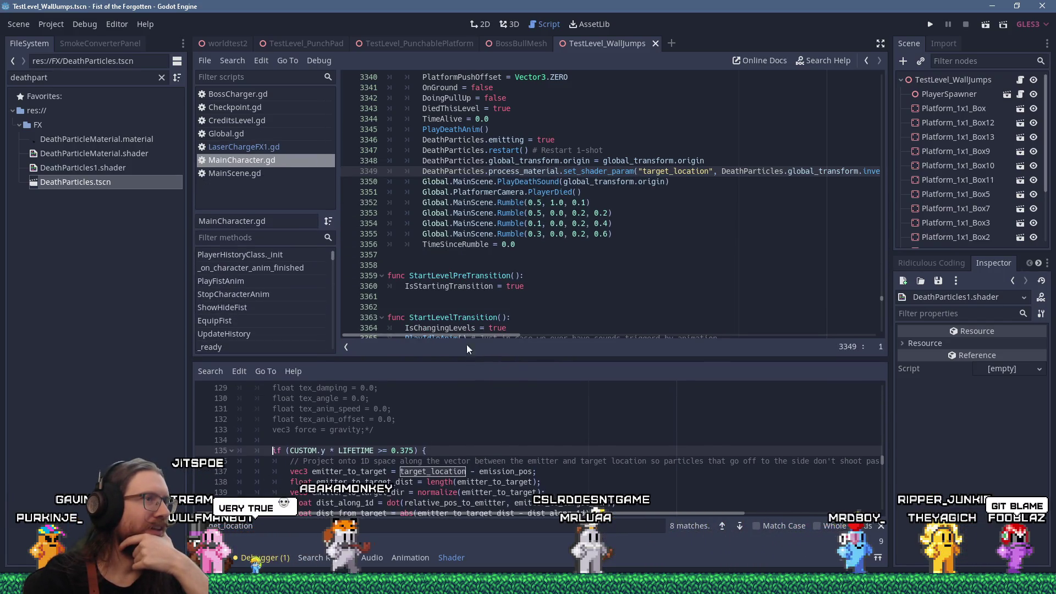
left_click(480, 171)
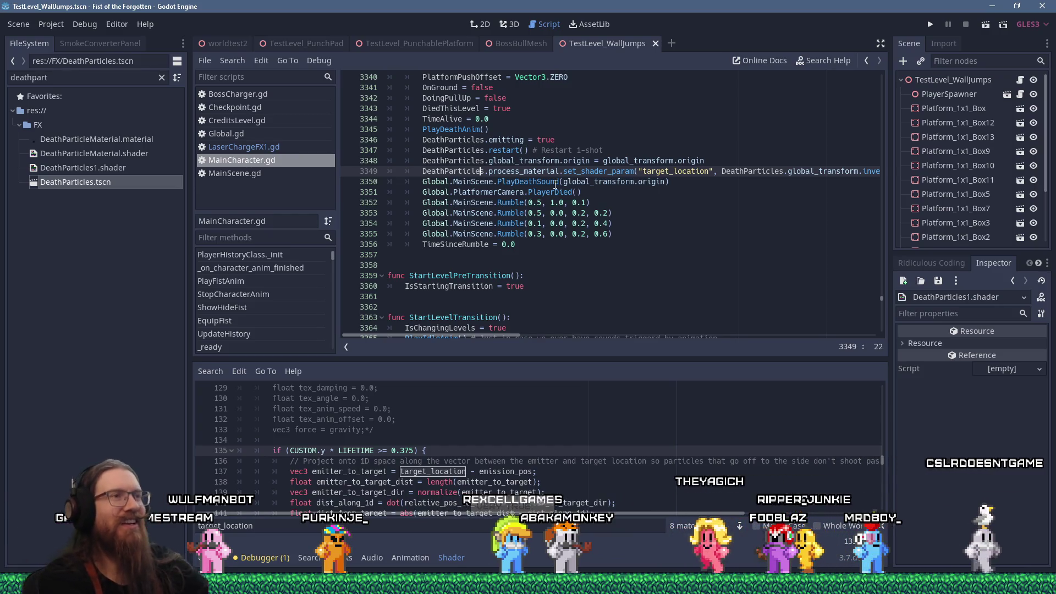
key("End")
key("Home")
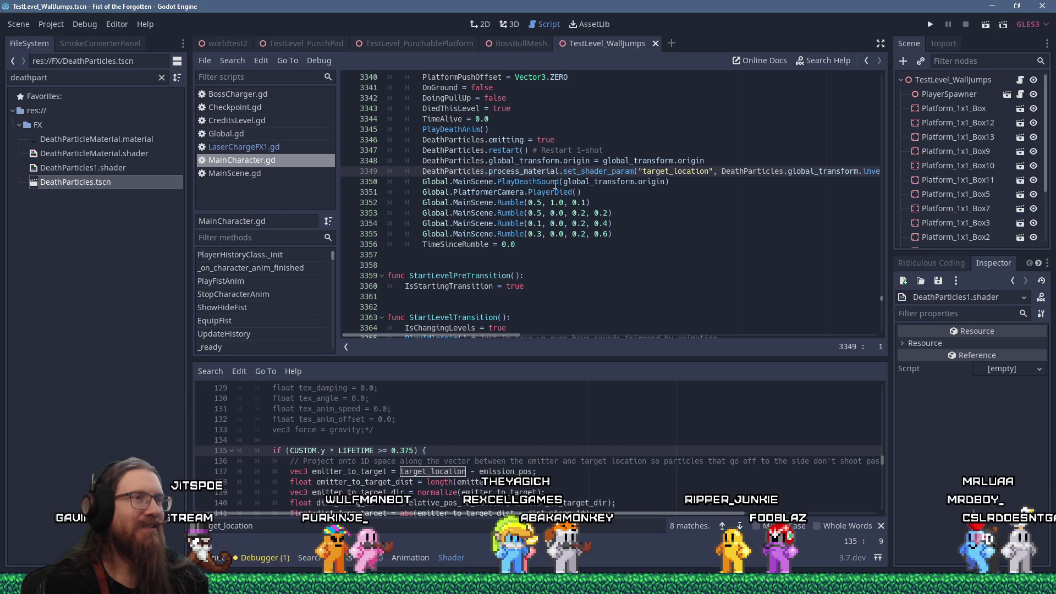
key("End")
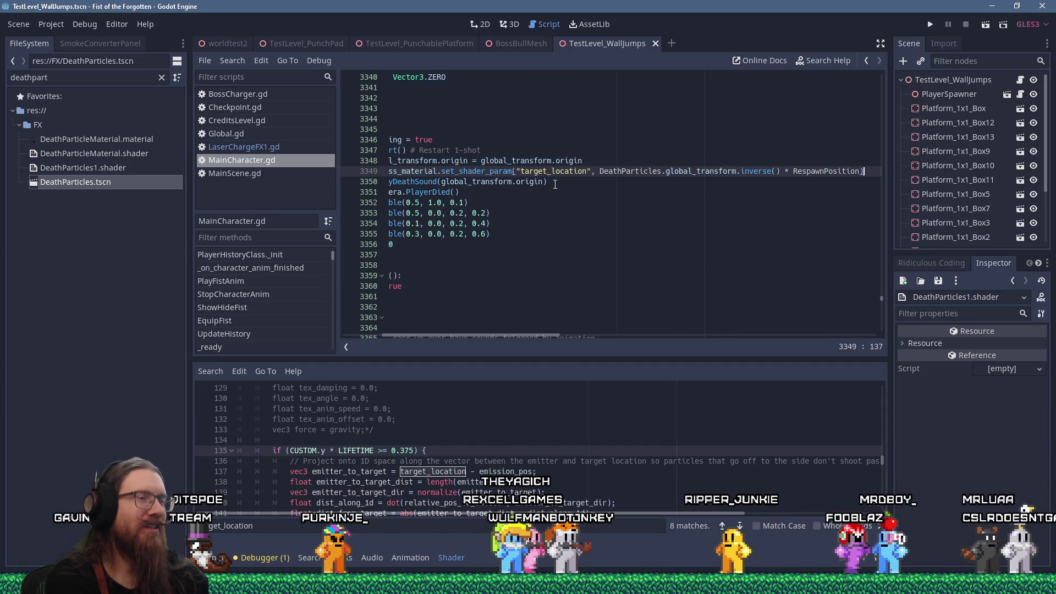
key("Return")
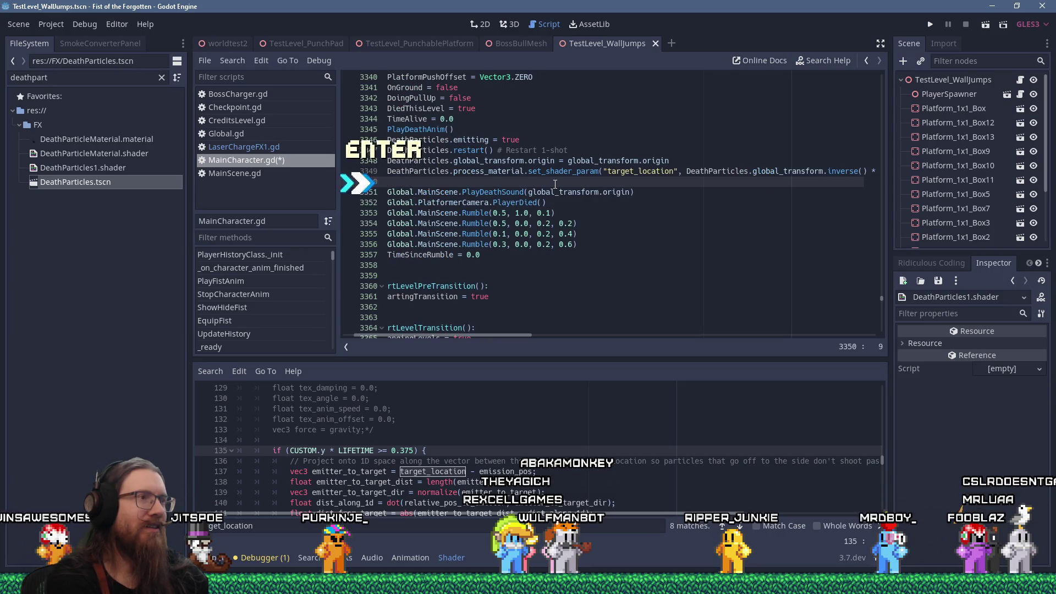
Step: Type a Global.DrawDebugLine call from DeathParticles.global_position to RespawnPosition with a Color
type("Global.Draw")
key("Return")
key("Home")
key("Home")
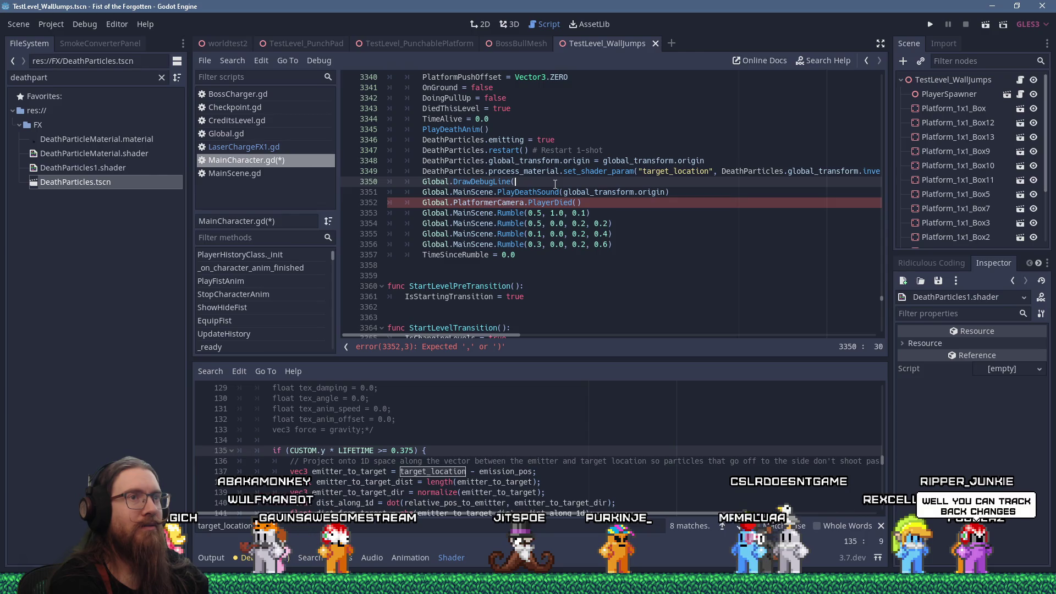
type("DeathP")
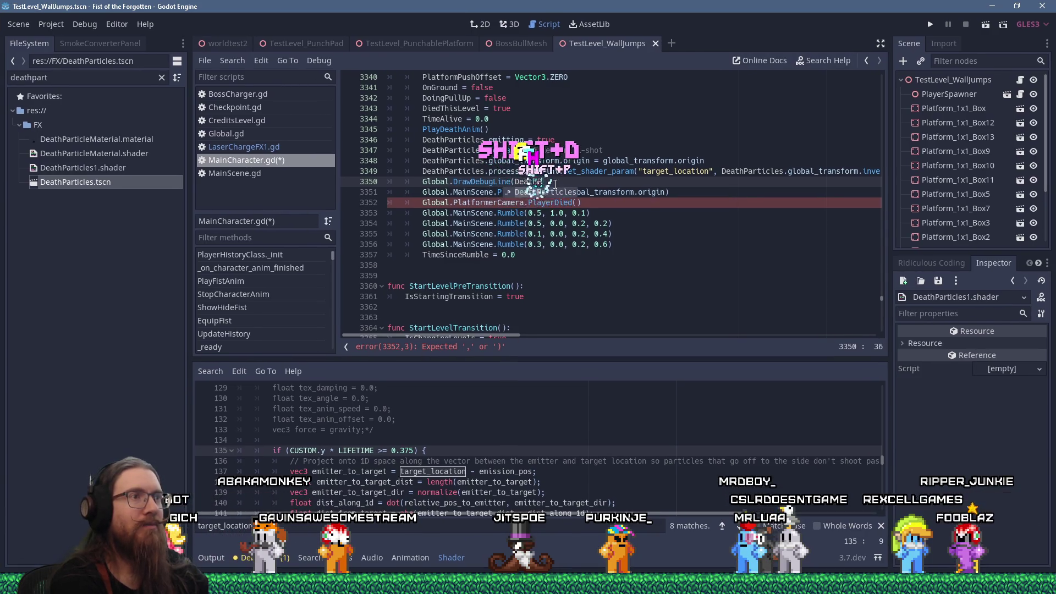
type("articles.global_")
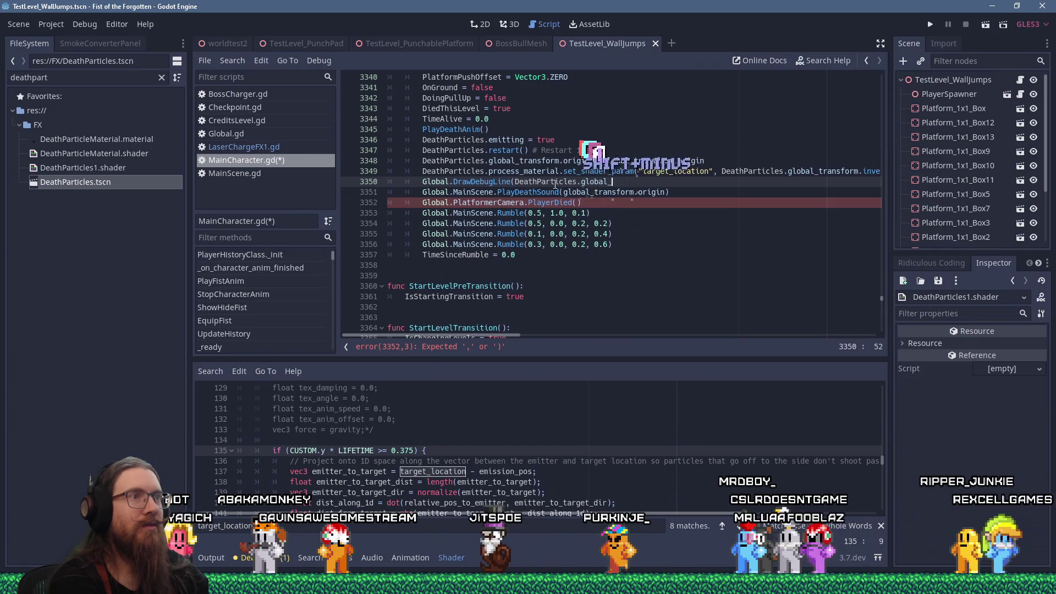
type("tran")
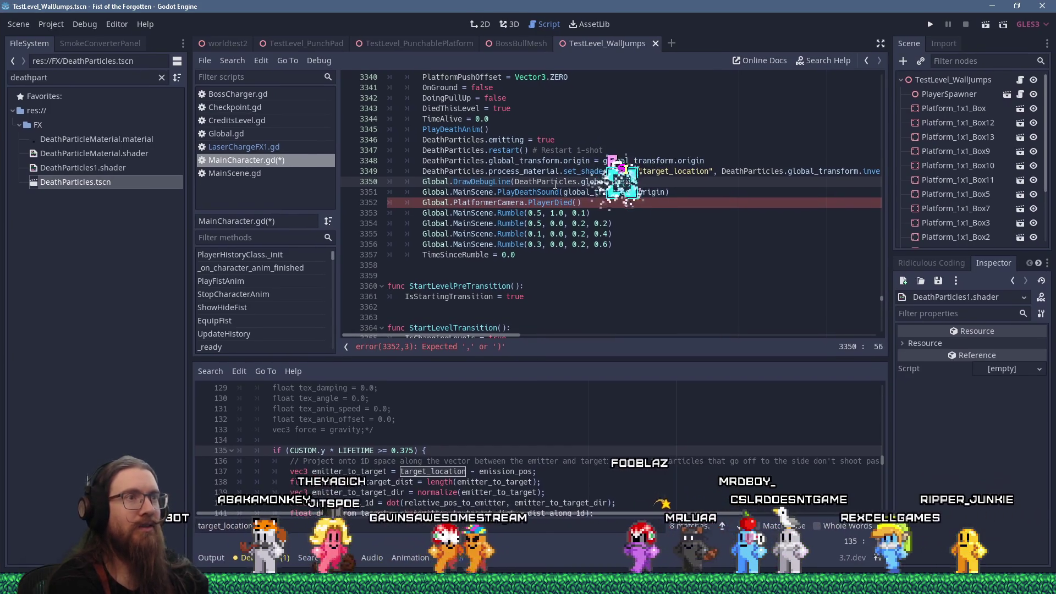
type("tion,")
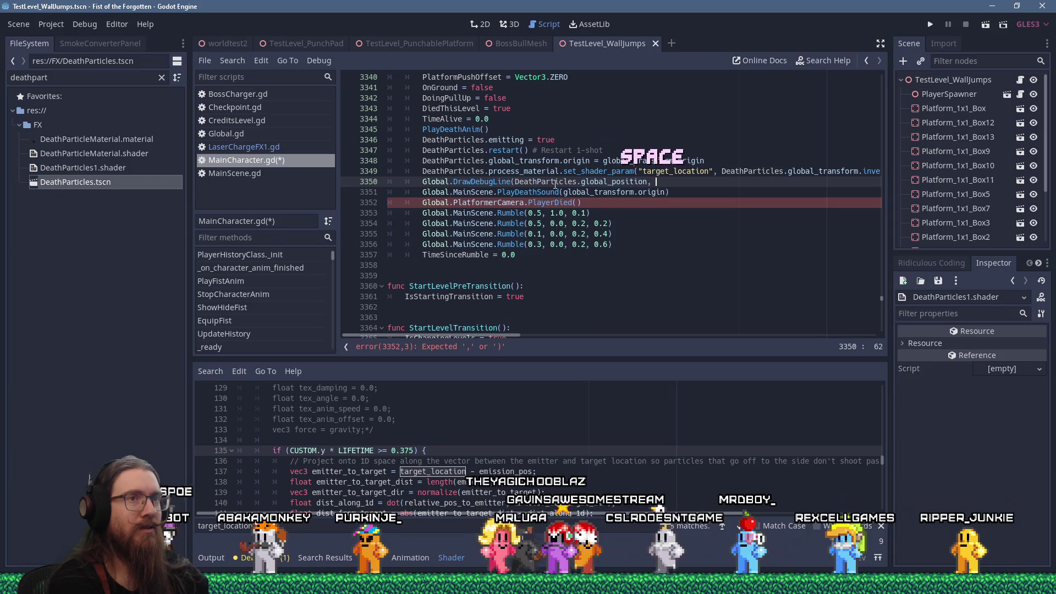
key("Up")
key("End")
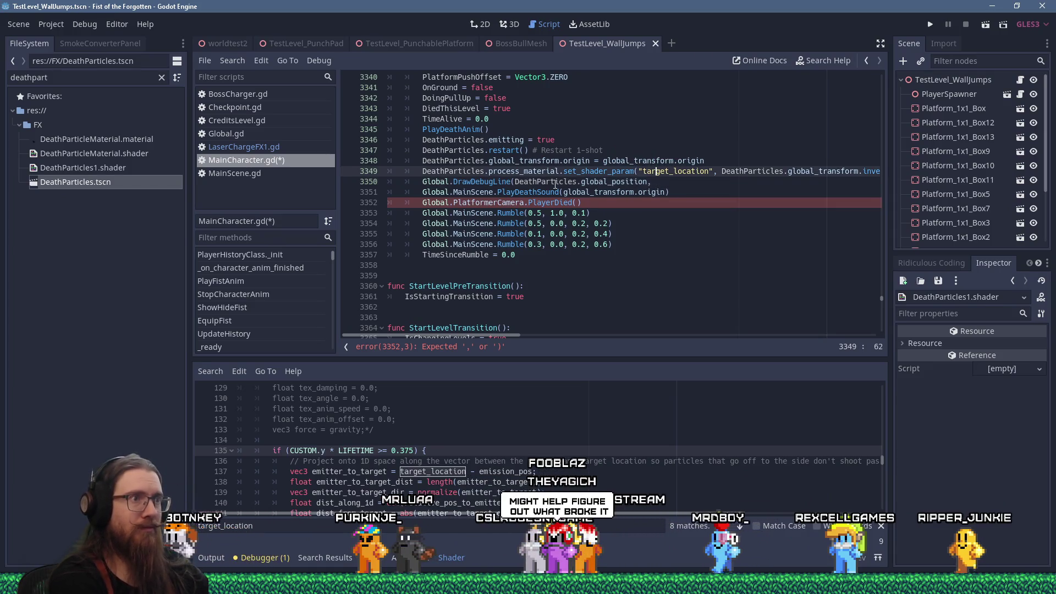
type(" RespawnP")
type("osition")
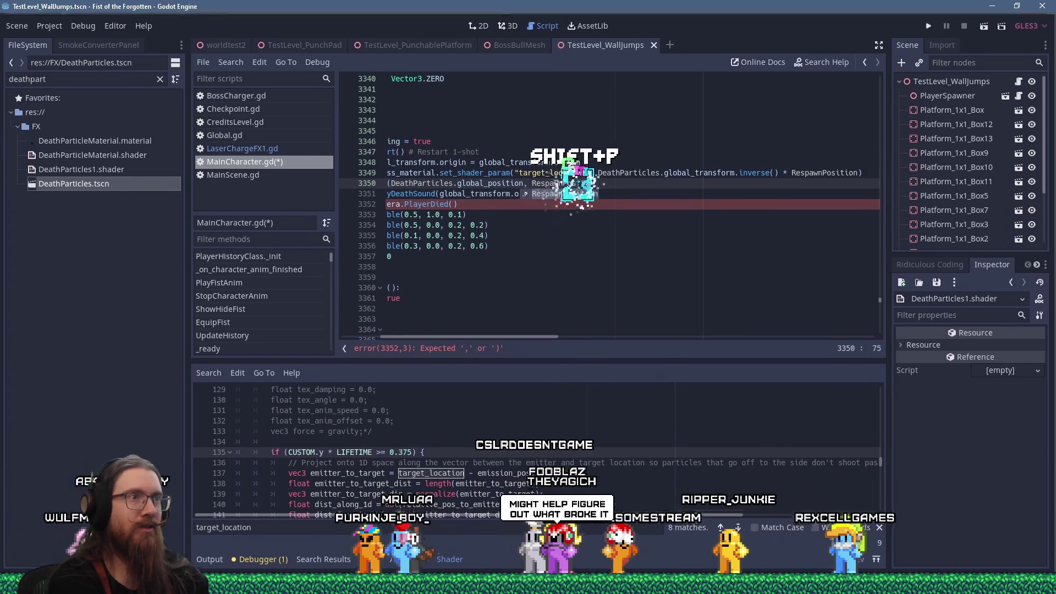
type(",")
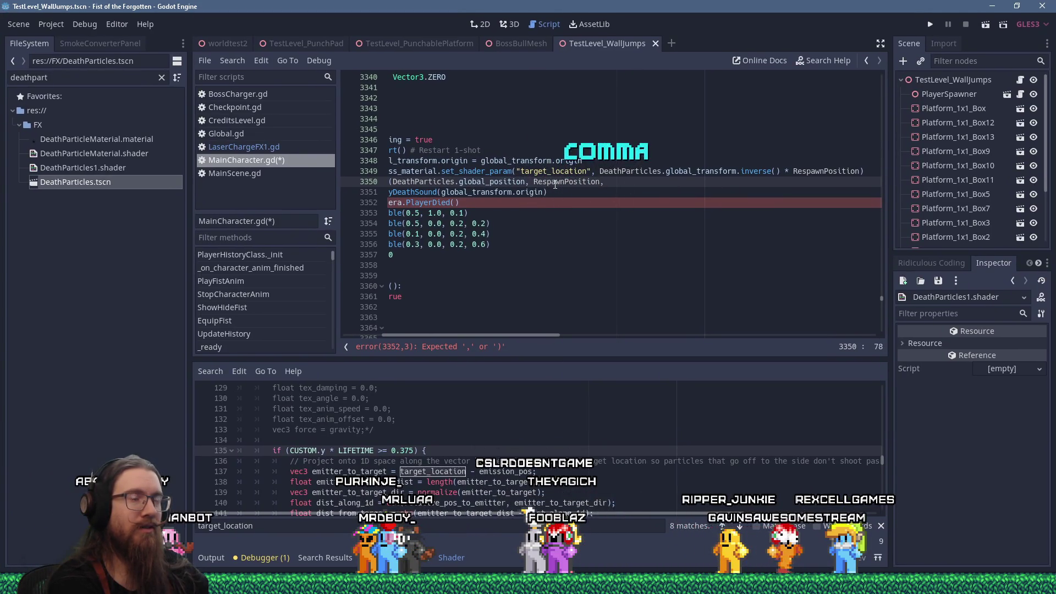
type(" Color.red")
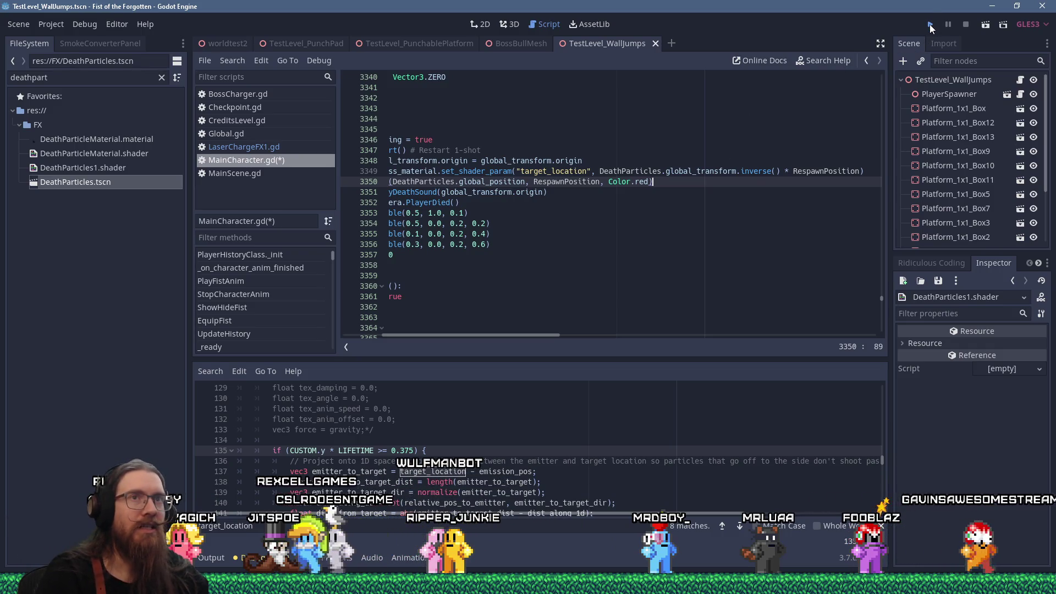
Step: Save and run the game to watch the death particles, then quit via the console
left_click(930, 25)
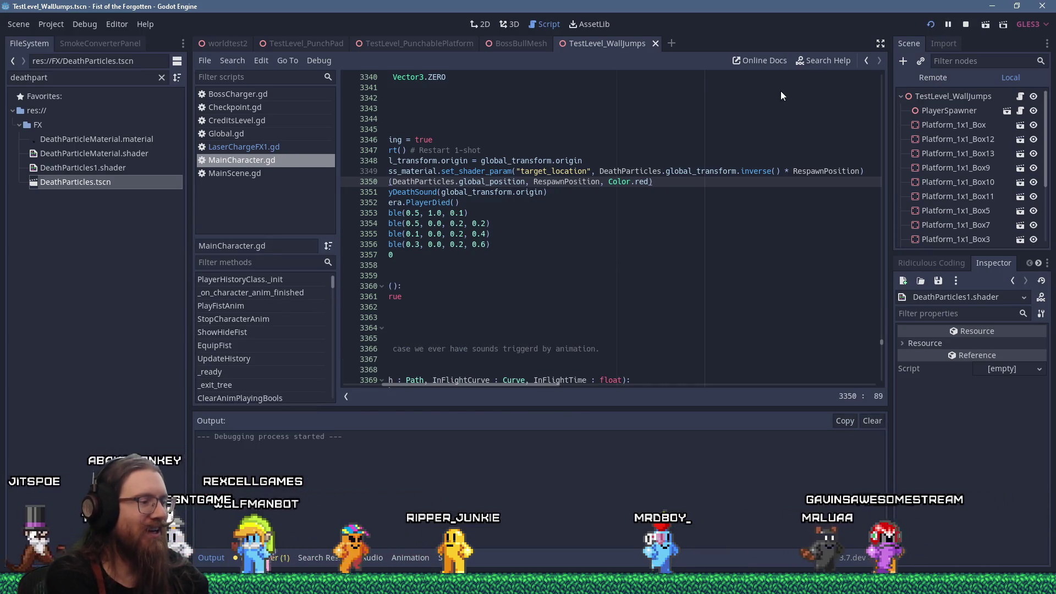
key("F5")
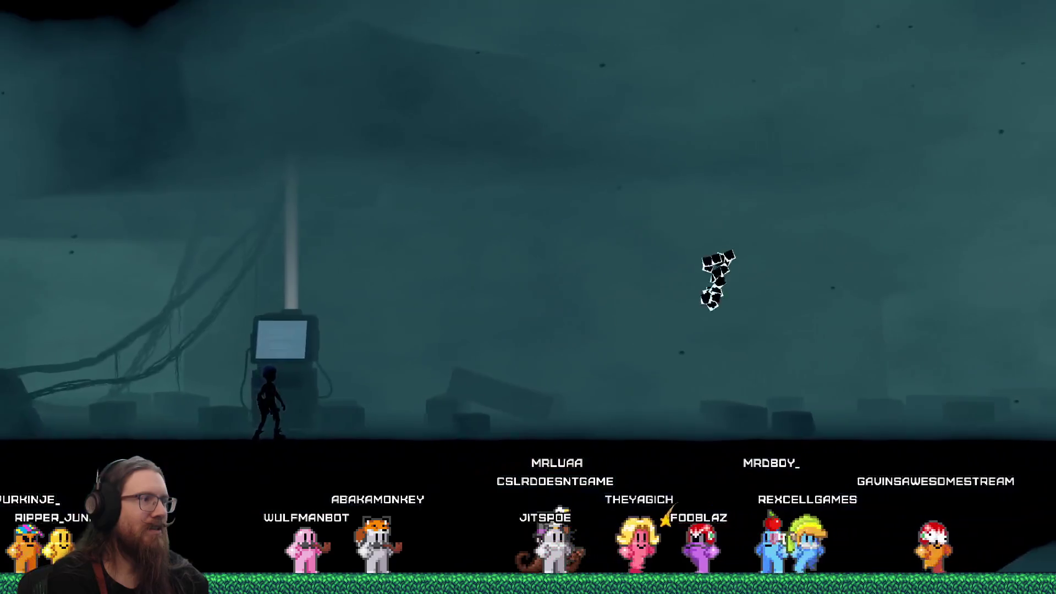
key("grave")
type("qu")
type("t")
key("Return")
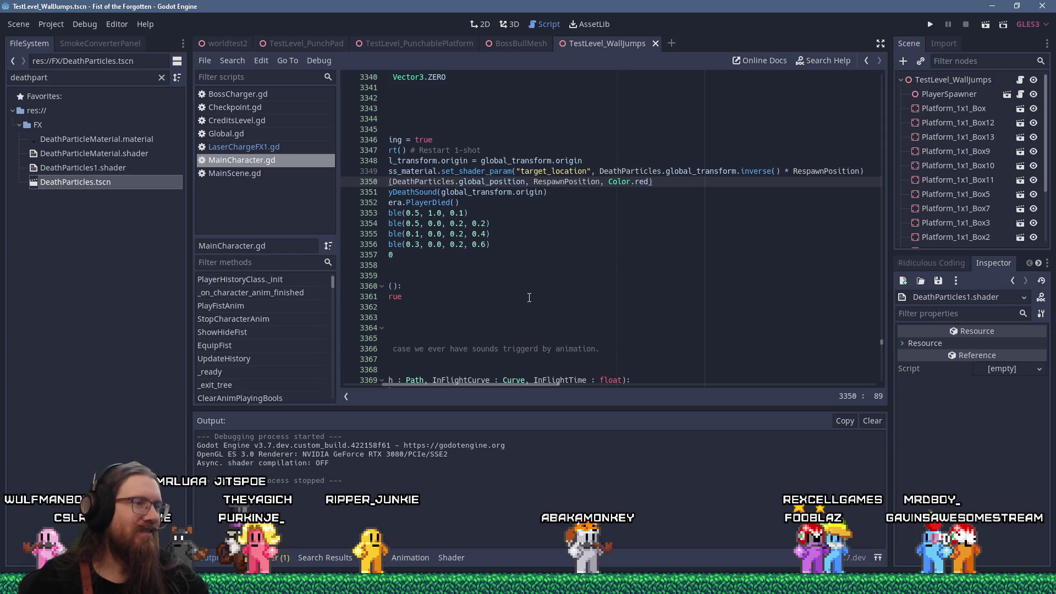
left_click_drag(487, 385, 449, 385)
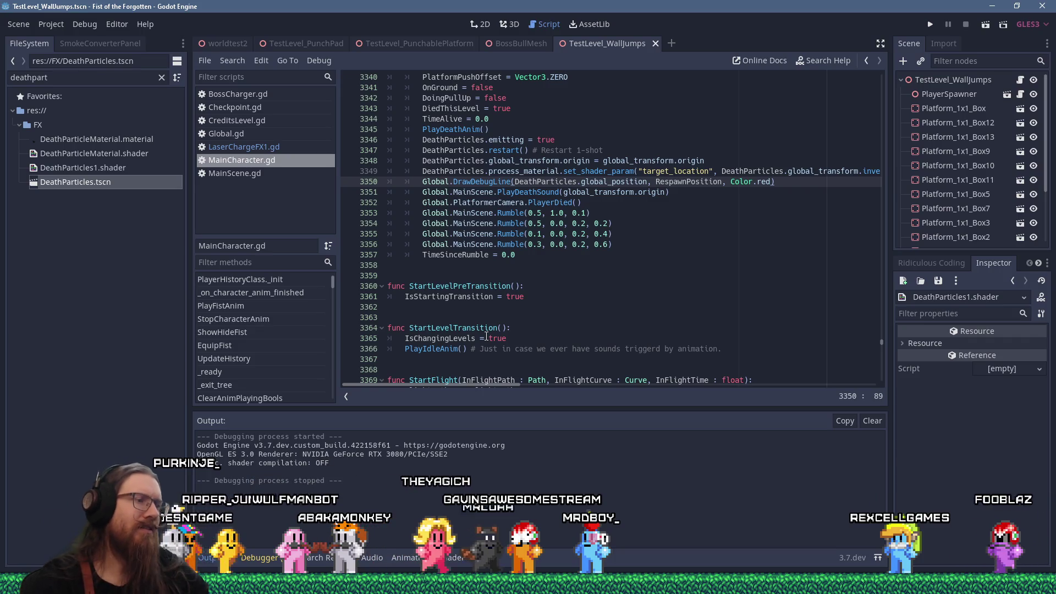
Step: Show the DeathParticles1 shader, enlarge its pane, and scroll through the target_location offset code
left_click(457, 558)
scroll(498, 456, "down", 4)
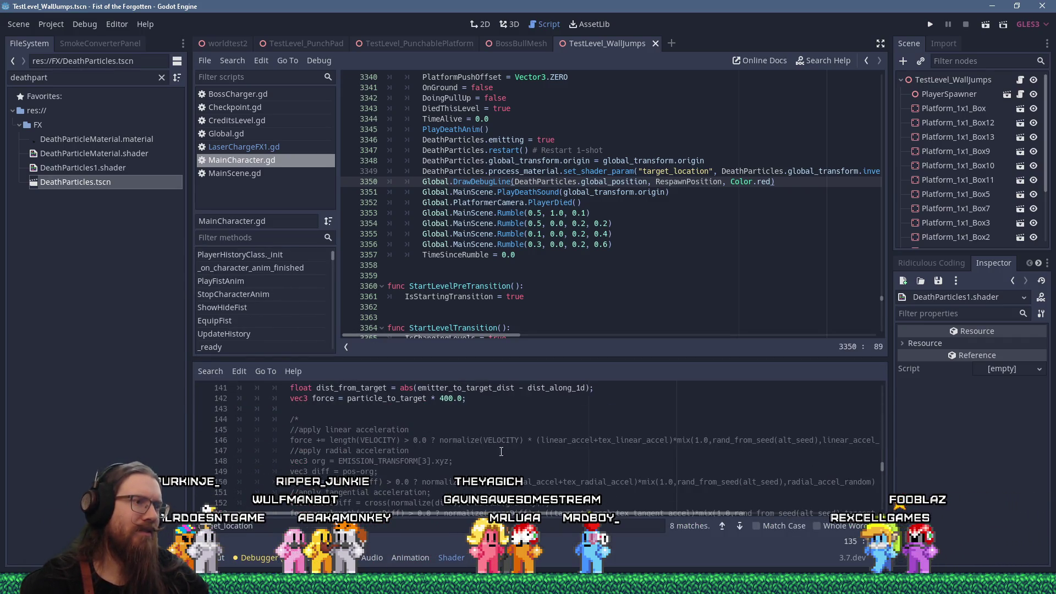
left_click_drag(561, 359, 555, 268)
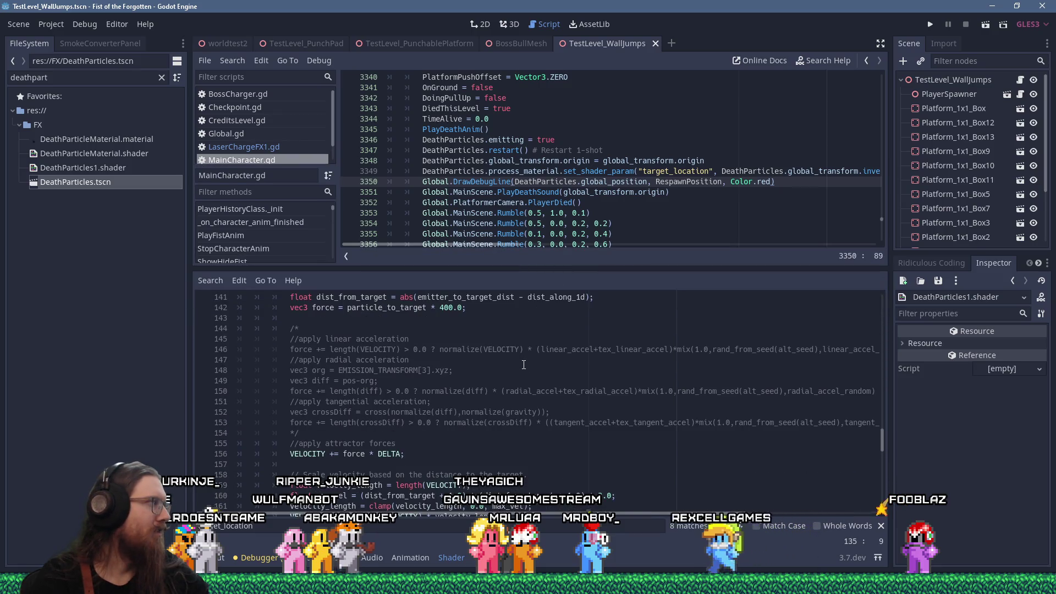
scroll(523, 365, "up", 3)
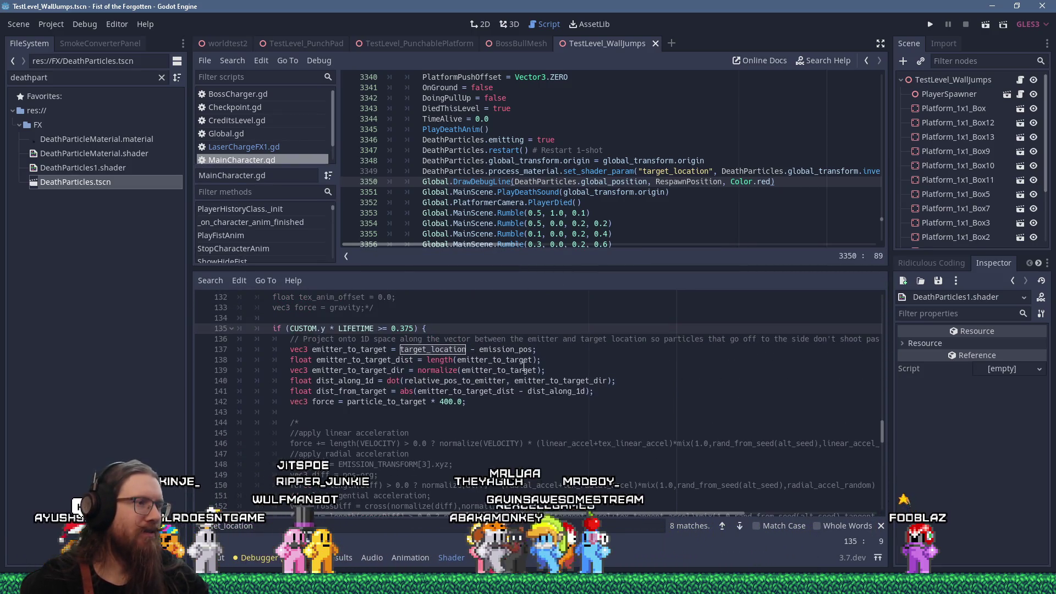
scroll(524, 366, "down", 6)
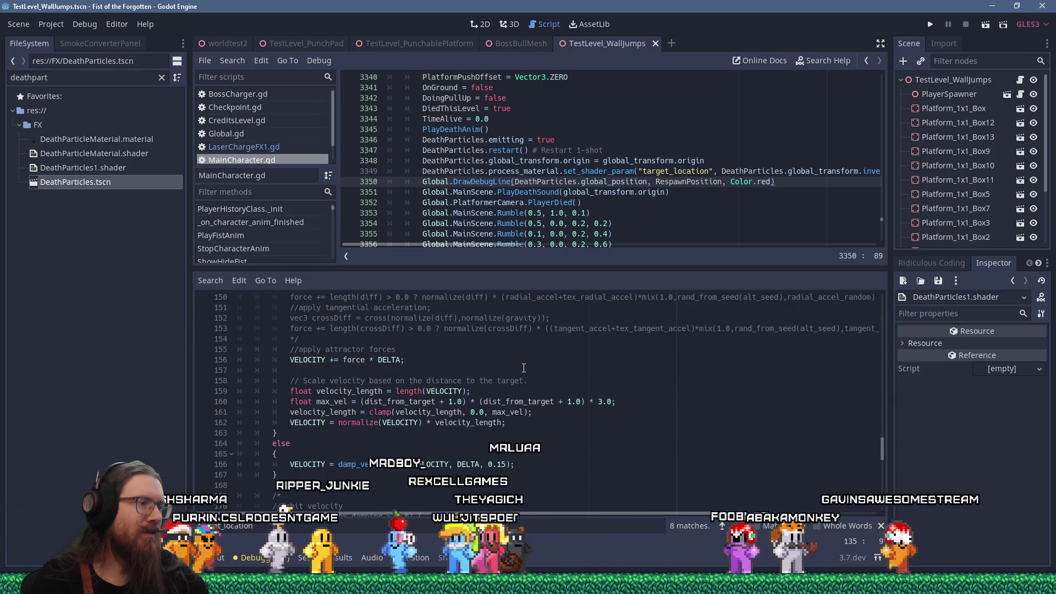
scroll(524, 368, "down", 4)
scroll(524, 368, "down", 13)
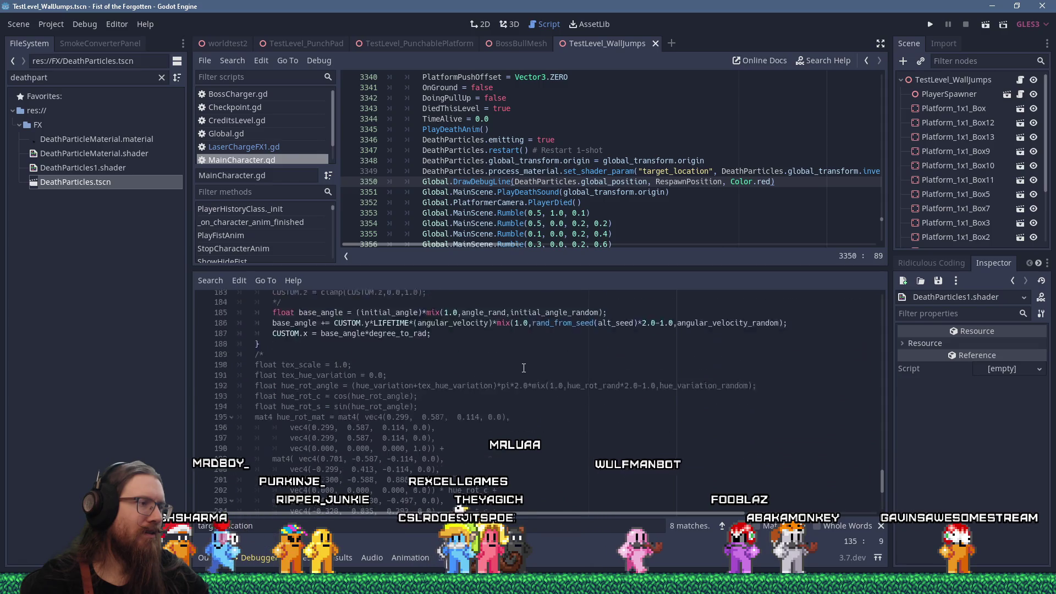
scroll(524, 368, "up", 20)
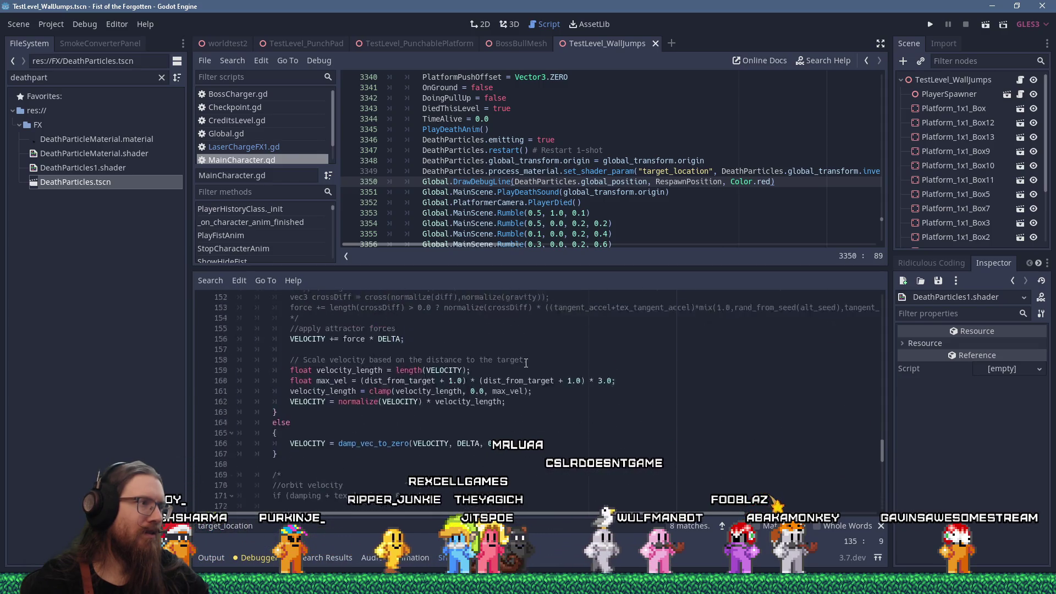
scroll(526, 363, "up", 4)
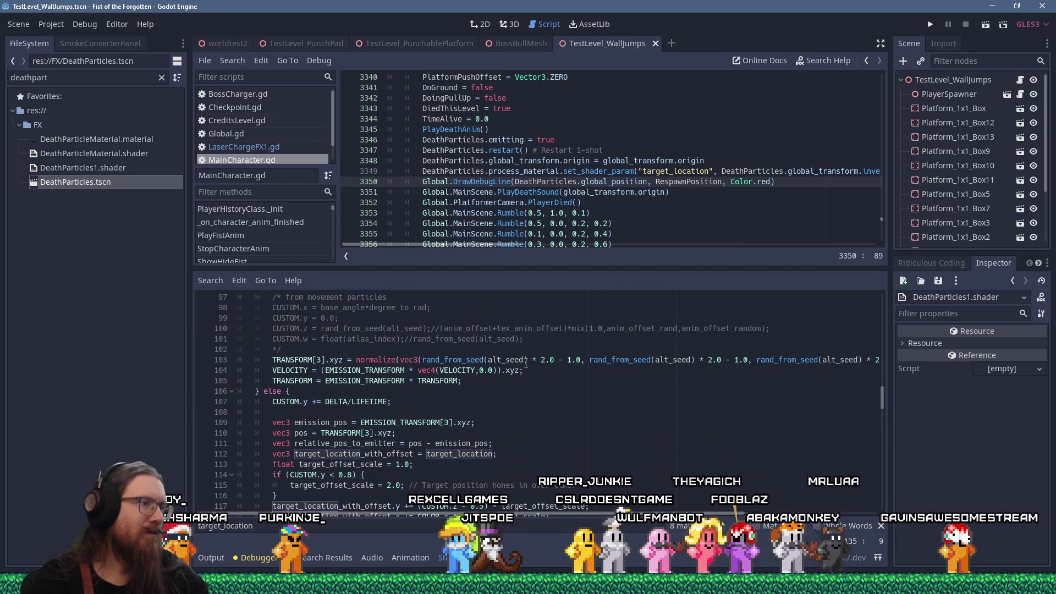
scroll(526, 363, "up", 2)
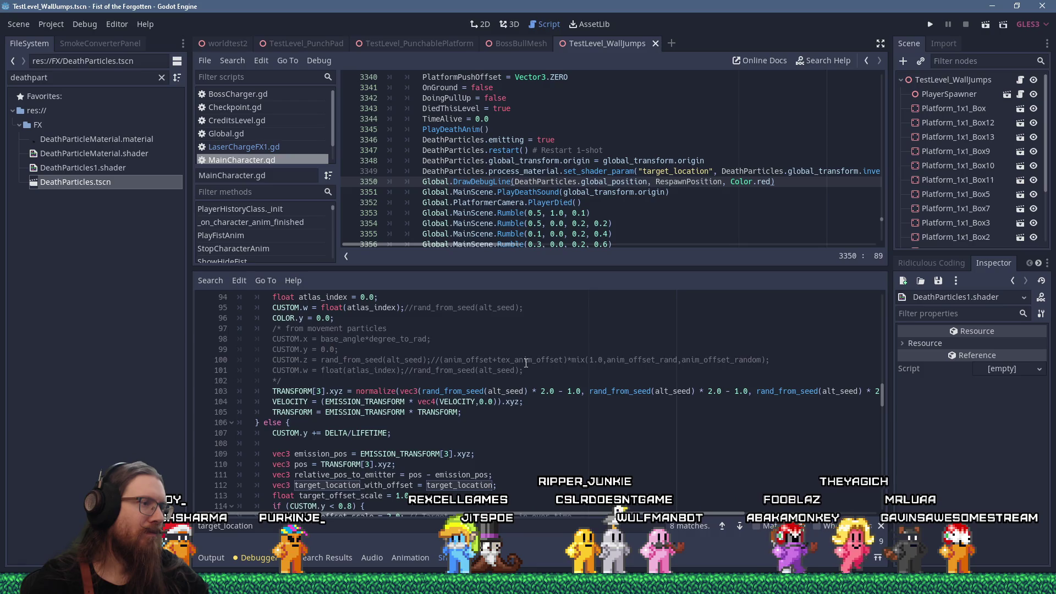
scroll(526, 363, "up", 6)
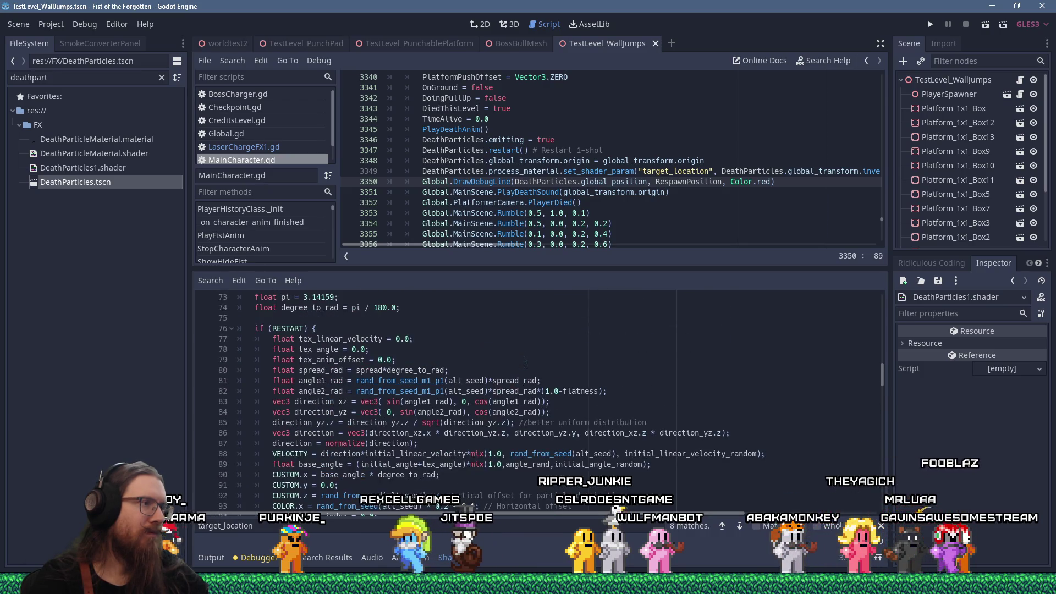
scroll(526, 364, "down", 5)
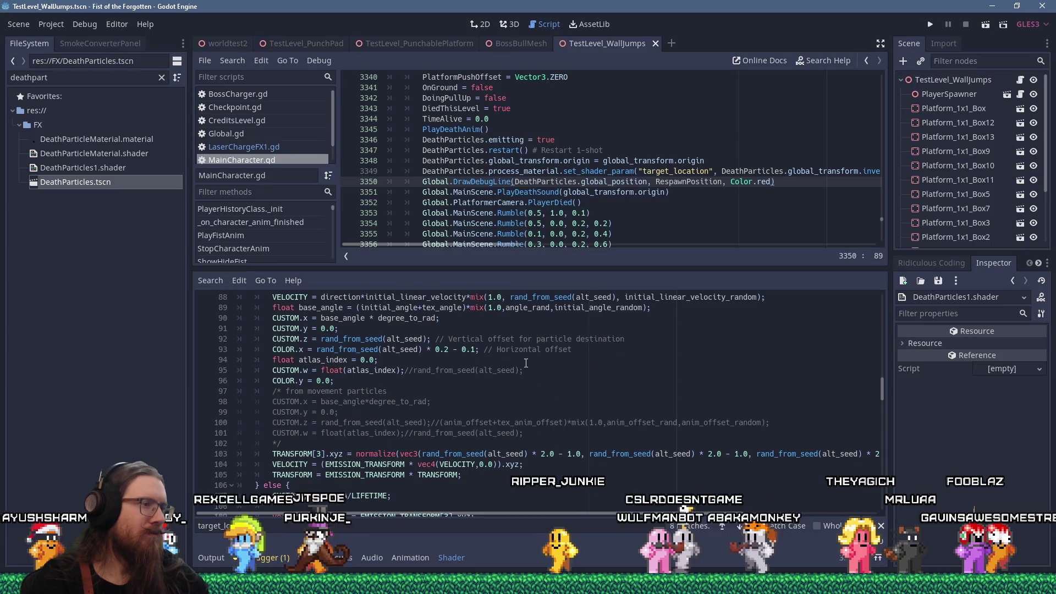
scroll(526, 363, "down", 4)
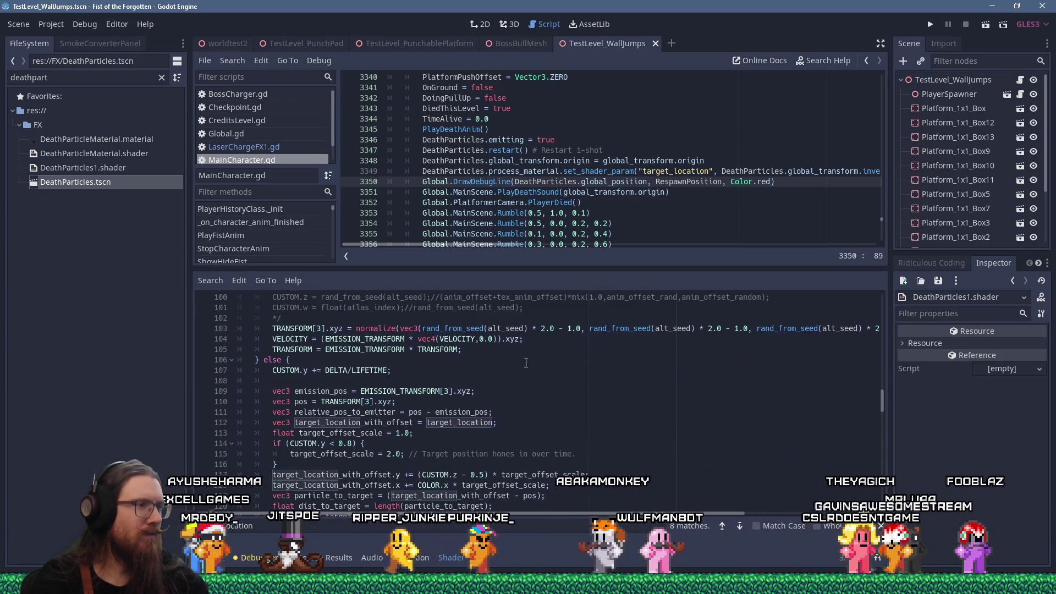
scroll(526, 364, "down", 2)
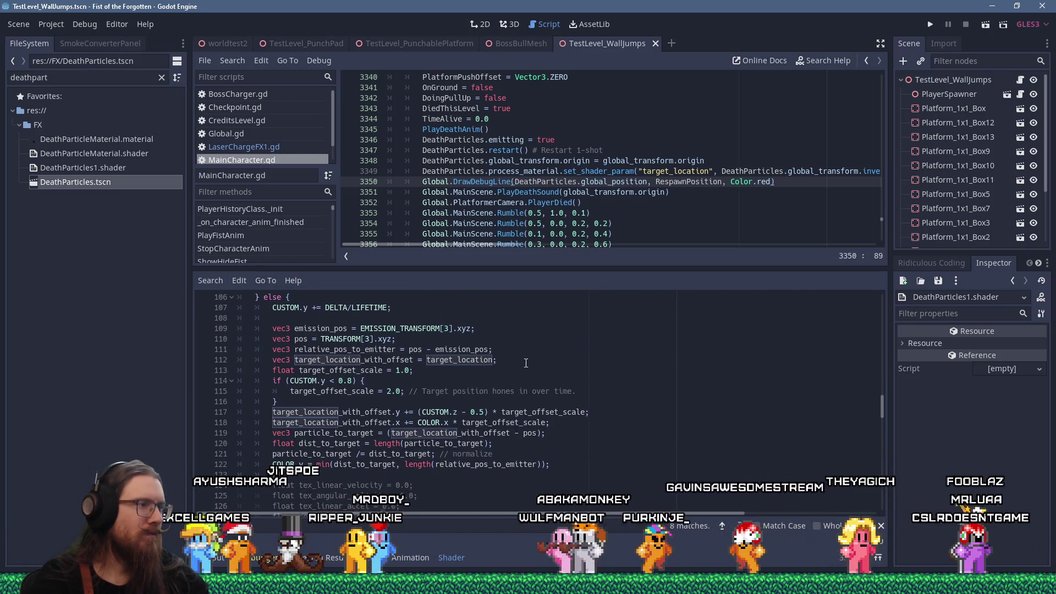
Step: Enlarge the shader editor and place the caret after the velocity normalisation line
left_click_drag(474, 282, 490, 214)
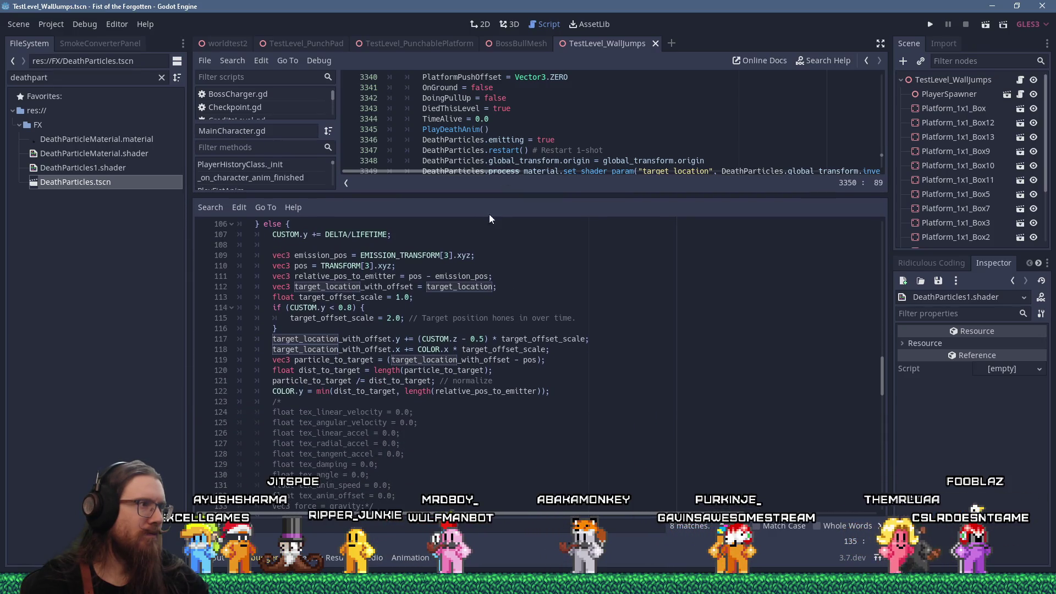
scroll(478, 267, "down", 4)
scroll(472, 284, "down", 8)
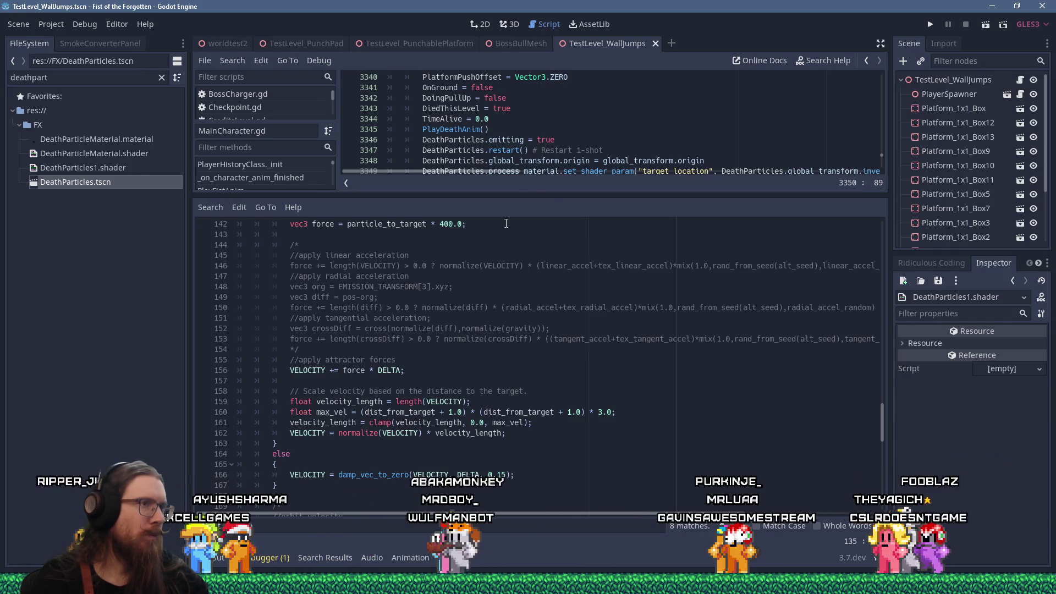
left_click_drag(536, 195, 533, 305)
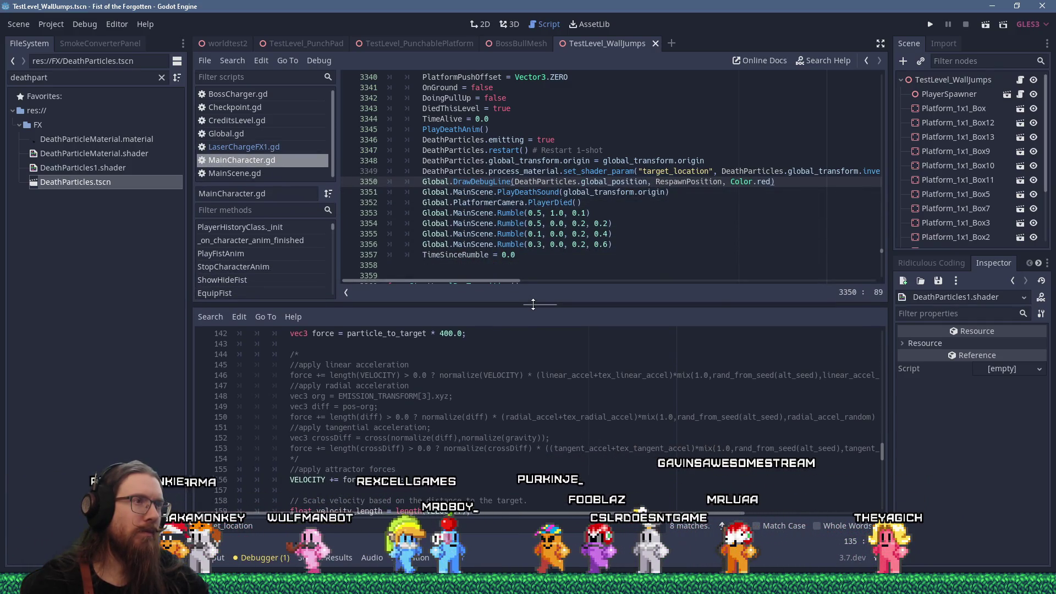
left_click_drag(533, 304, 531, 196)
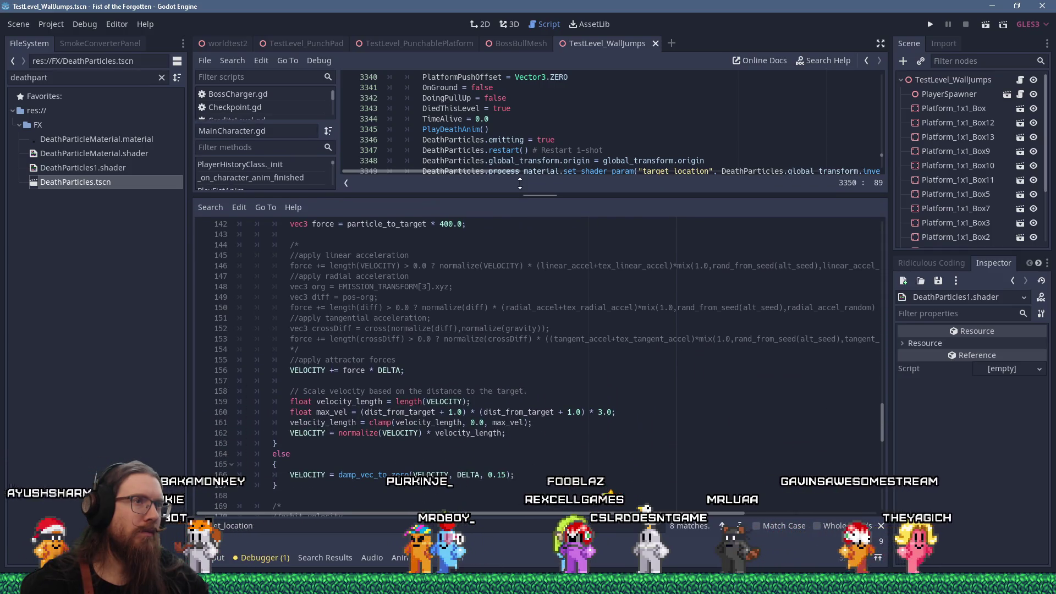
scroll(457, 282, "up", 5)
scroll(399, 406, "down", 6)
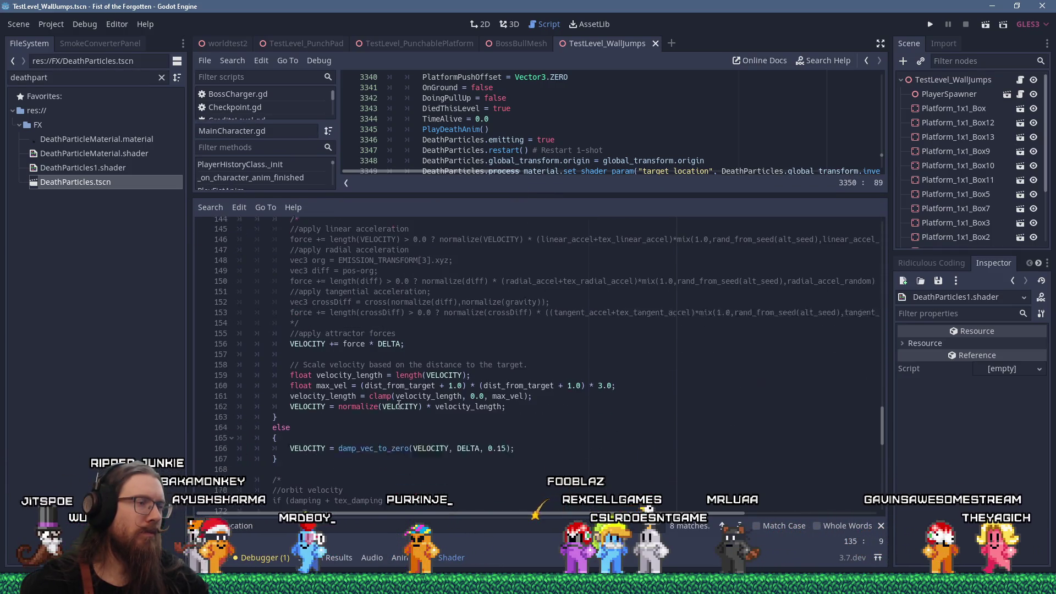
scroll(399, 405, "up", 4)
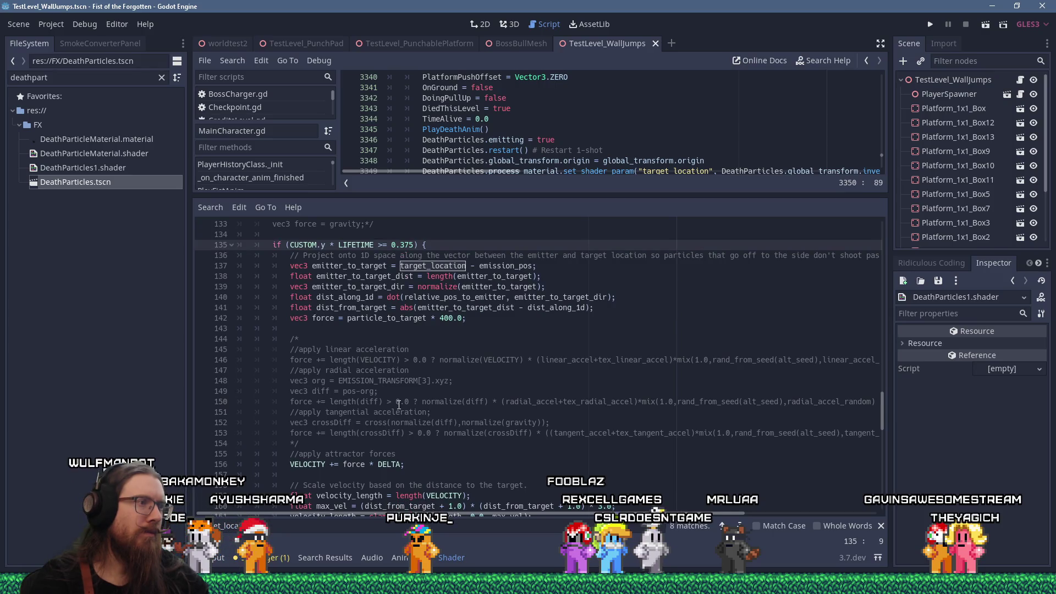
scroll(399, 405, "down", 3)
left_click(514, 433)
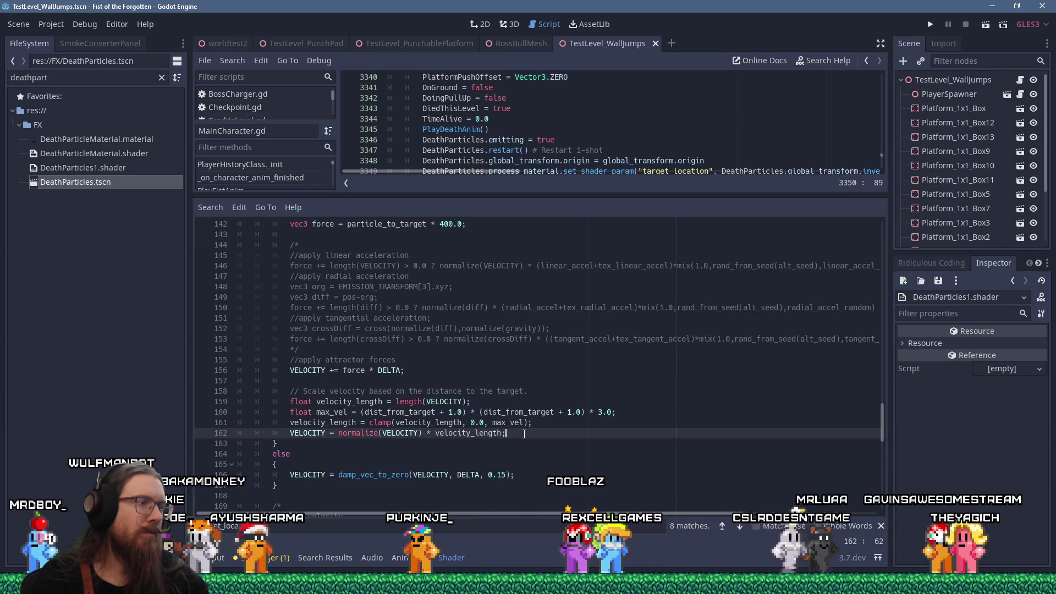
scroll(524, 434, "up", 13)
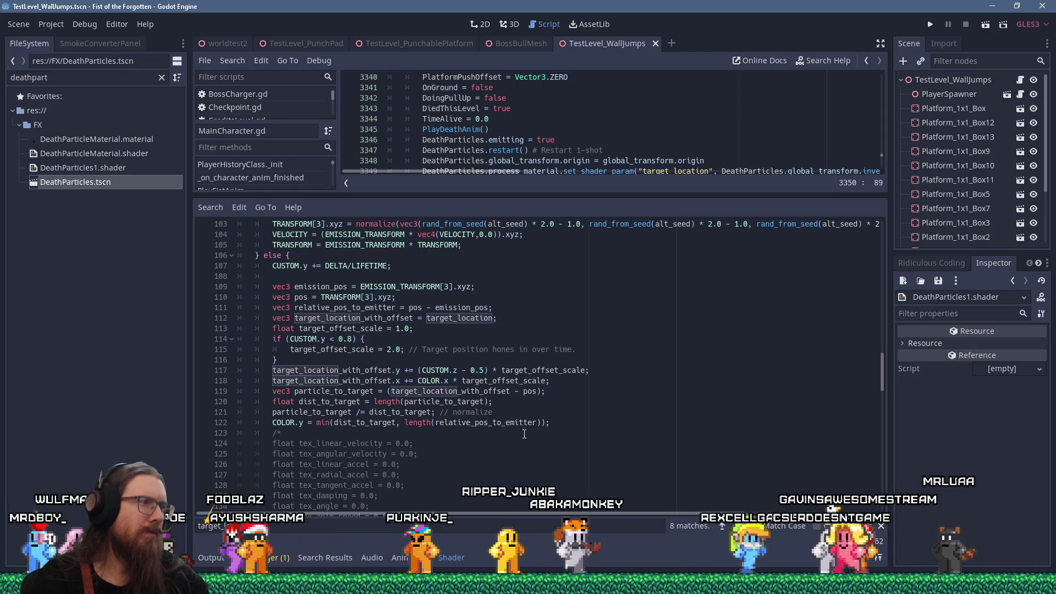
double_click(302, 298)
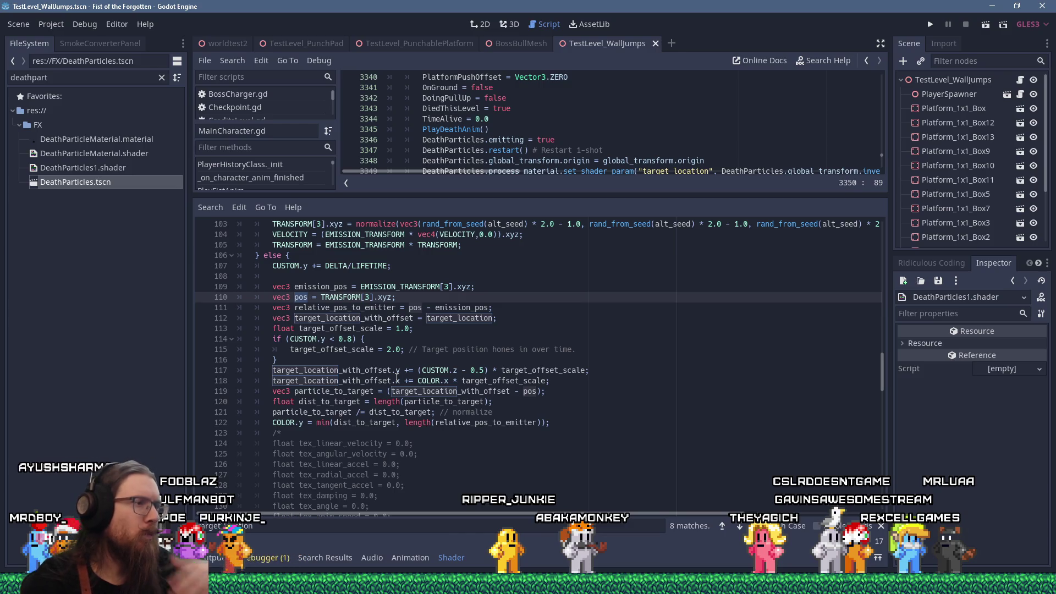
double_click(350, 308)
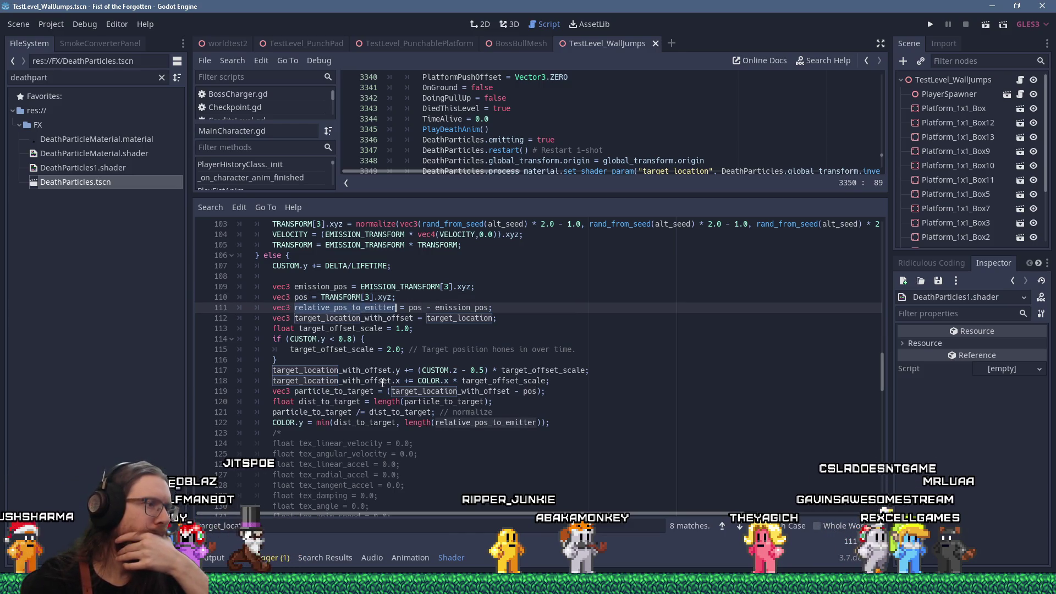
scroll(382, 383, "down", 14)
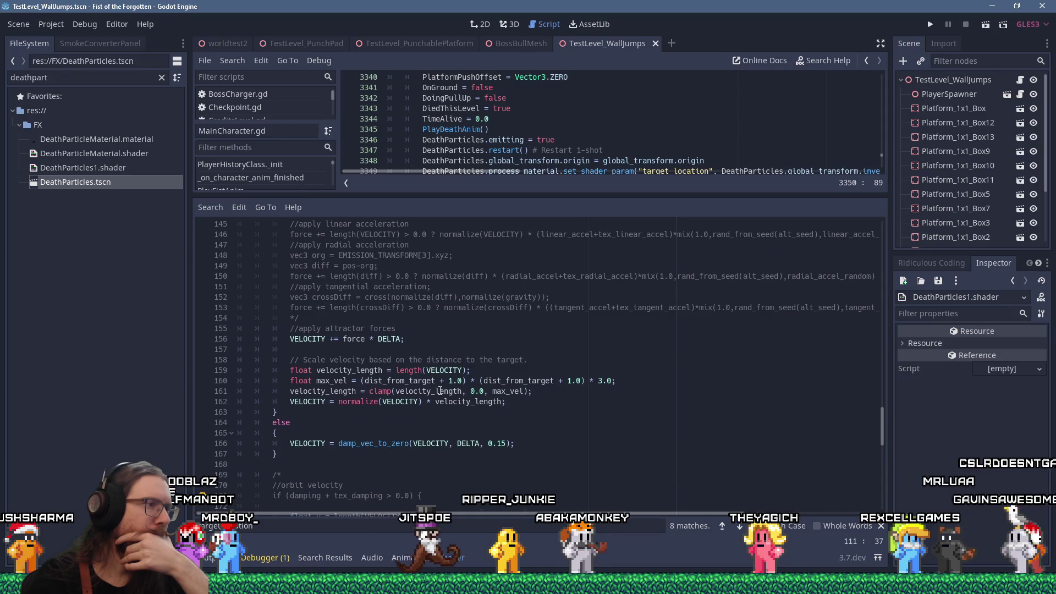
scroll(440, 391, "down", 9)
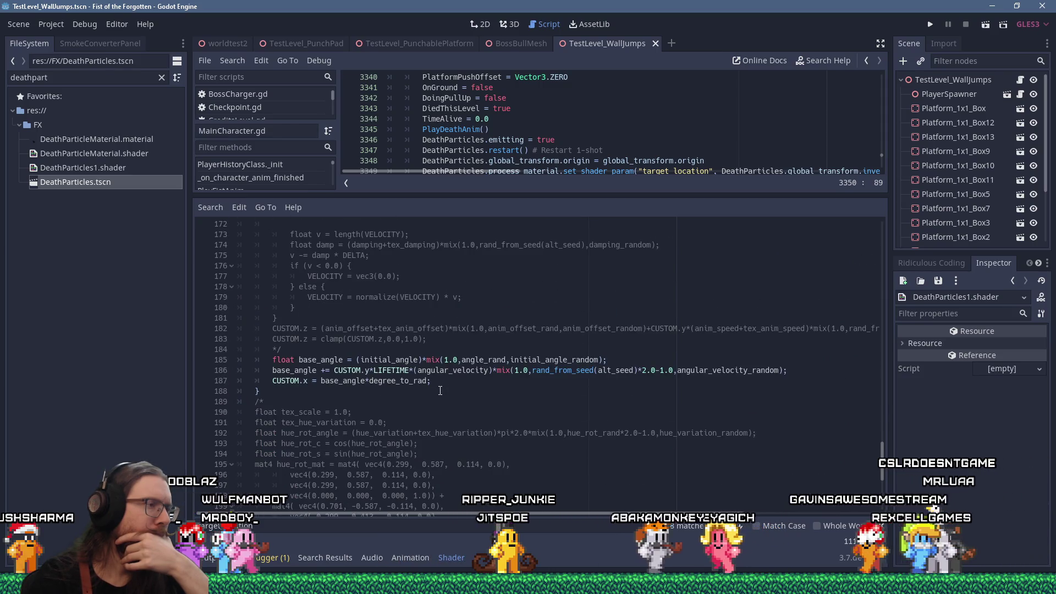
scroll(440, 390, "down", 8)
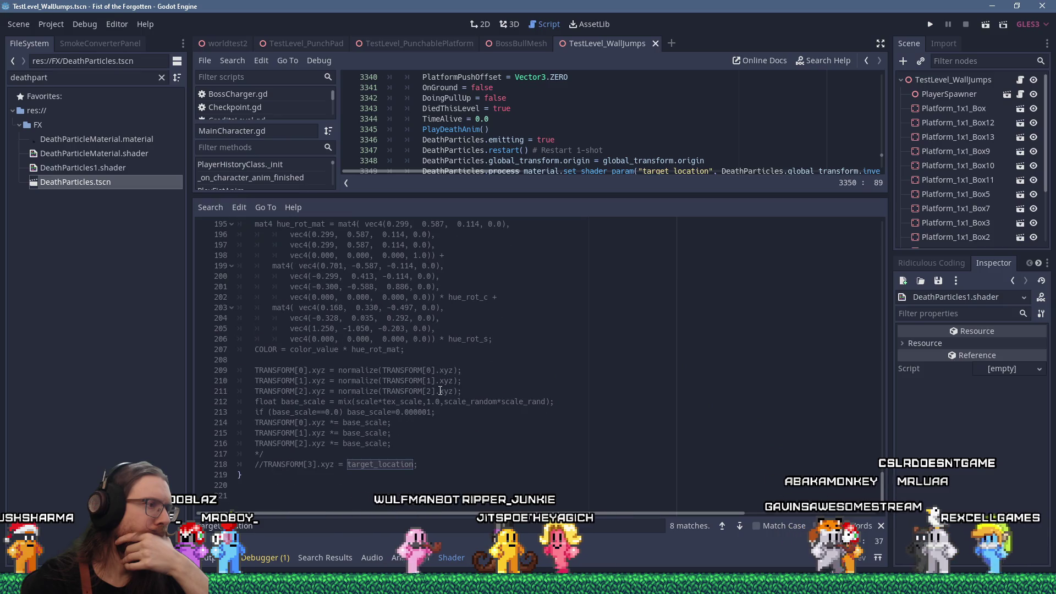
scroll(440, 390, "up", 13)
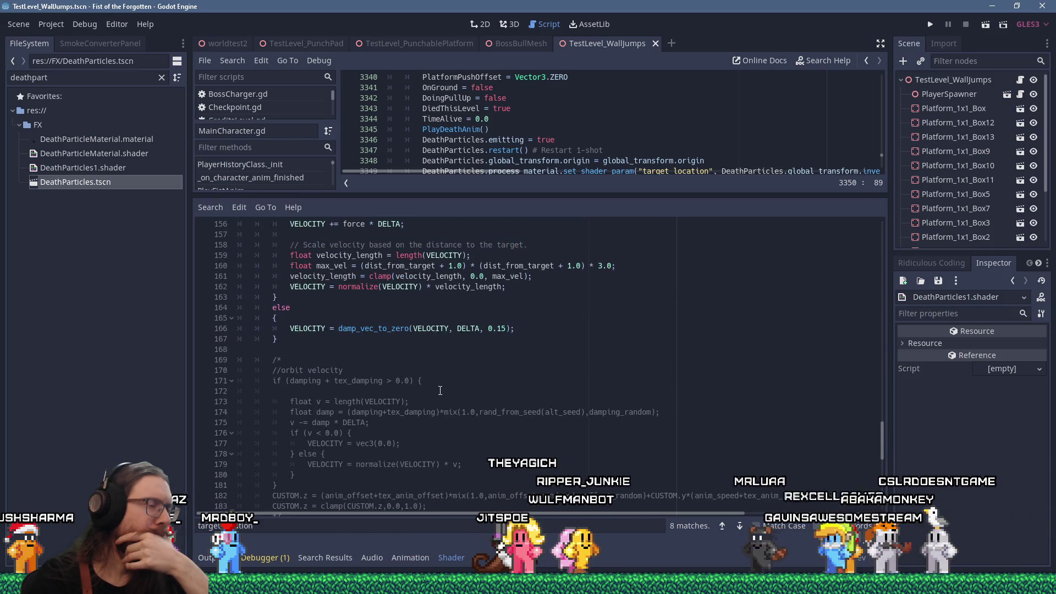
scroll(440, 391, "down", 5)
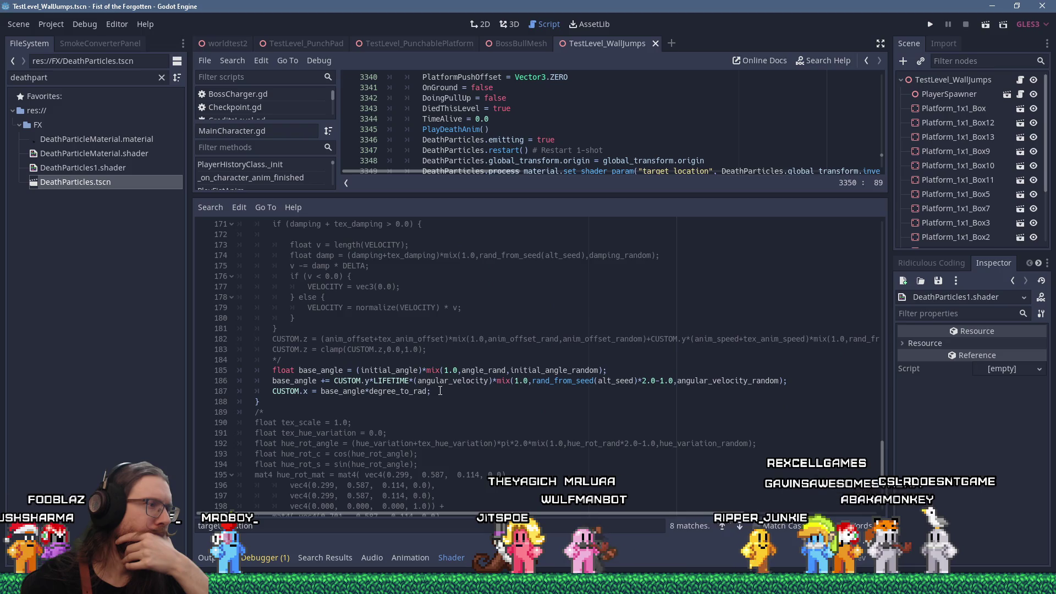
scroll(440, 391, "up", 9)
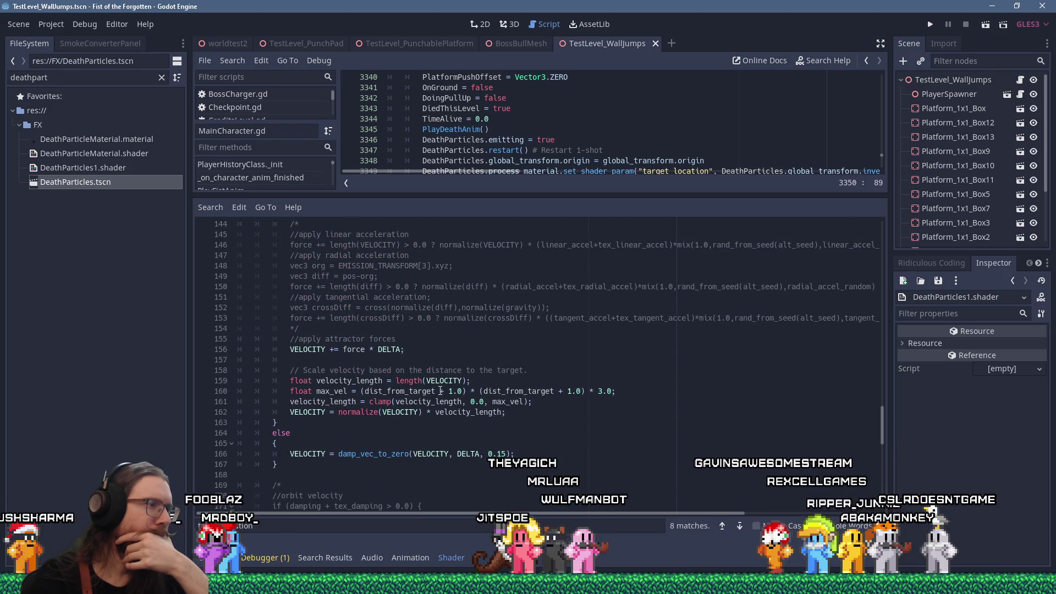
scroll(440, 390, "up", 20)
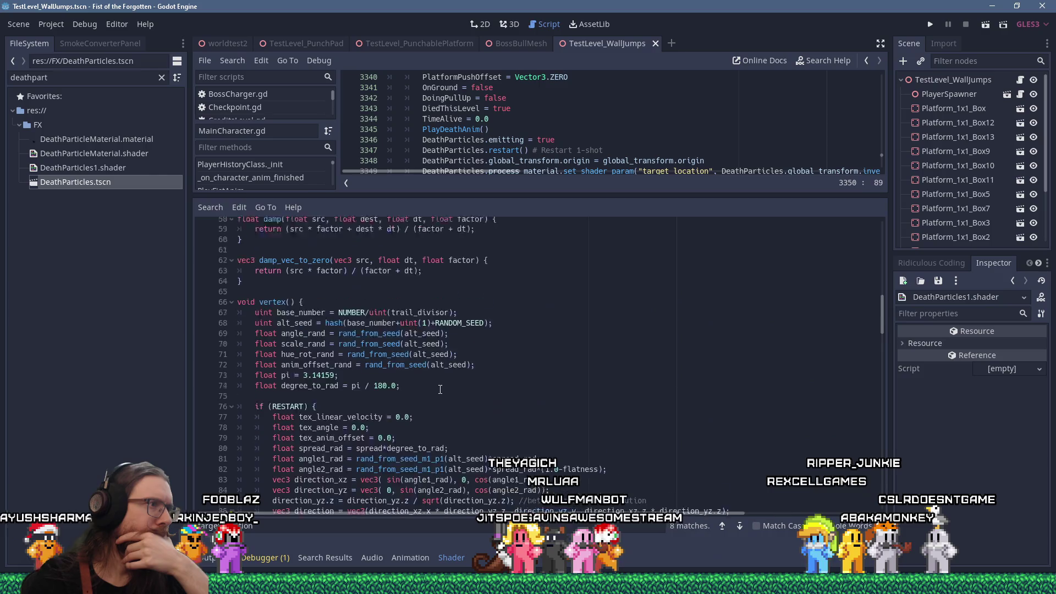
scroll(440, 390, "up", 12)
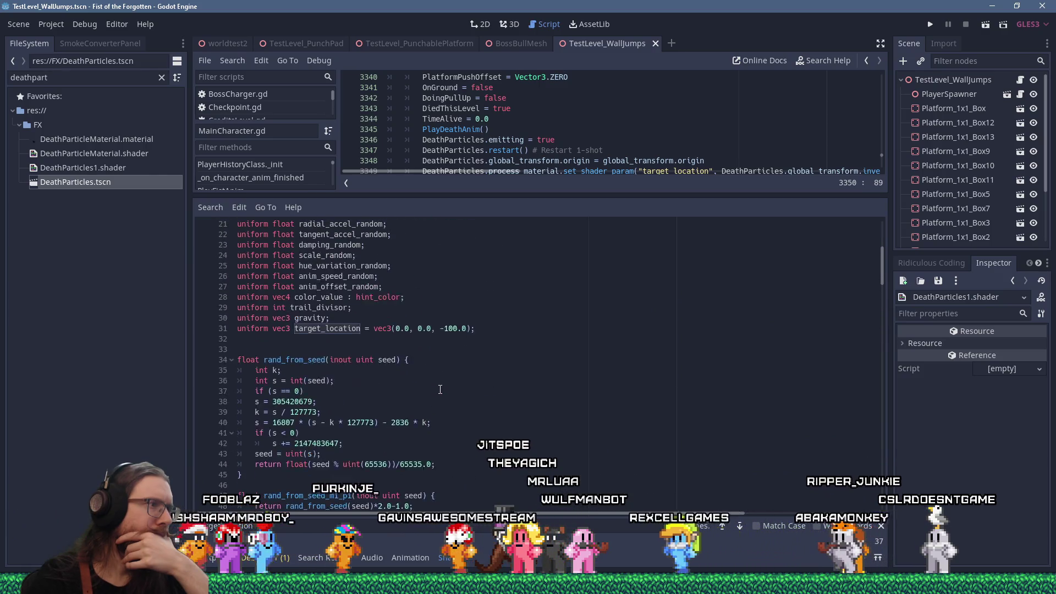
scroll(440, 390, "up", 7)
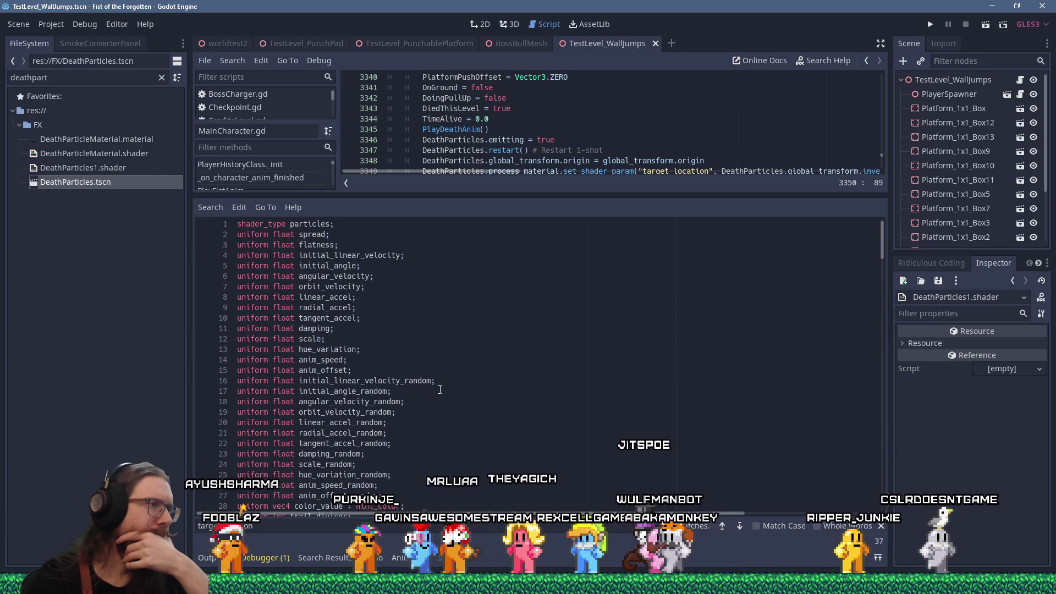
scroll(440, 389, "down", 20)
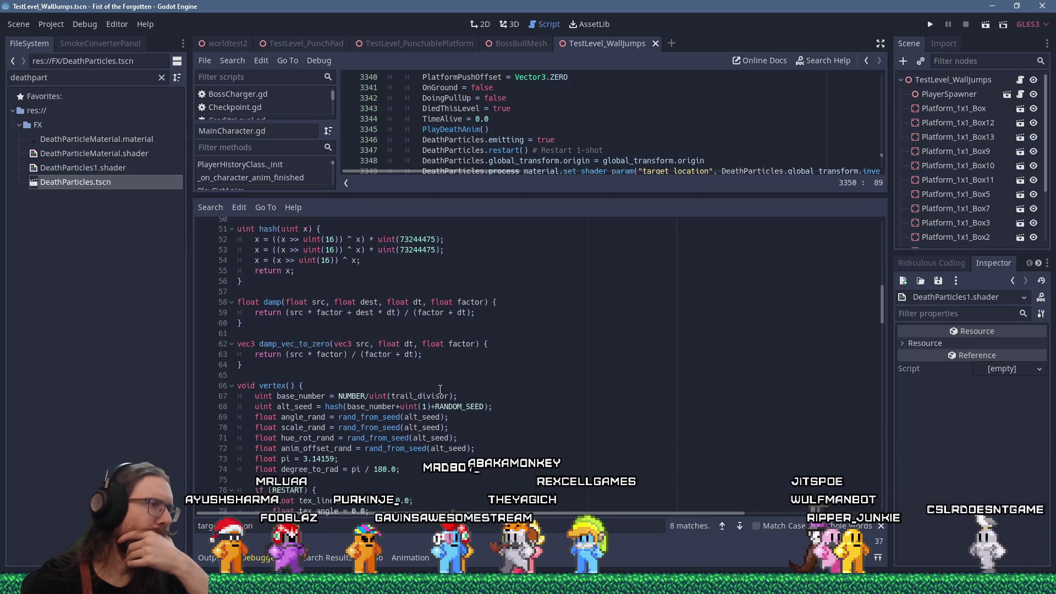
scroll(441, 389, "down", 5)
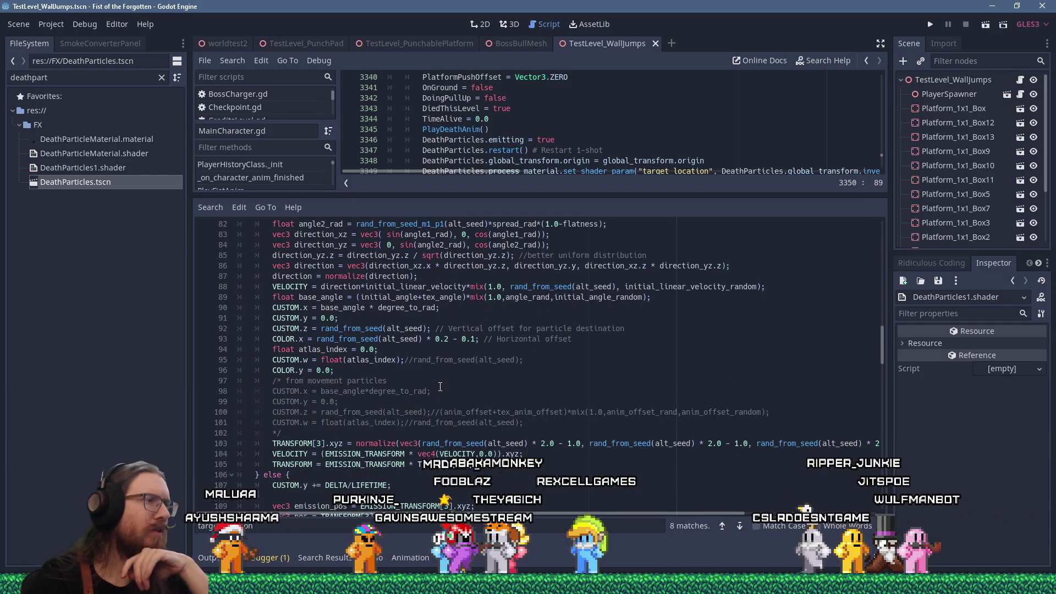
scroll(440, 386, "down", 3)
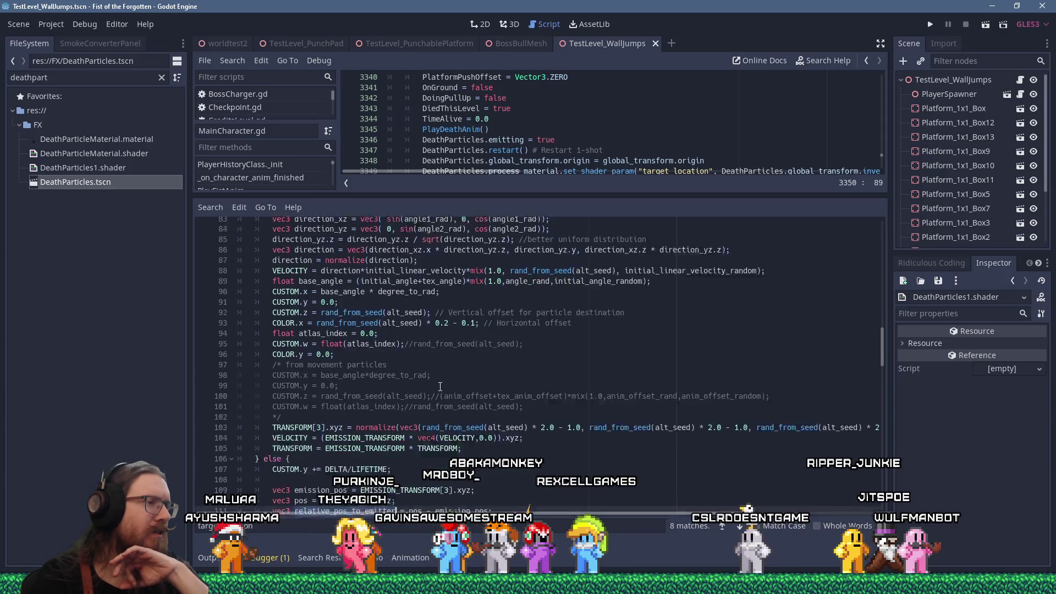
left_click(304, 370)
right_click(302, 370)
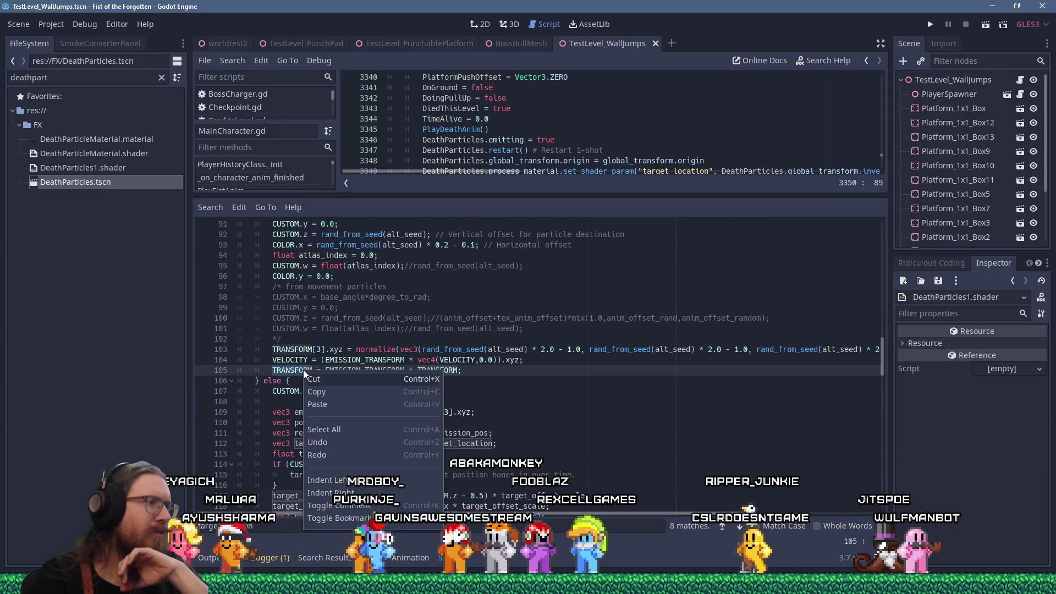
left_click(324, 403)
scroll(330, 391, "up", 9)
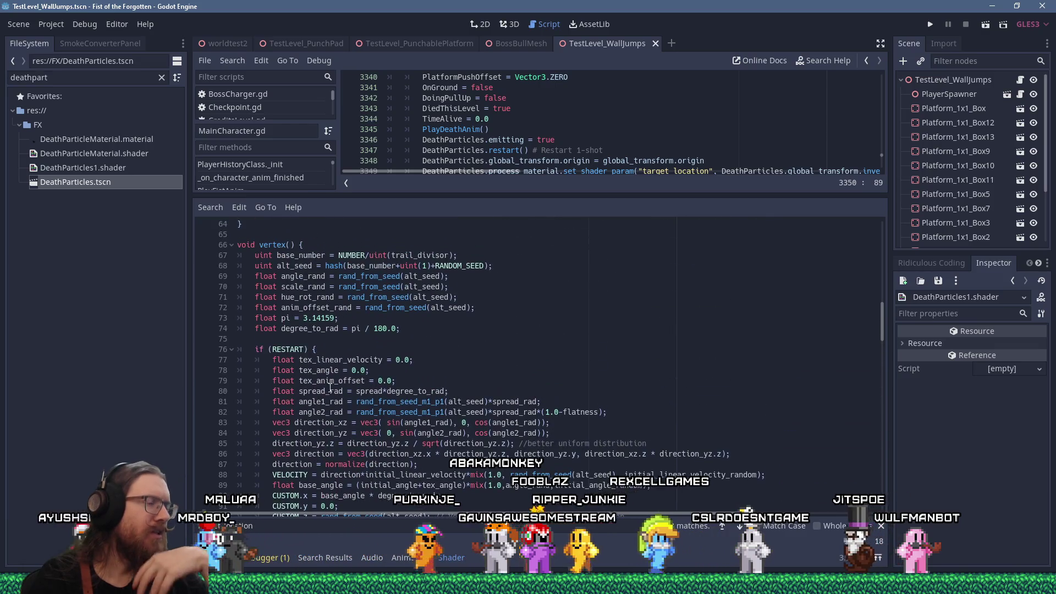
scroll(330, 387, "down", 6)
scroll(330, 385, "down", 4)
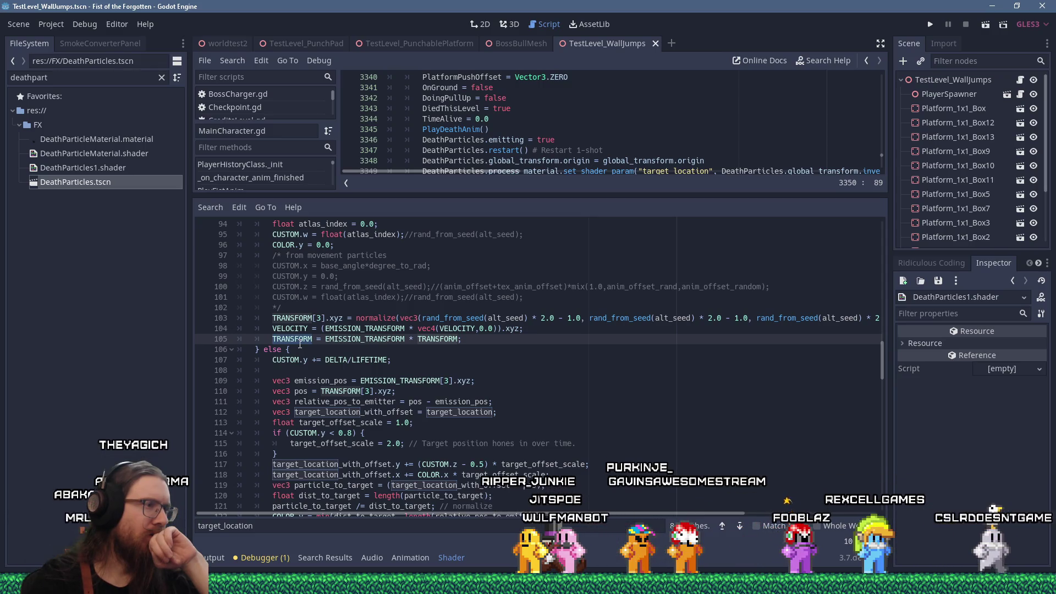
scroll(300, 344, "down", 4)
scroll(300, 344, "down", 9)
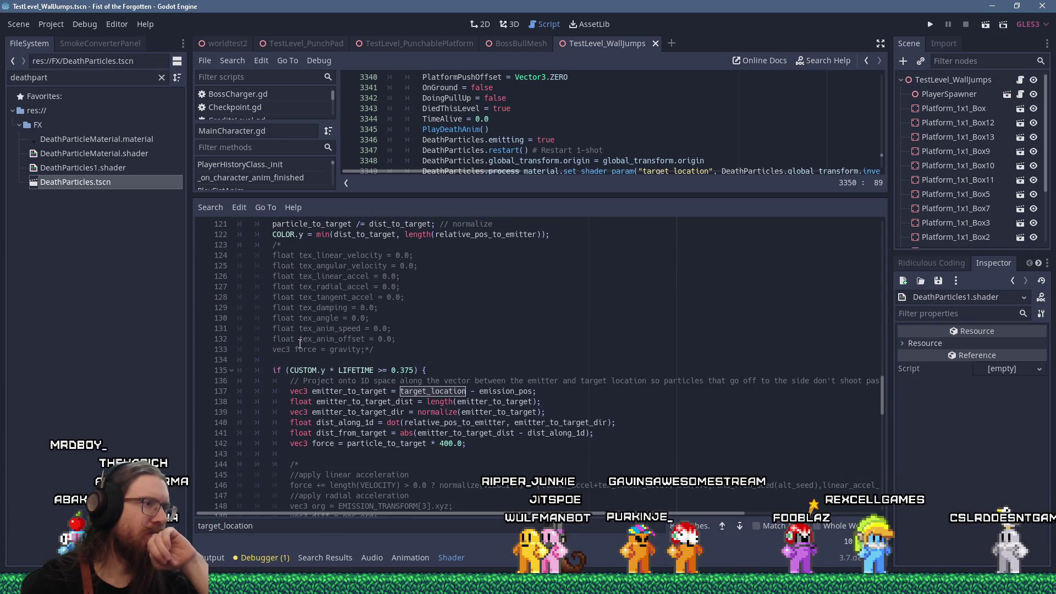
scroll(300, 343, "down", 5)
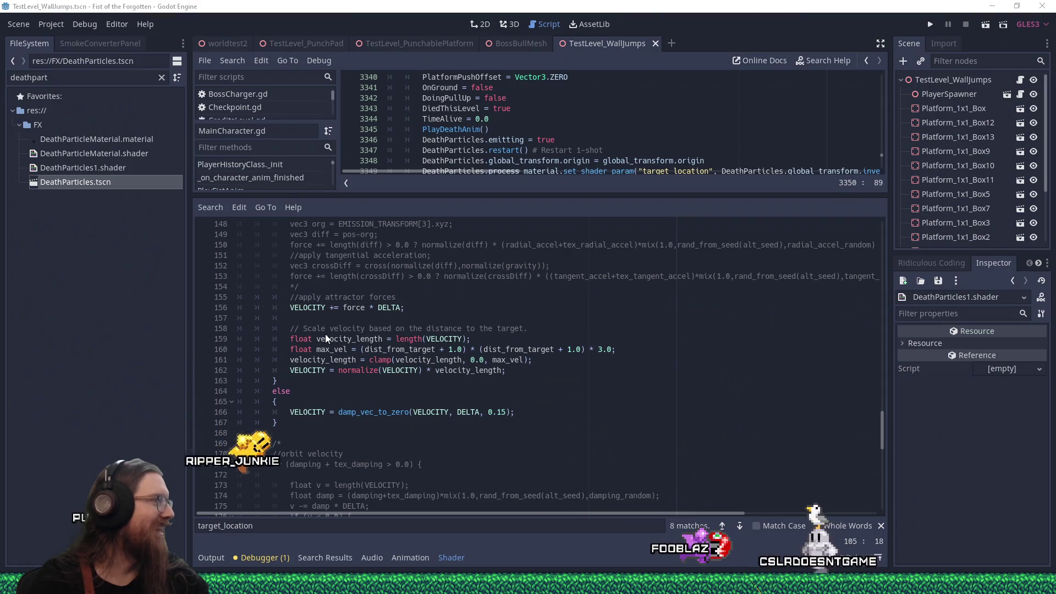
Step: Insert a new empty line 163 after the velocity normalisation on line 162
left_click(520, 372)
scroll(552, 397, "up", 2)
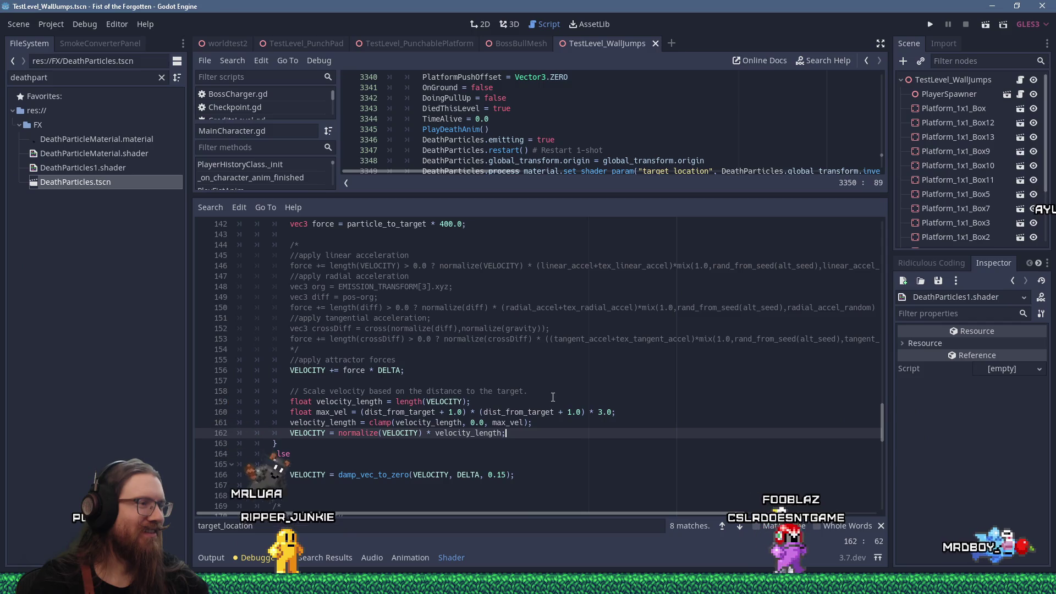
scroll(553, 397, "up", 3)
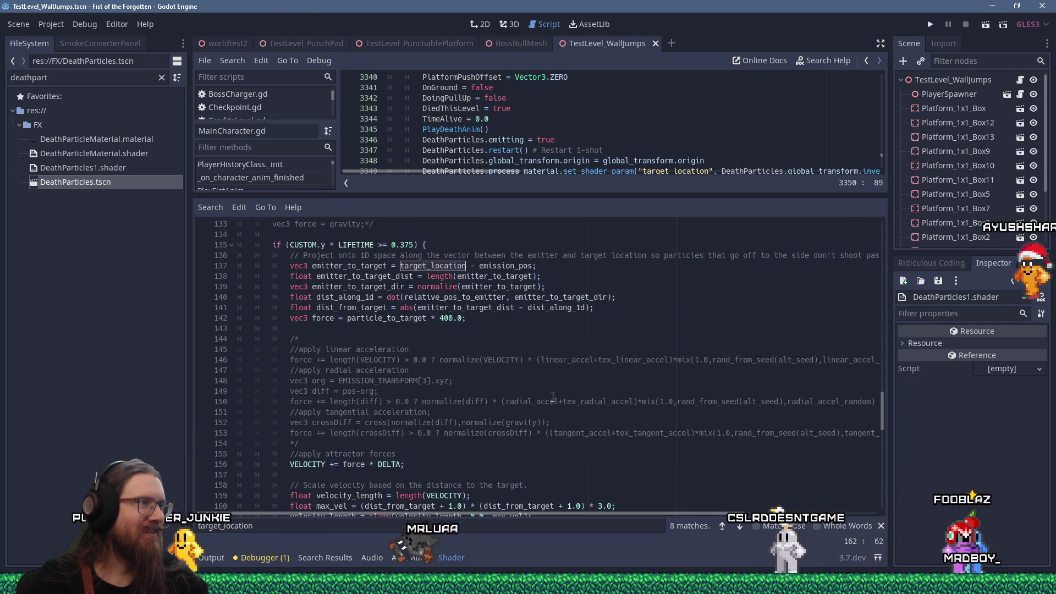
scroll(553, 397, "down", 4)
key("Return")
type("TRANSFORM")
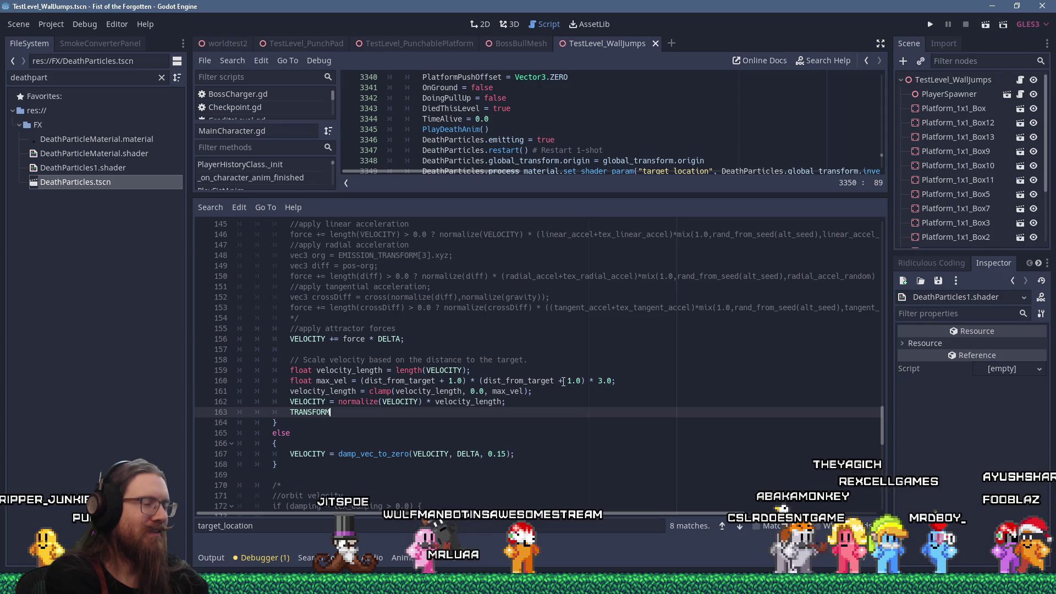
scroll(563, 381, "up", 13)
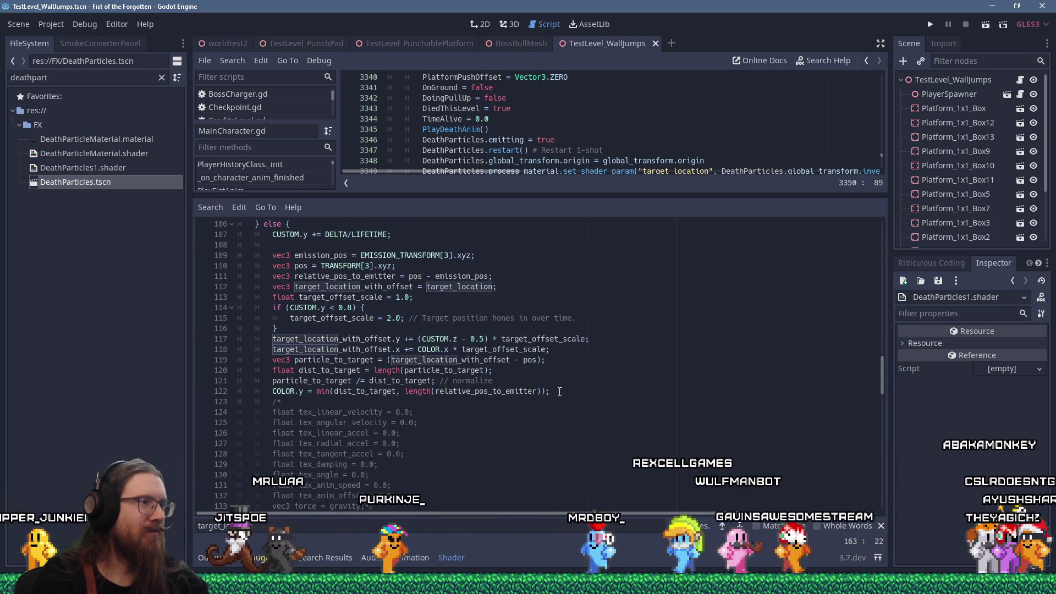
scroll(384, 367, "down", 5)
scroll(384, 367, "up", 7)
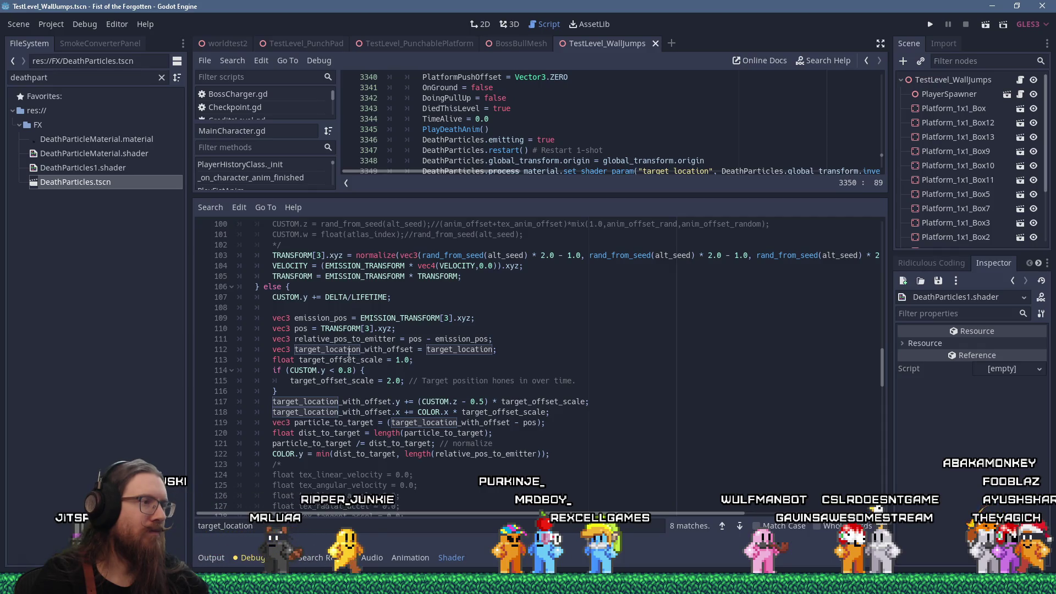
Step: Copy target_location_with_offset from line 112 and return the caret to the TRANSFORM line
right_click(352, 350)
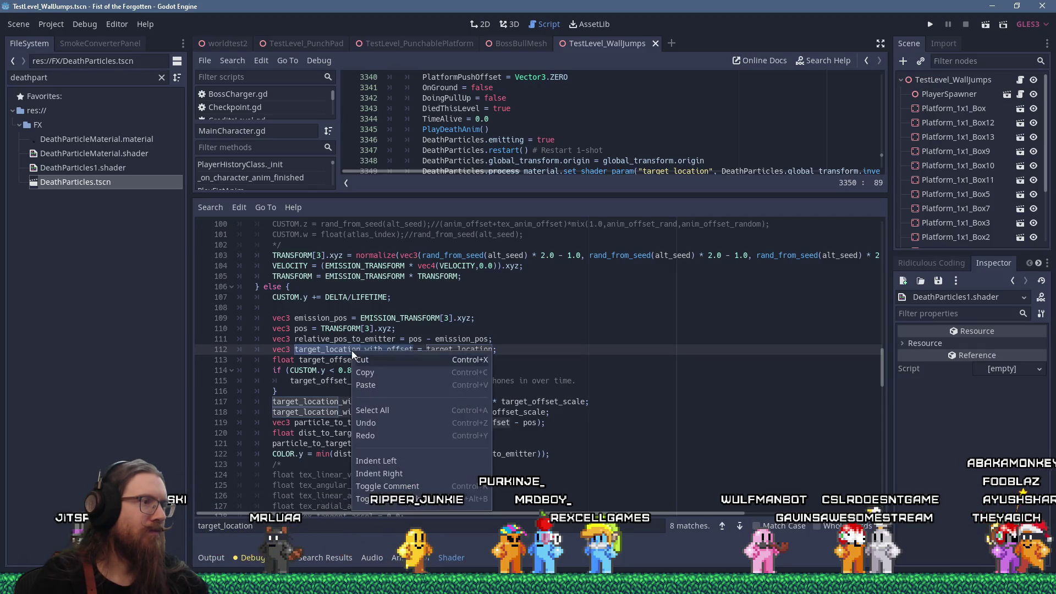
left_click(378, 374)
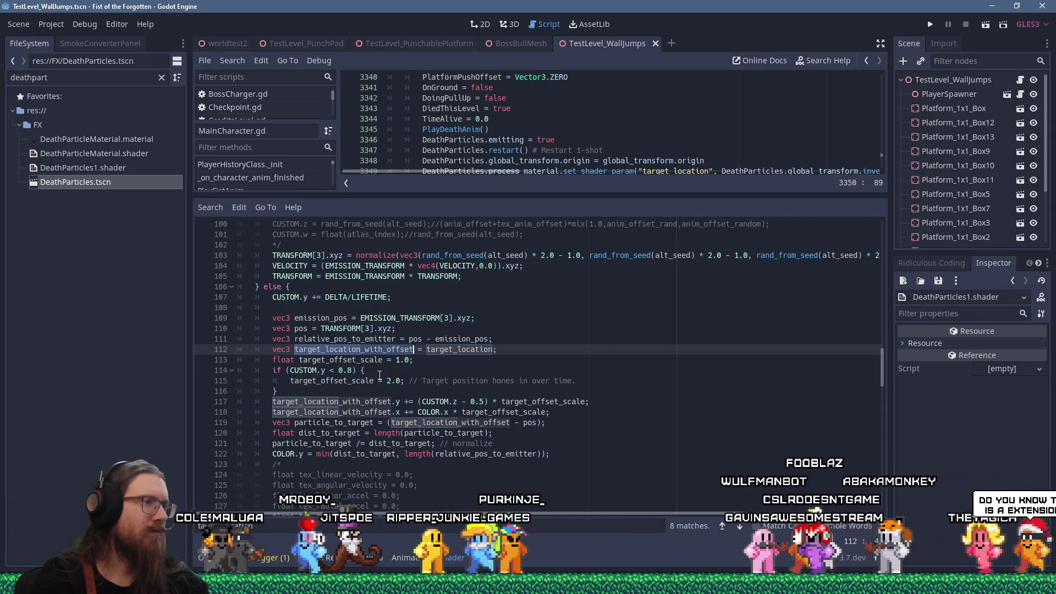
scroll(380, 375, "down", 15)
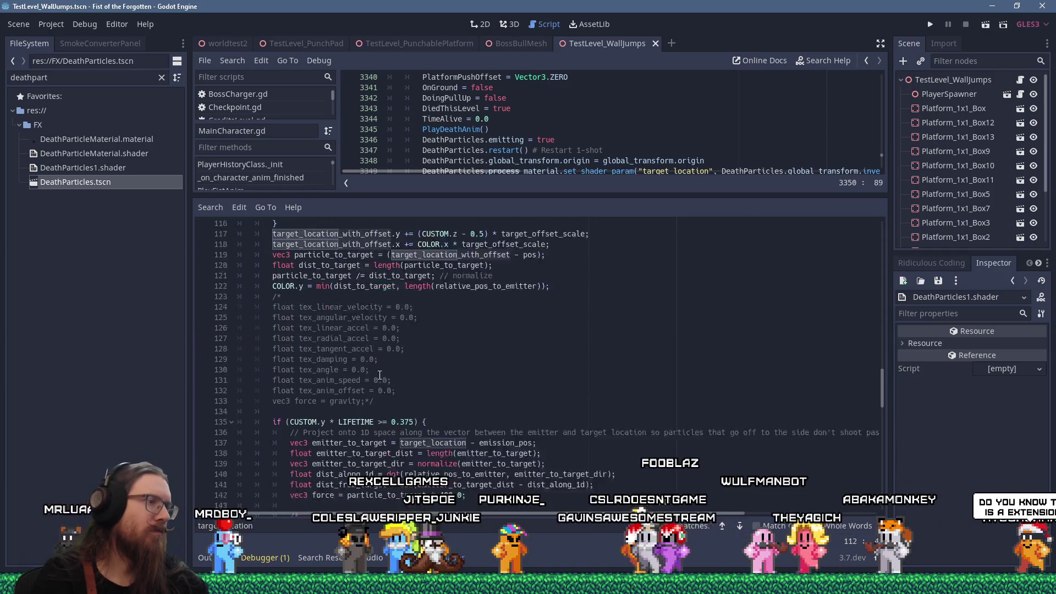
scroll(379, 375, "down", 5)
left_click(357, 256)
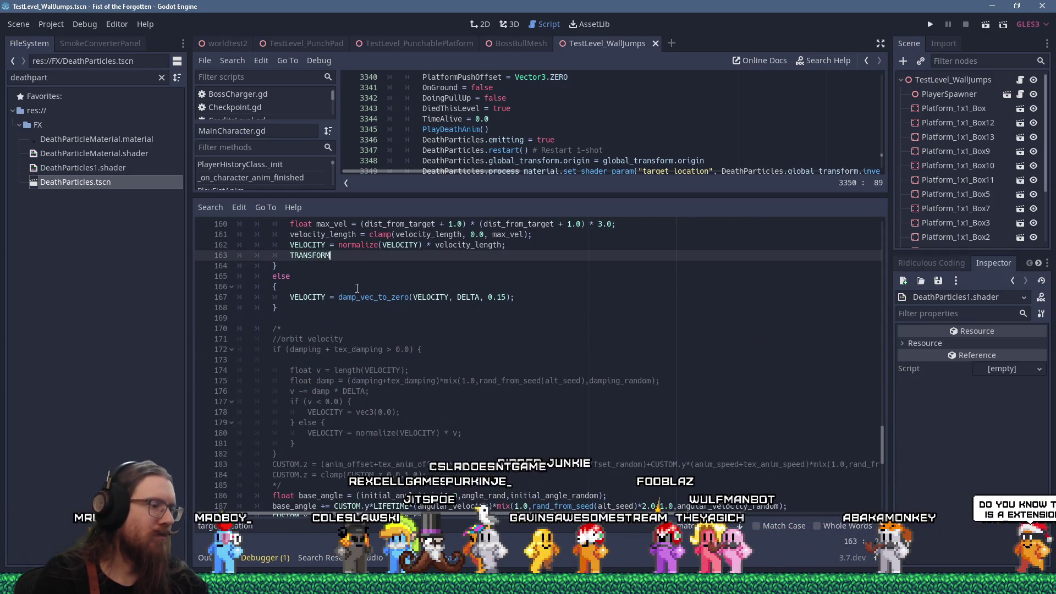
Step: Finish line 163 as TRANSFORM[3].xyz = target_location_with_offset; // TODO: TESTING, save, and run
type("[3")
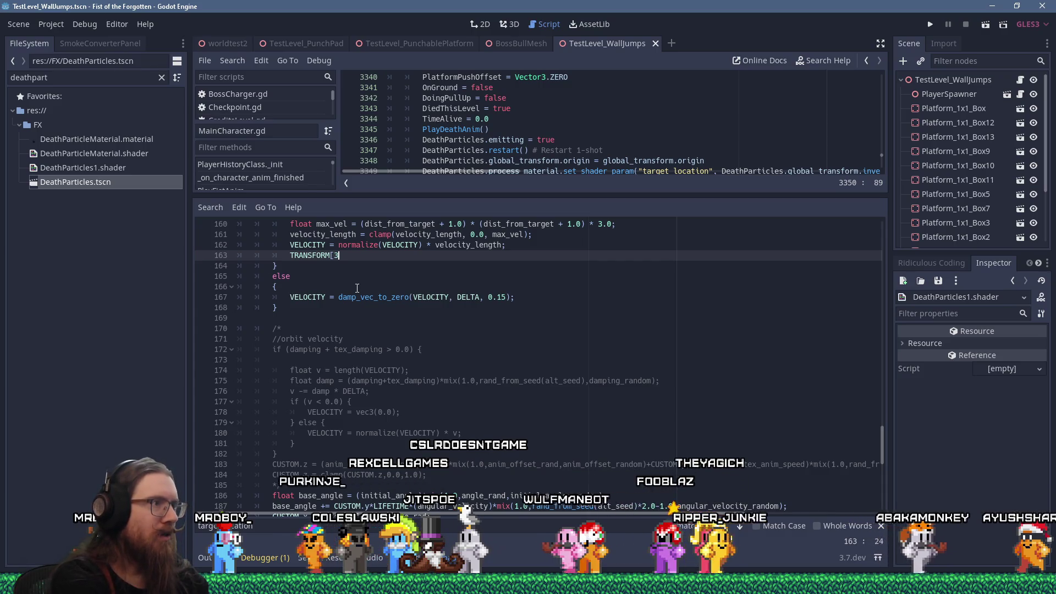
type("].xyz = target_location_with_offset")
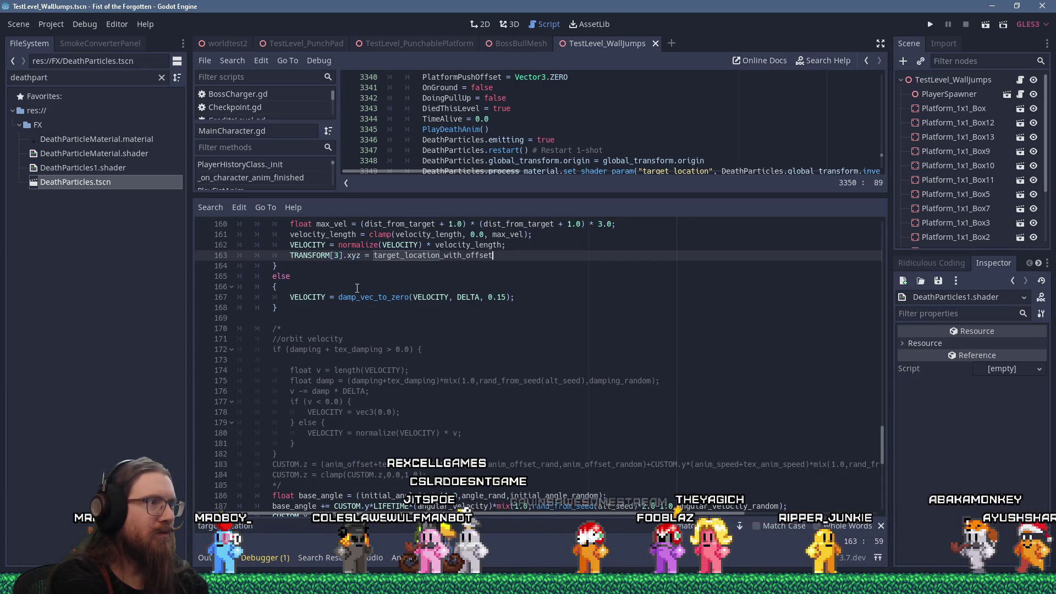
key("ctrl+s")
type("// T")
key("BackSpace")
key("BackSpace")
type("DO: TESTING")
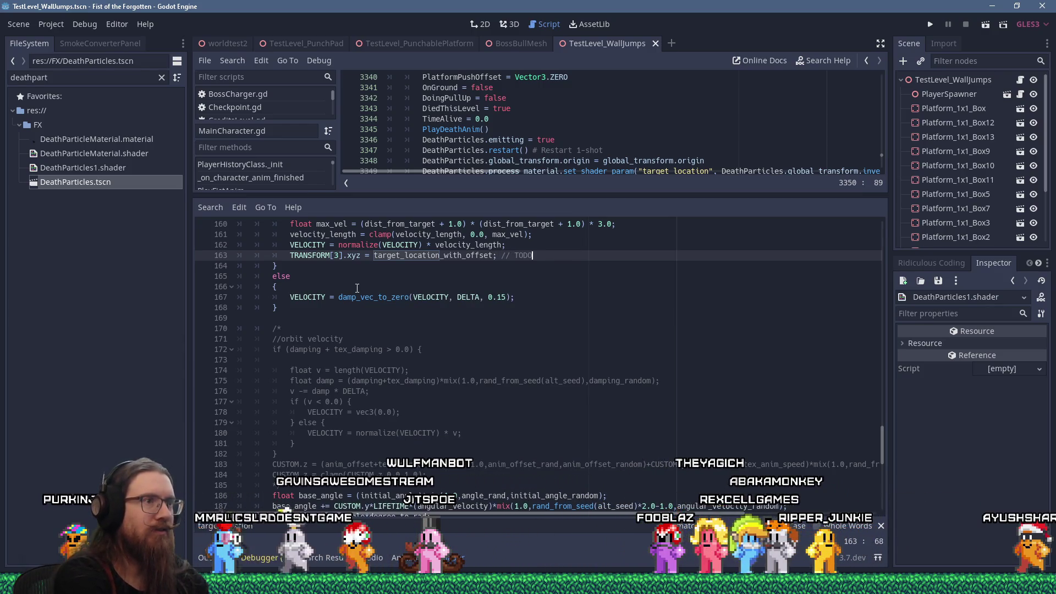
key("ctrl+s")
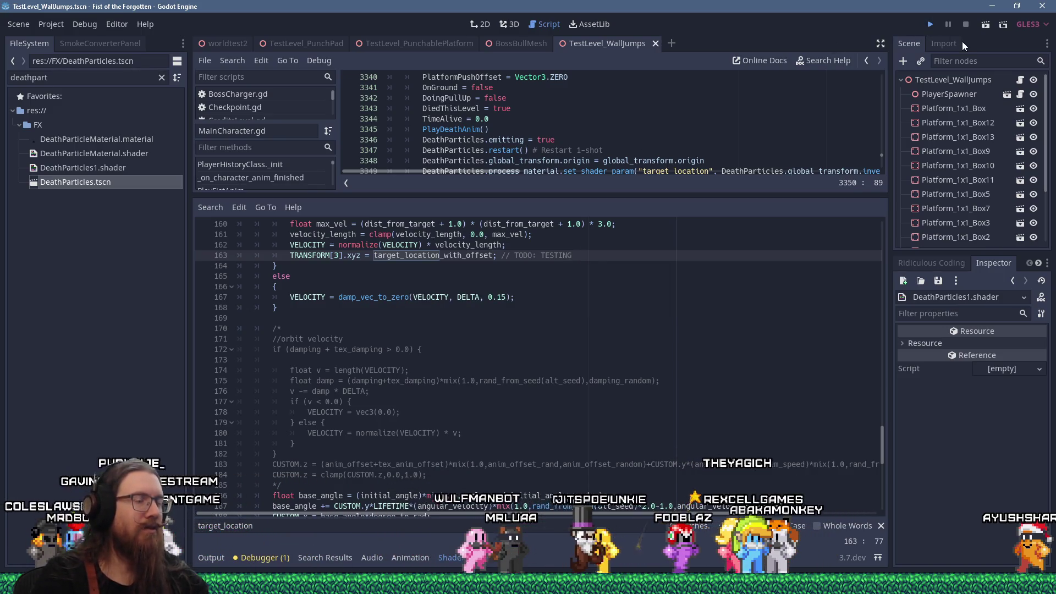
key("F5")
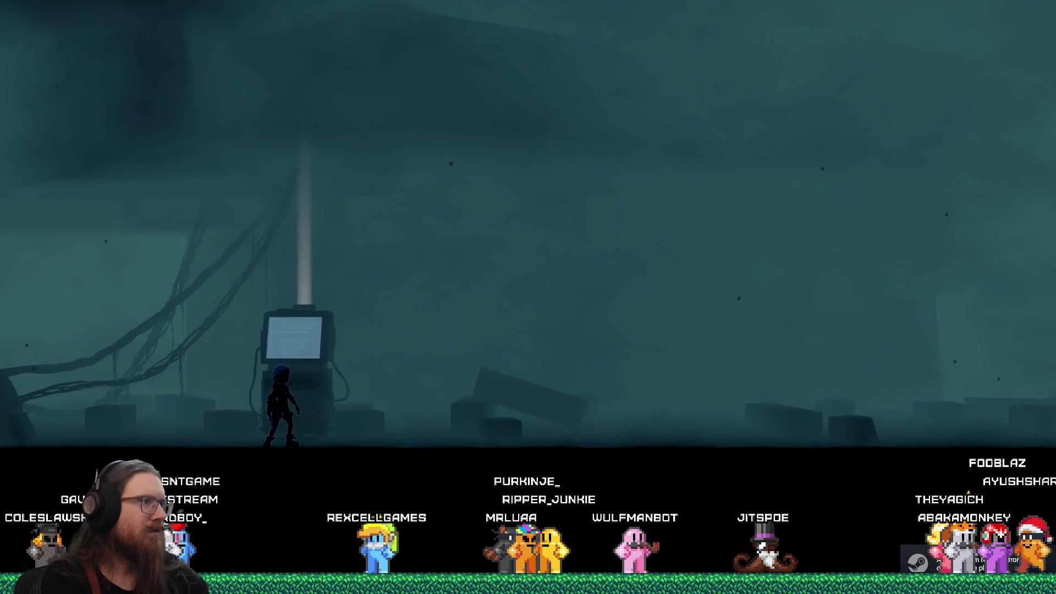
Step: Run the character until it dies, quit via the console, and show the shader code
key("Right")
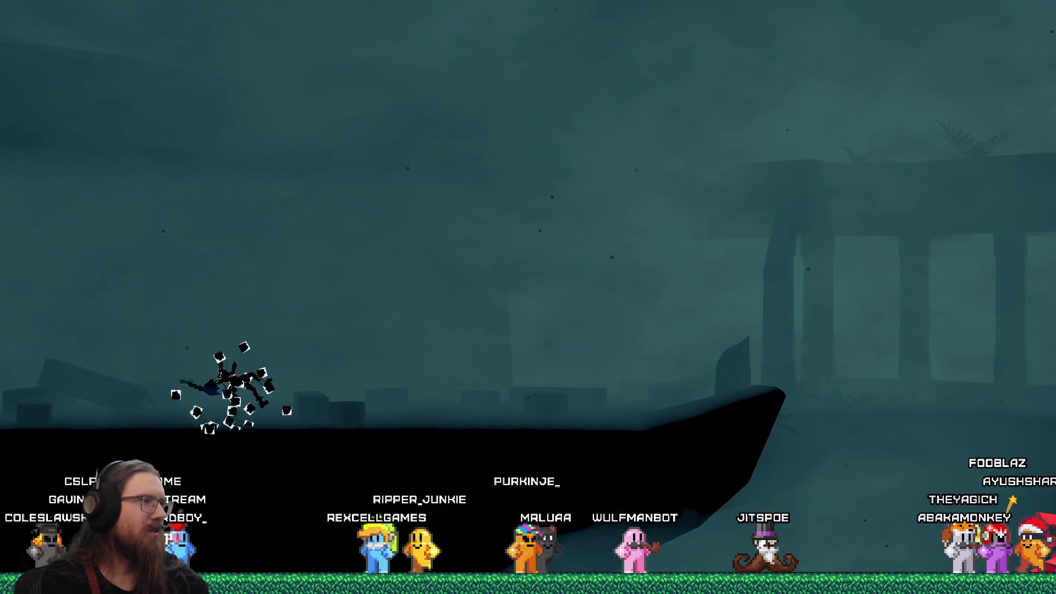
key("grave")
type("qju")
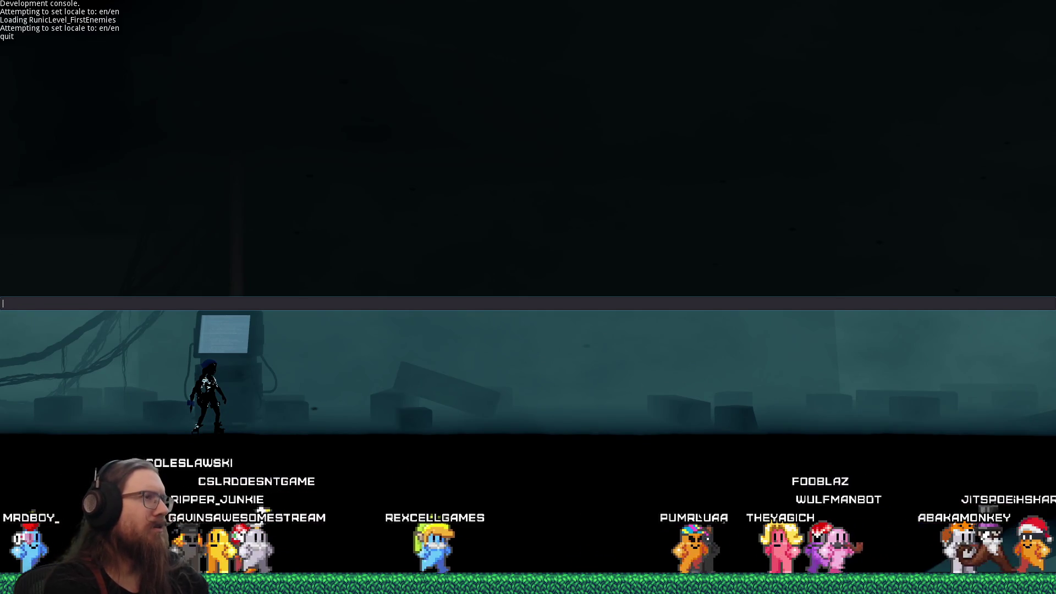
key("Return")
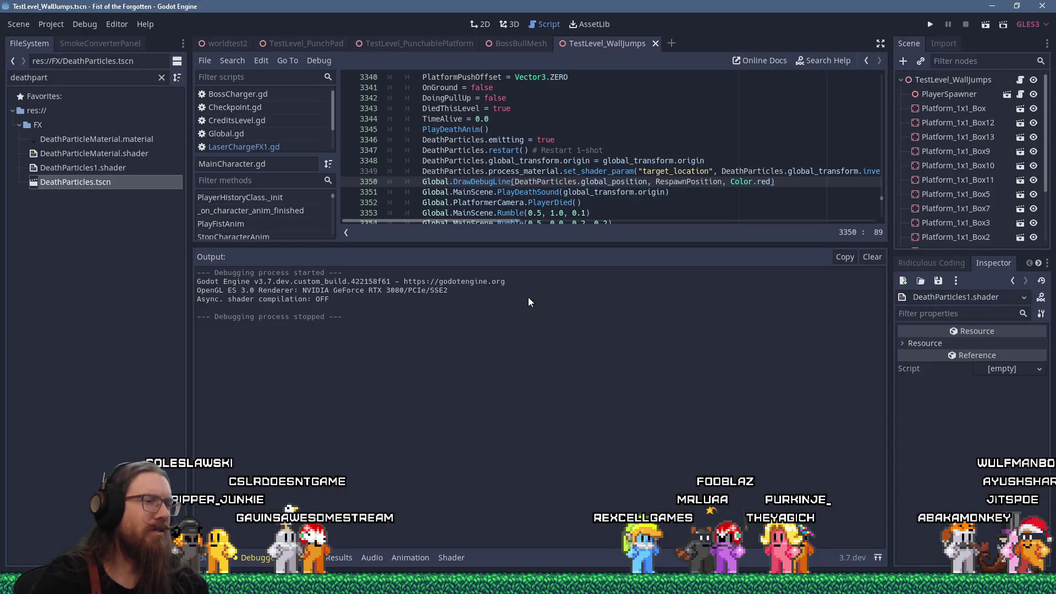
left_click(454, 558)
Step: Scroll through the shader and jump to the target_location_with_offset match on line 163
scroll(439, 360, "up", 15)
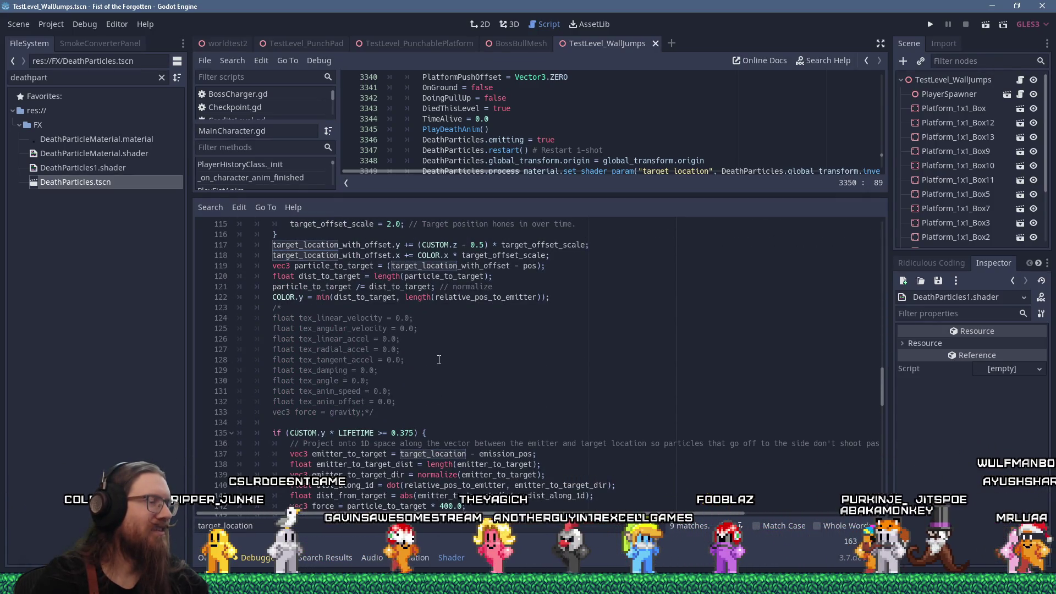
scroll(439, 359, "down", 12)
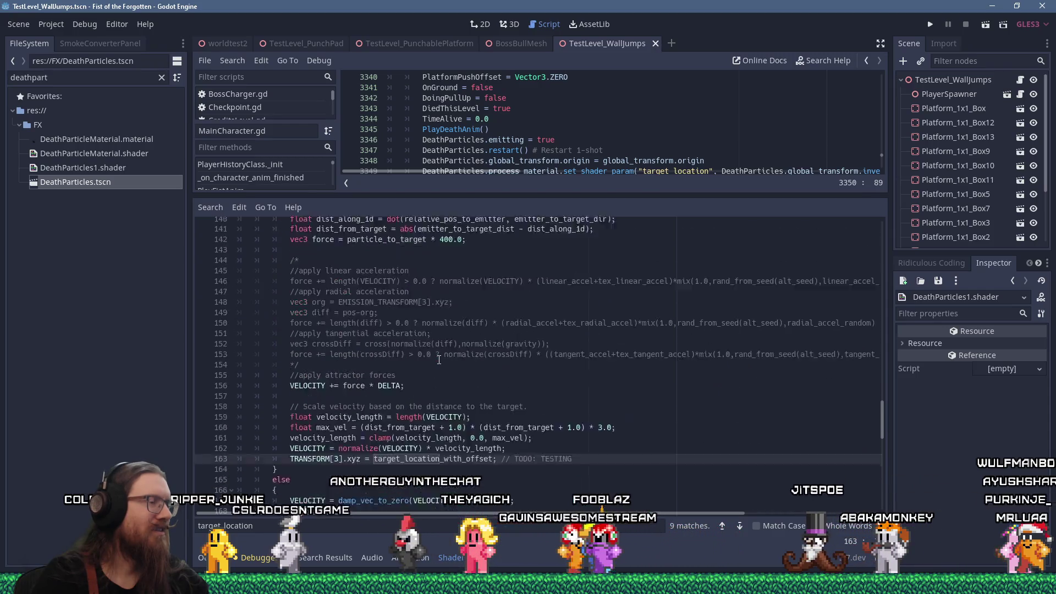
scroll(439, 360, "down", 6)
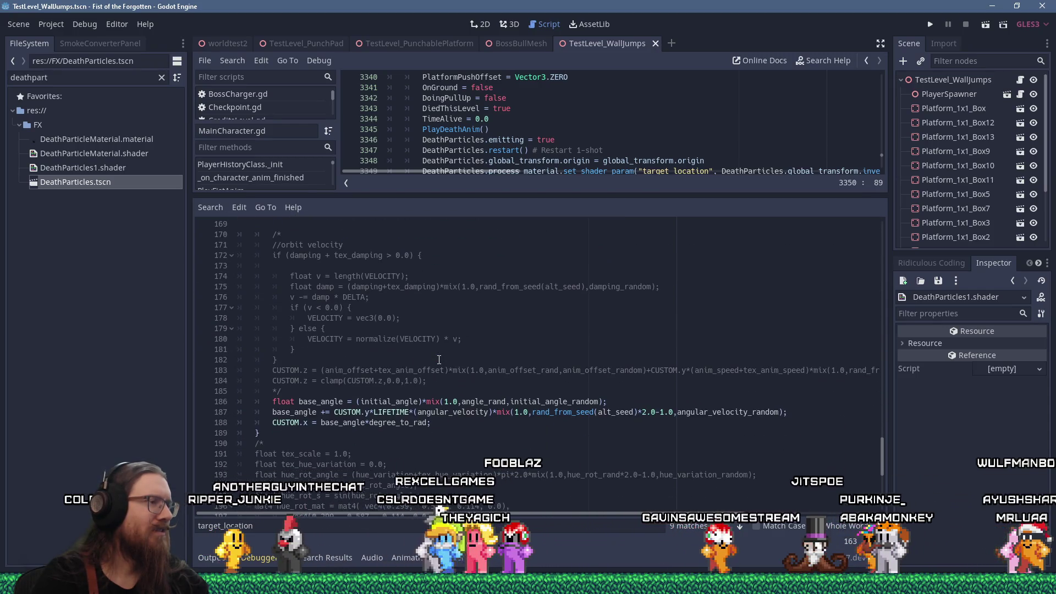
scroll(439, 360, "up", 20)
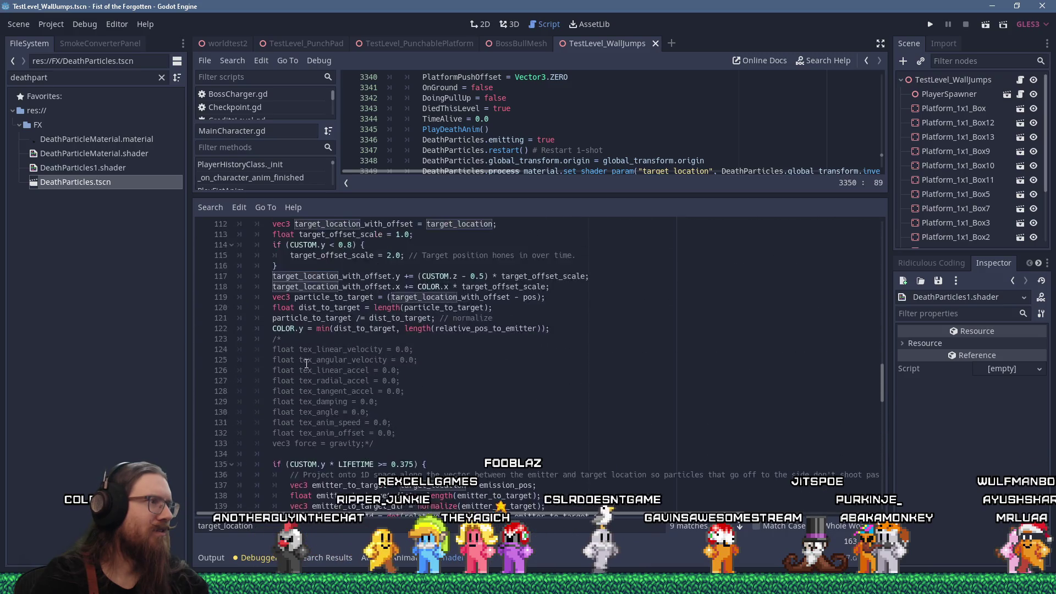
scroll(277, 350, "up", 9)
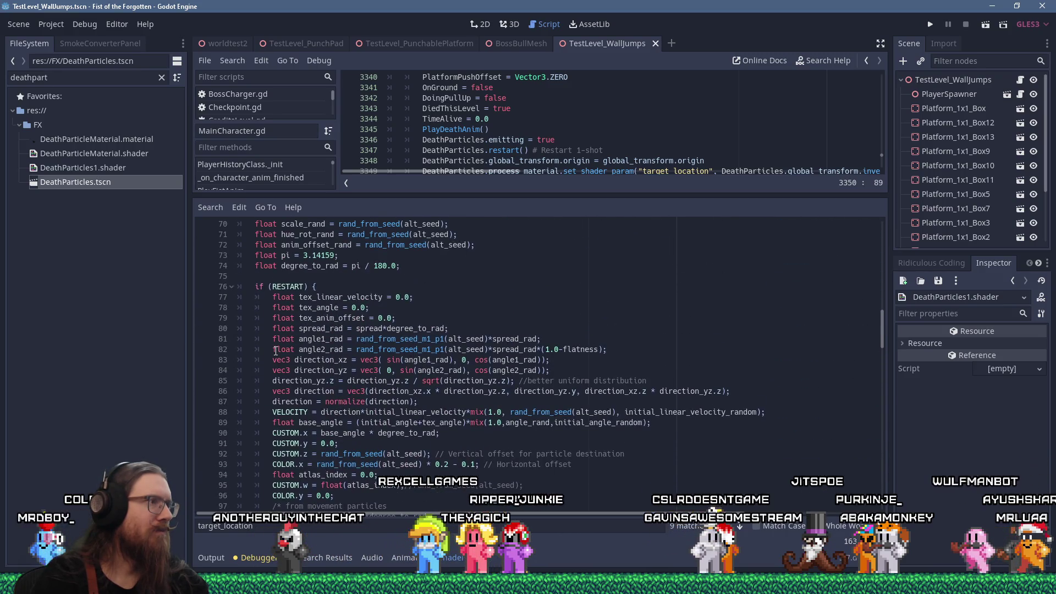
scroll(276, 351, "down", 5)
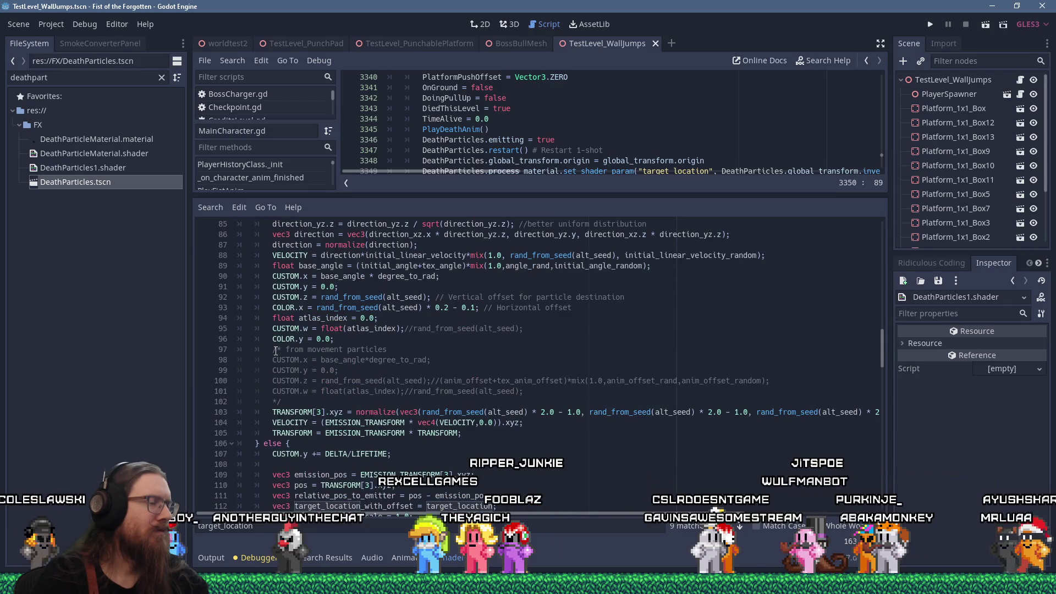
scroll(276, 351, "up", 4)
scroll(276, 351, "up", 4)
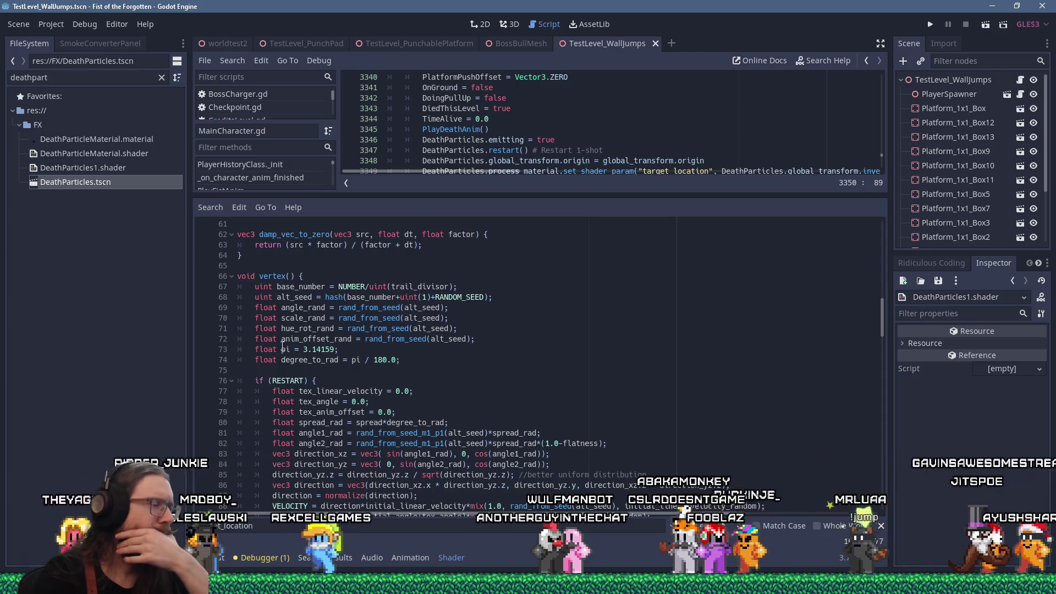
scroll(283, 346, "down", 20)
scroll(283, 347, "down", 10)
key("Return")
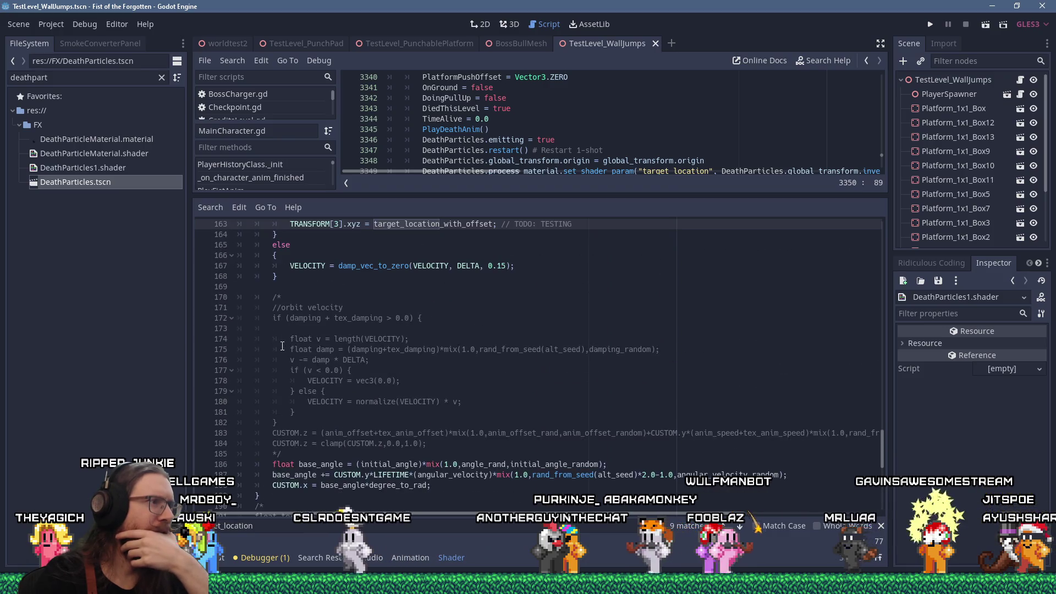
scroll(282, 347, "up", 3)
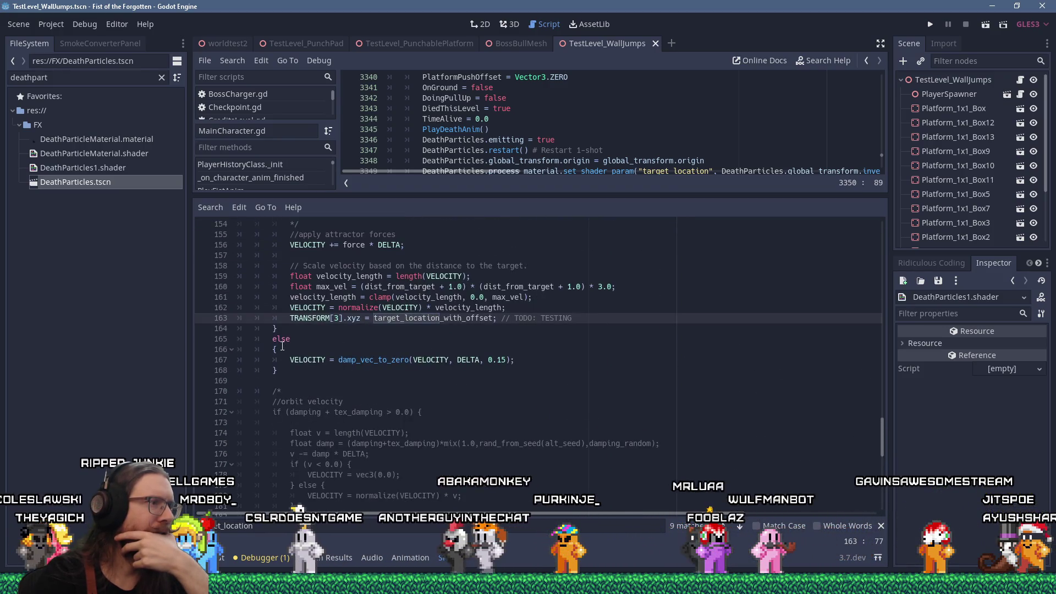
Step: Delete the TRANSFORM[3].xyz TODO: TESTING line 163 and review the remaining shader code
left_click_drag(589, 320, 586, 305)
key("ctrl+c")
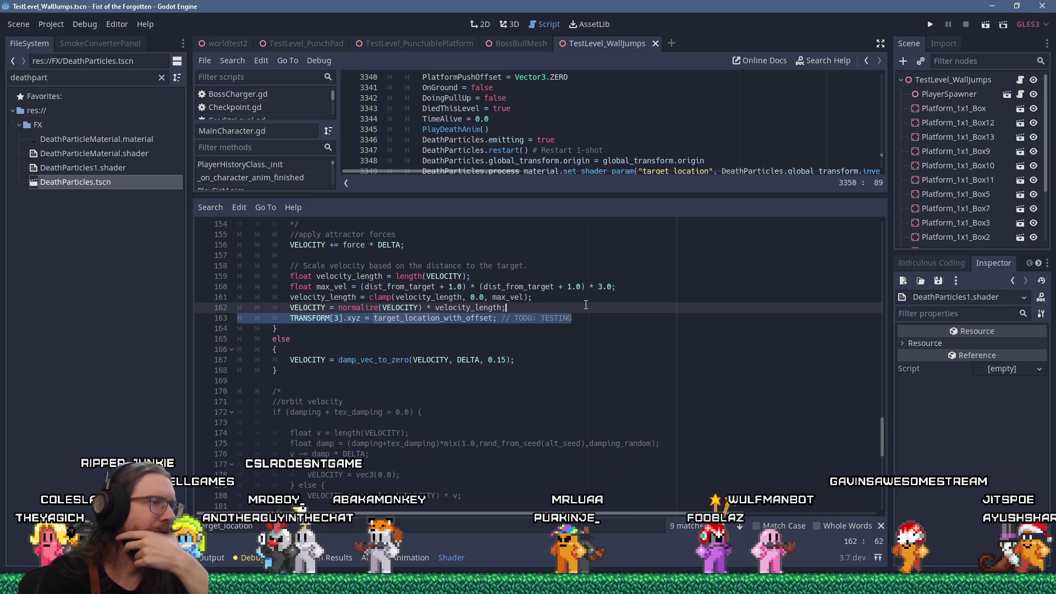
key("Delete")
scroll(586, 304, "up", 15)
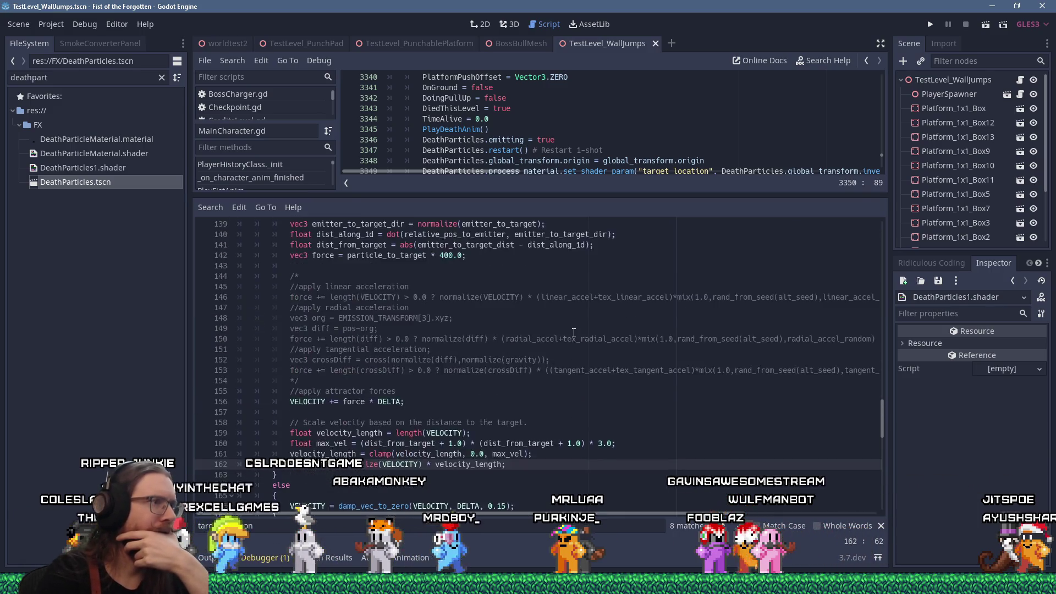
scroll(573, 333, "up", 3)
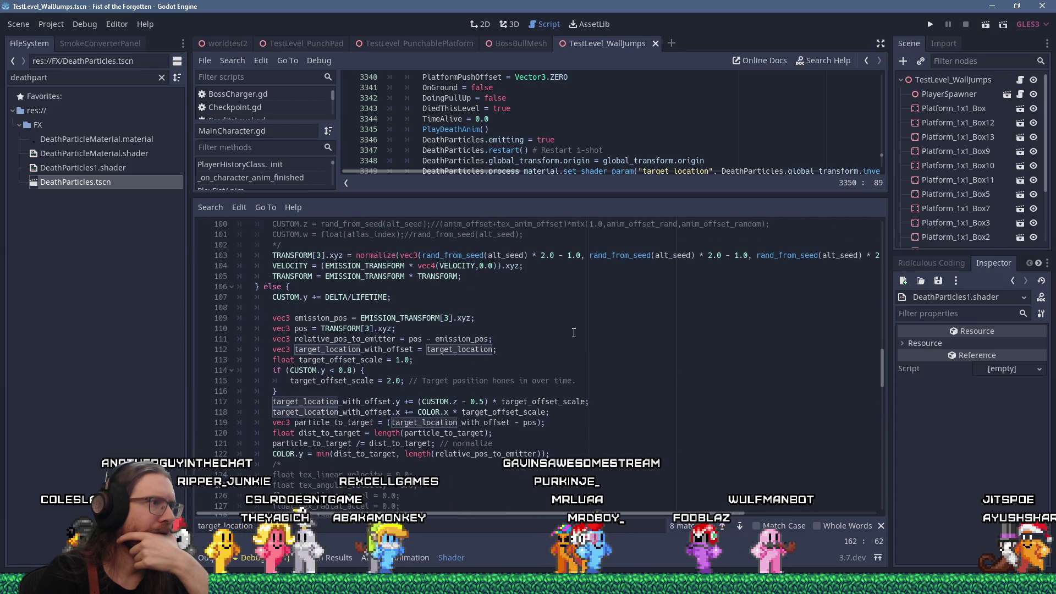
scroll(574, 333, "up", 11)
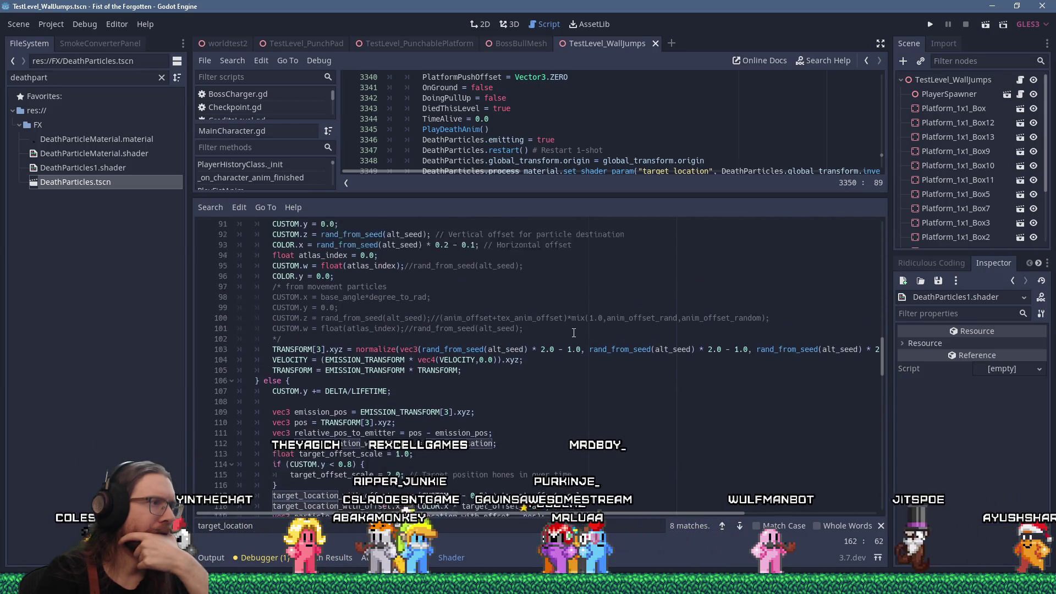
scroll(574, 333, "down", 20)
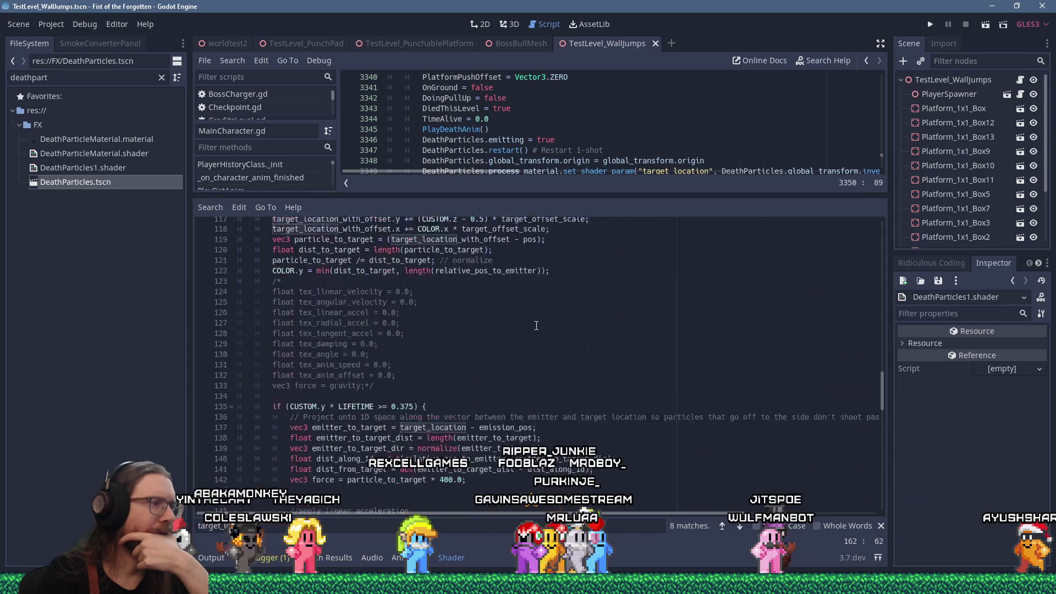
scroll(529, 322, "down", 8)
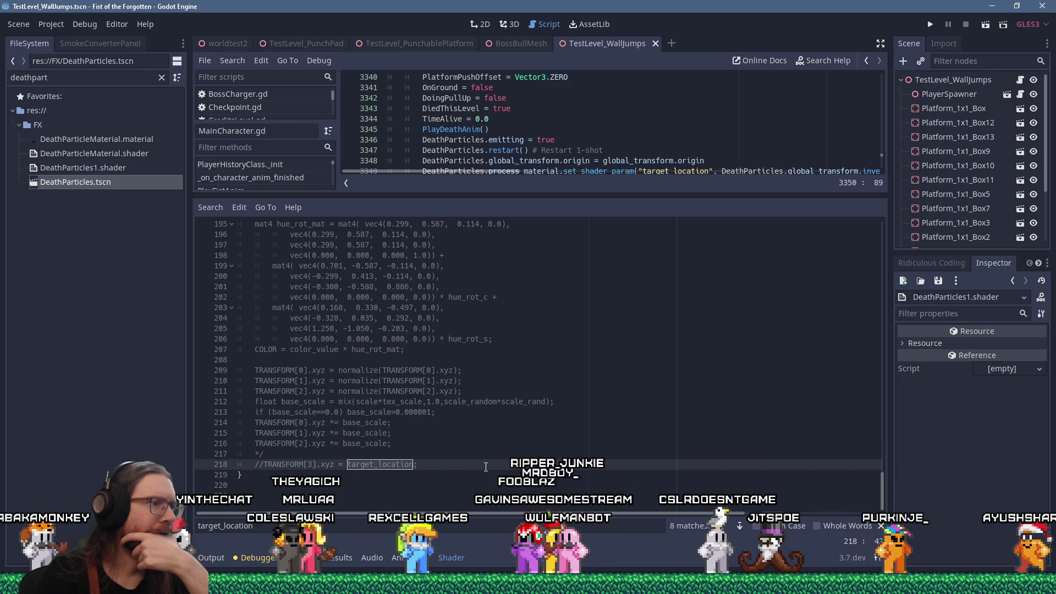
scroll(485, 468, "up", 5)
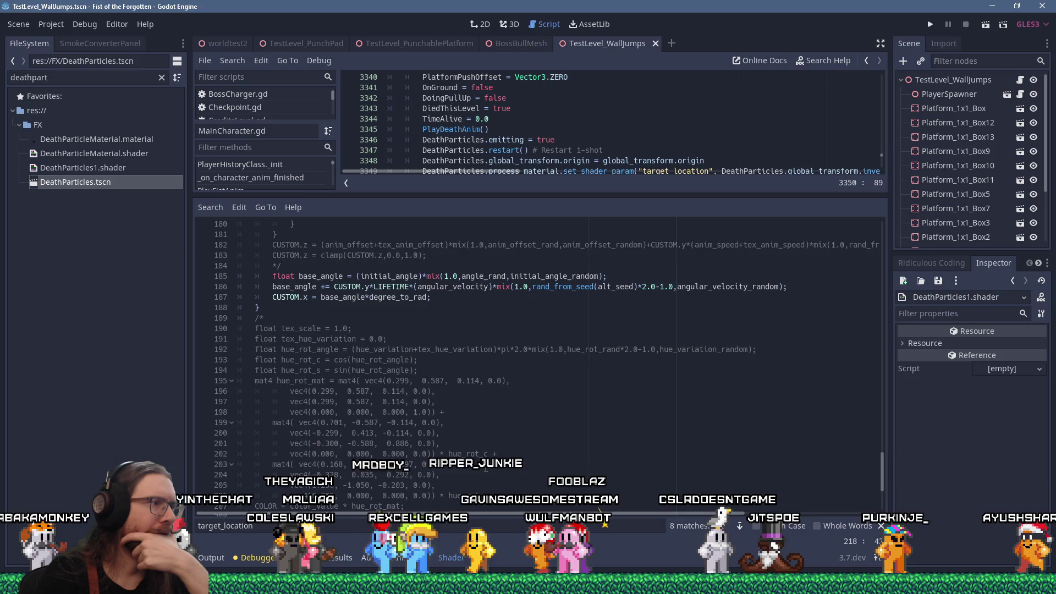
scroll(486, 468, "down", 5)
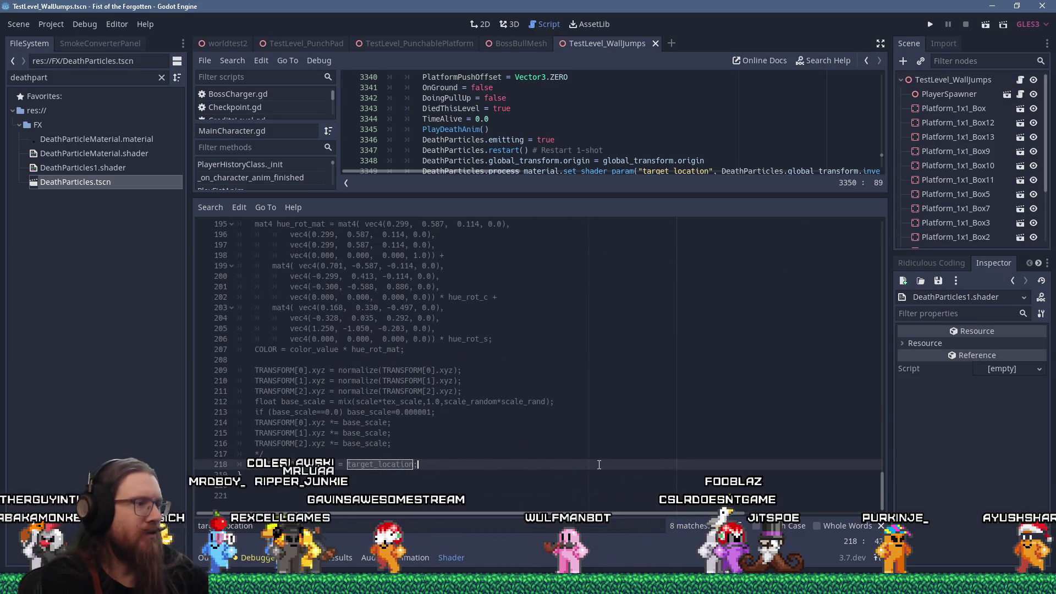
Step: Paste the removed testing line below shader line 218 and strip its leading indentation
key("Return")
key("Up")
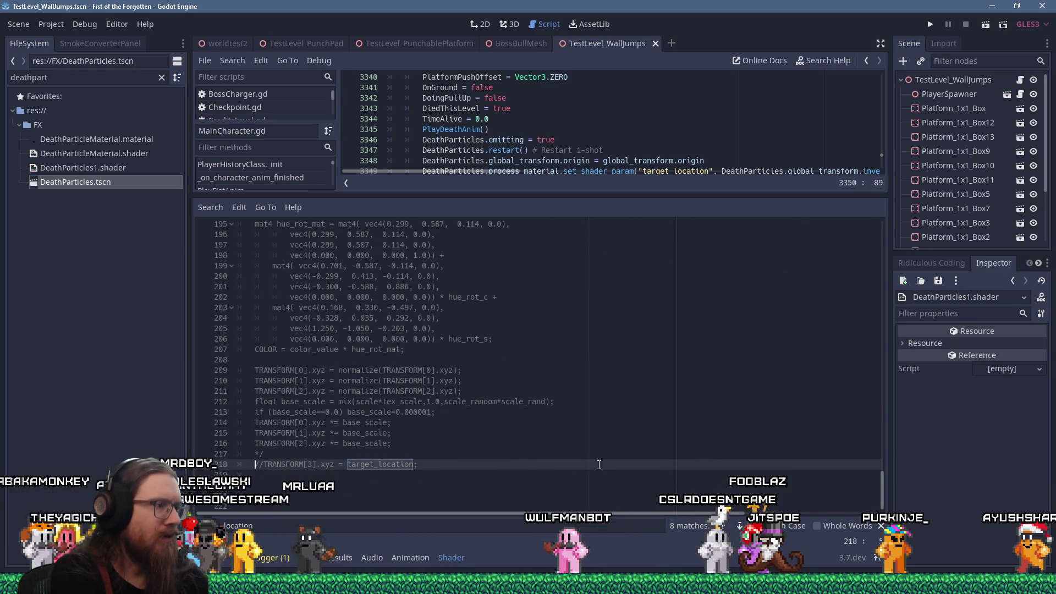
key("Down")
key("ctrl+v")
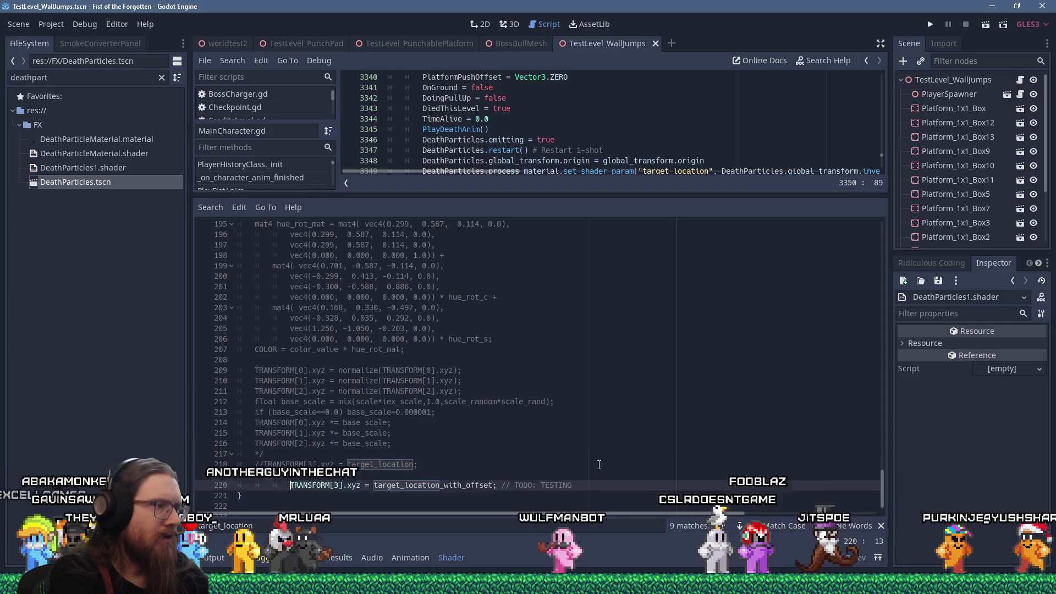
key("Left")
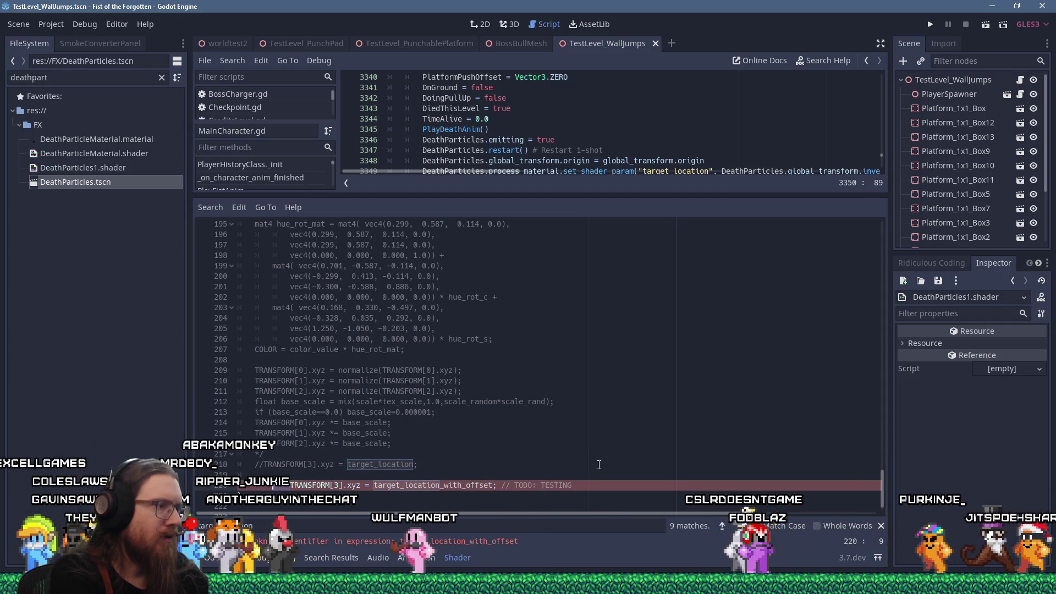
key("BackSpace")
key("BackSpace")
Step: Delete the erroring pasted line, leaving 'TRANSFORM[3].xyz = target_location;' active, then save and run the game
left_click(600, 464)
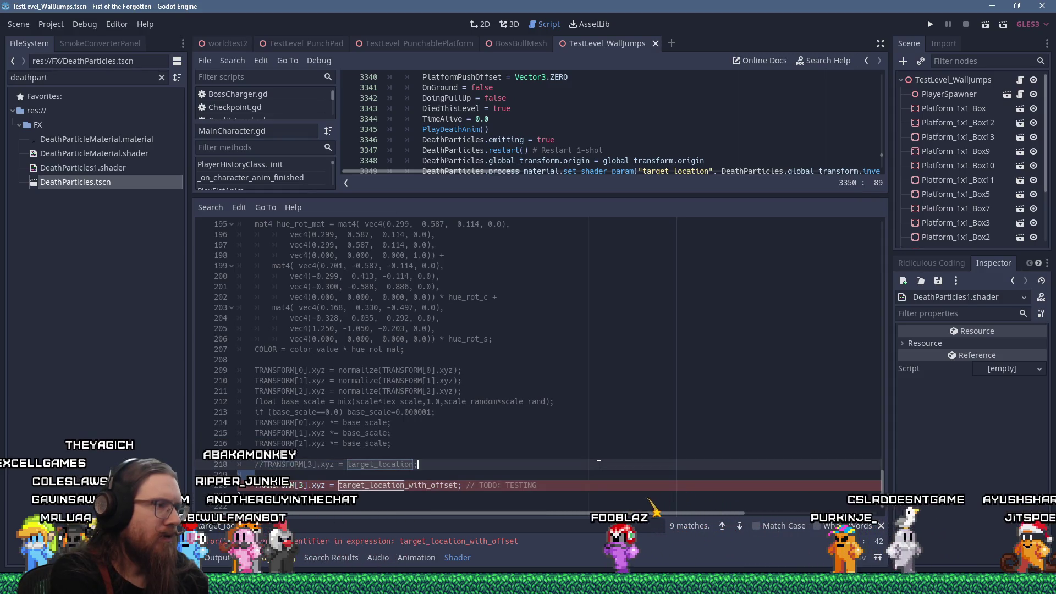
key("Delete")
key("Down")
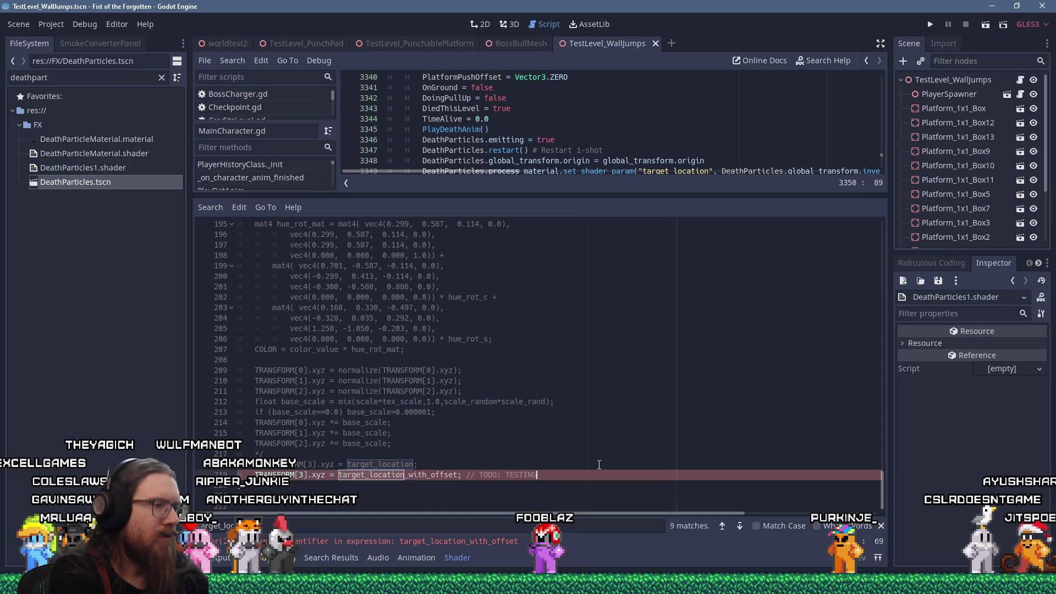
key("ctrl+shift+k")
key("ctrl+s")
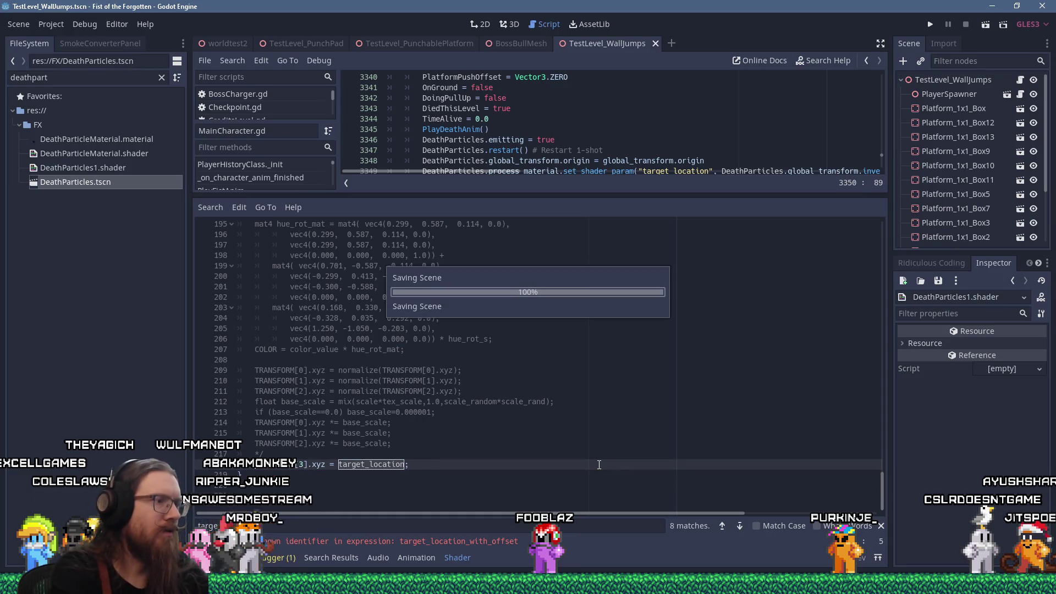
left_click(930, 25)
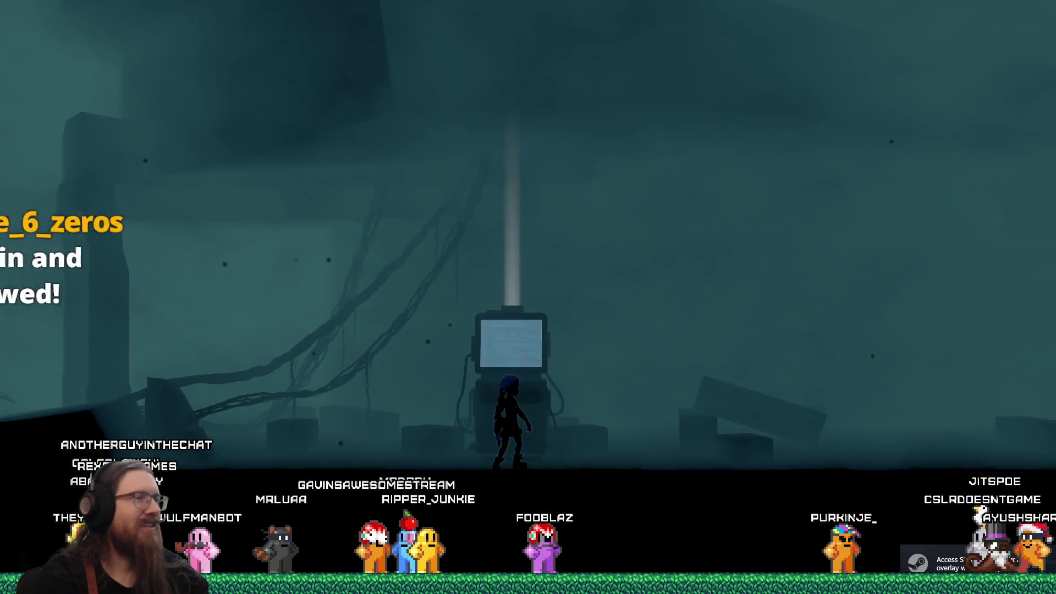
Step: Run the character right toward the ruins until it dies on the dark ledge
key("Right")
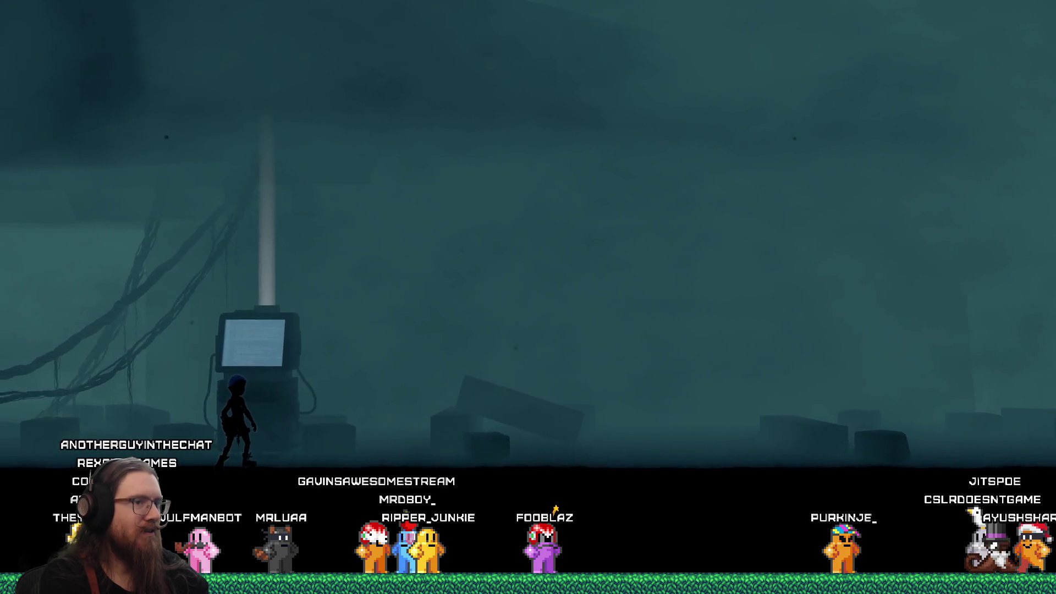
key("Right")
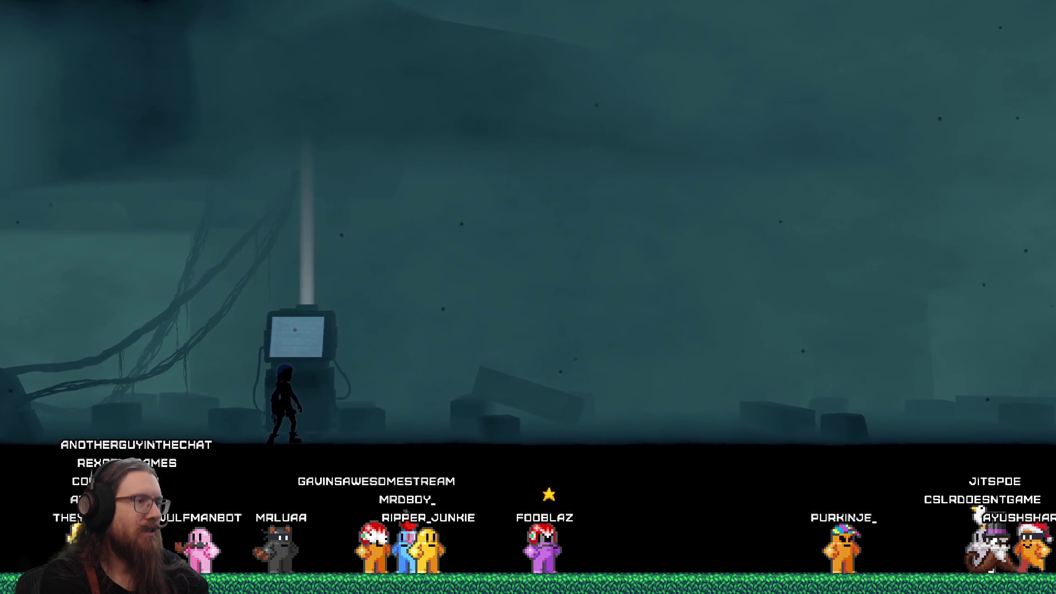
key("Right")
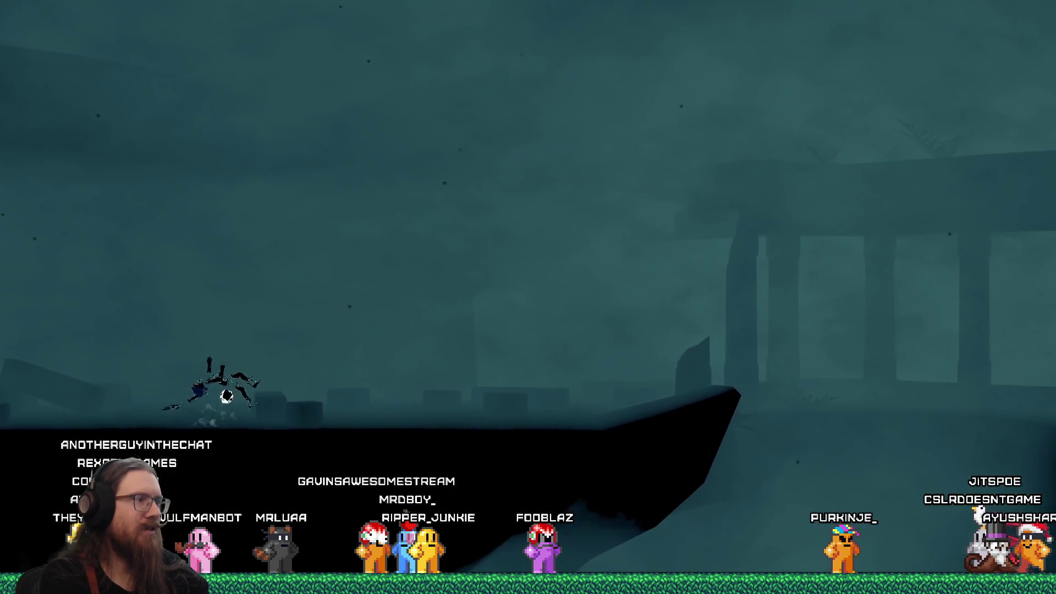
Step: Quit the game by entering 'quit' in the development console
key("grave")
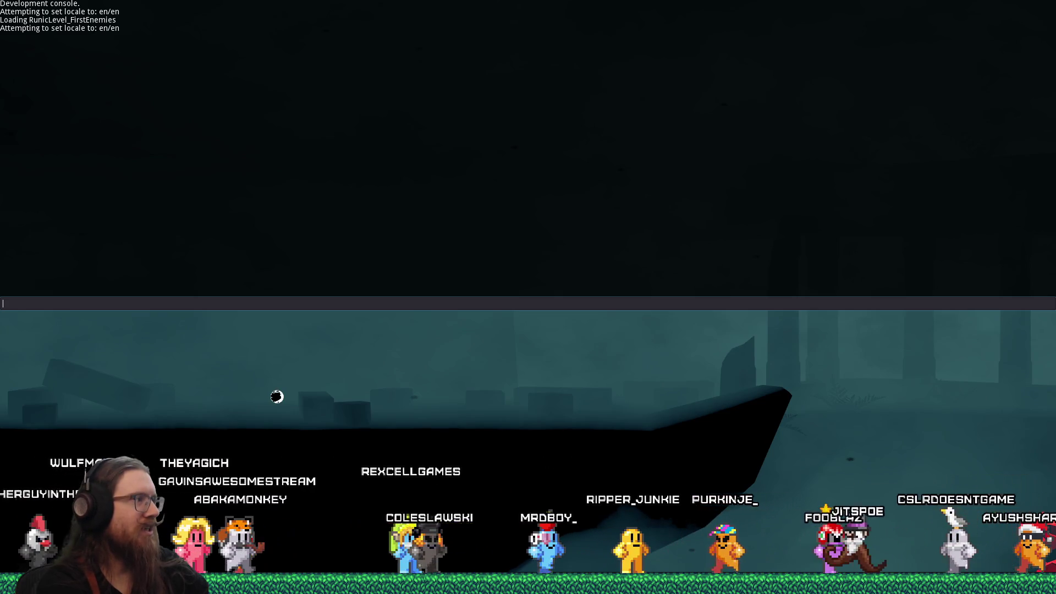
type("quit")
key("Return")
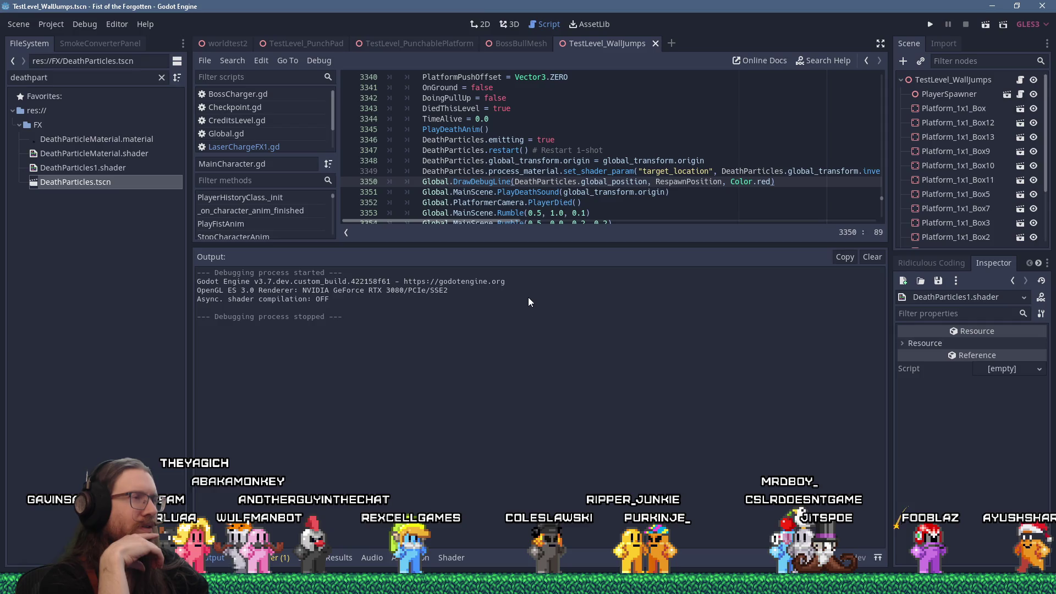
Step: Give the main script more room and change line 3350's call to DrawDebugLinePermanent
left_click(451, 557)
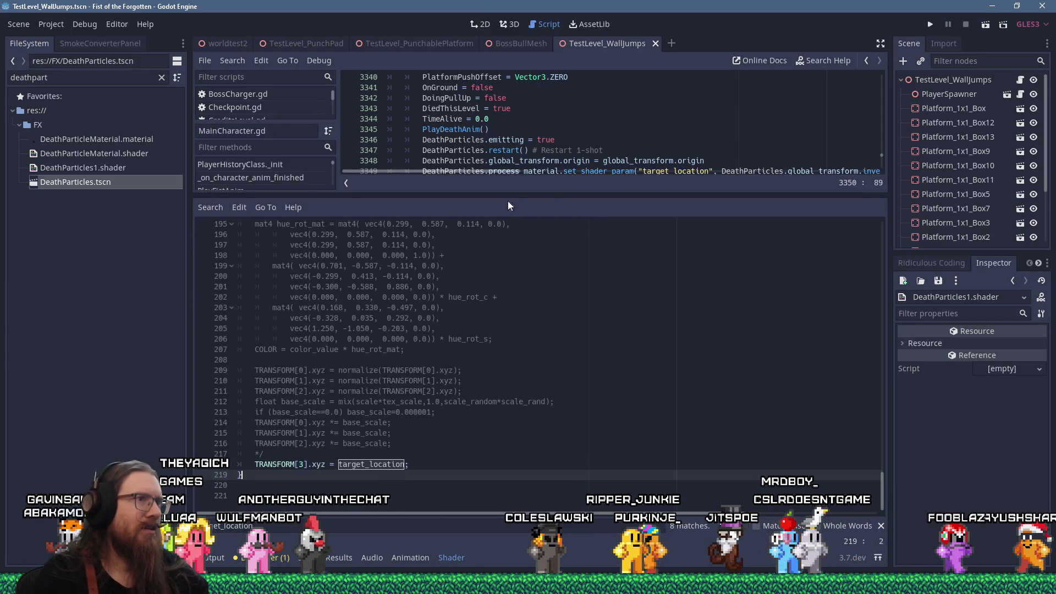
left_click_drag(514, 199, 503, 302)
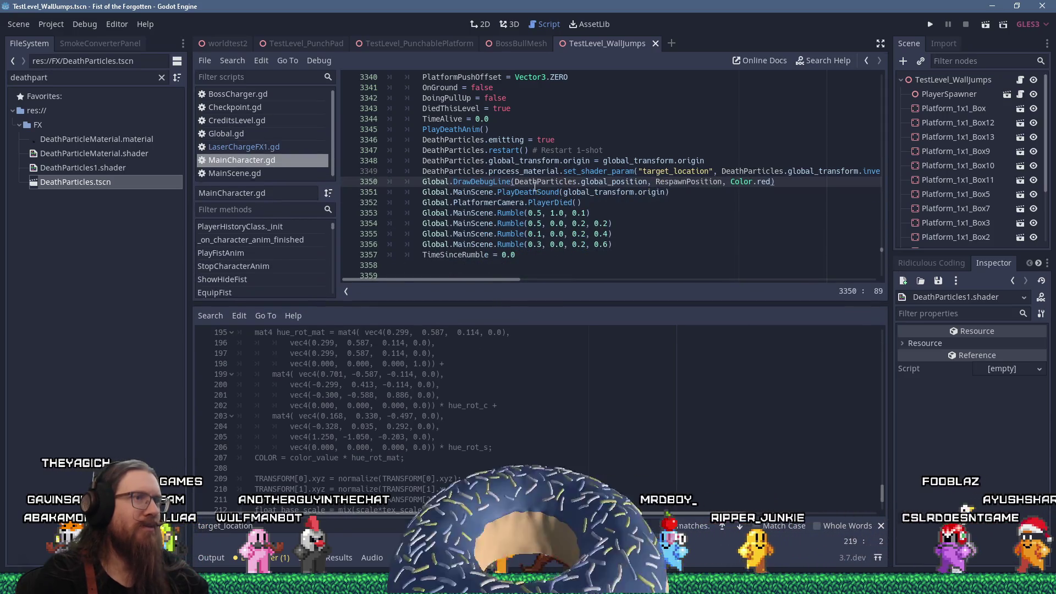
left_click(514, 181)
type("P")
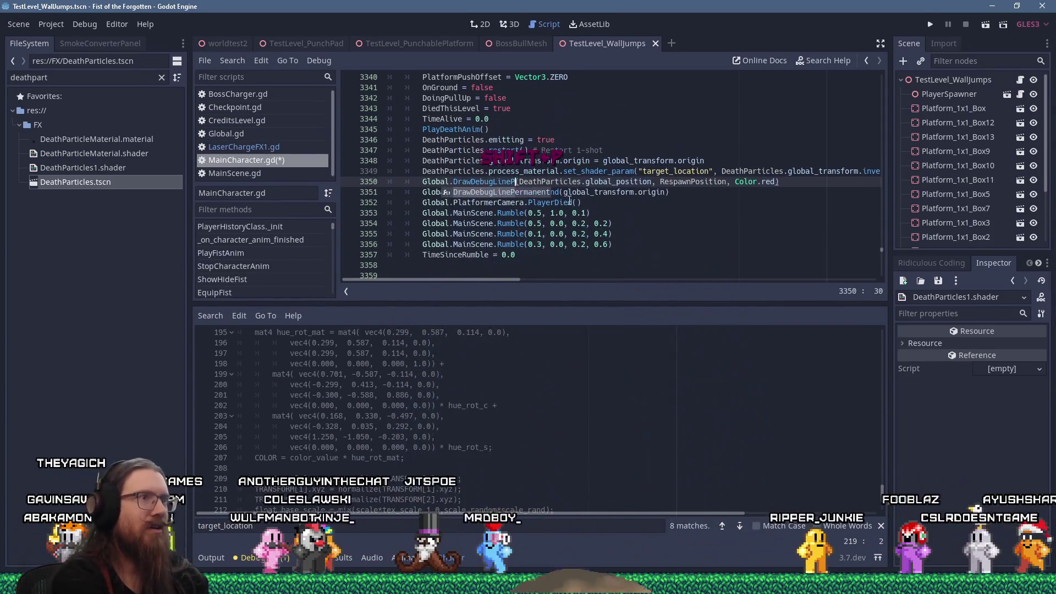
key("Return")
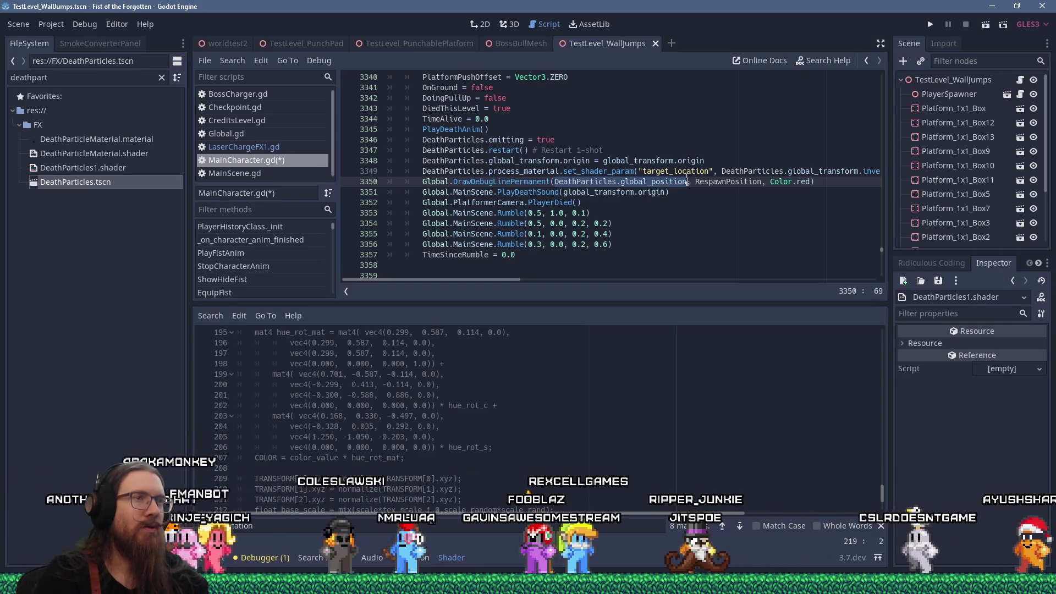
Step: Remove the 'DeathParticles.' prefix so the line starts from global_position, then save and launch
scroll(685, 175, "up", 10)
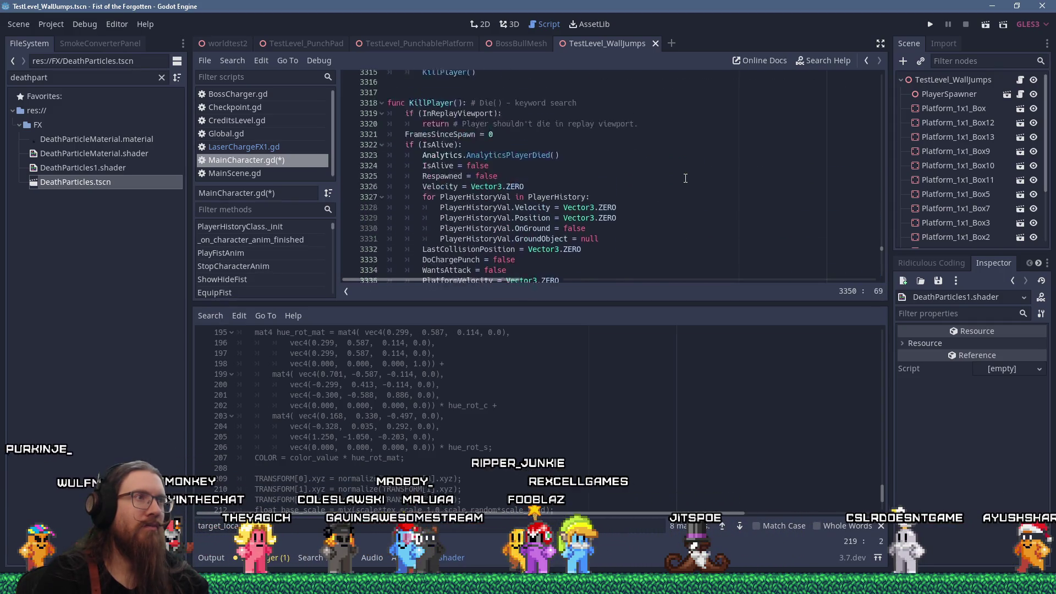
scroll(685, 178, "down", 10)
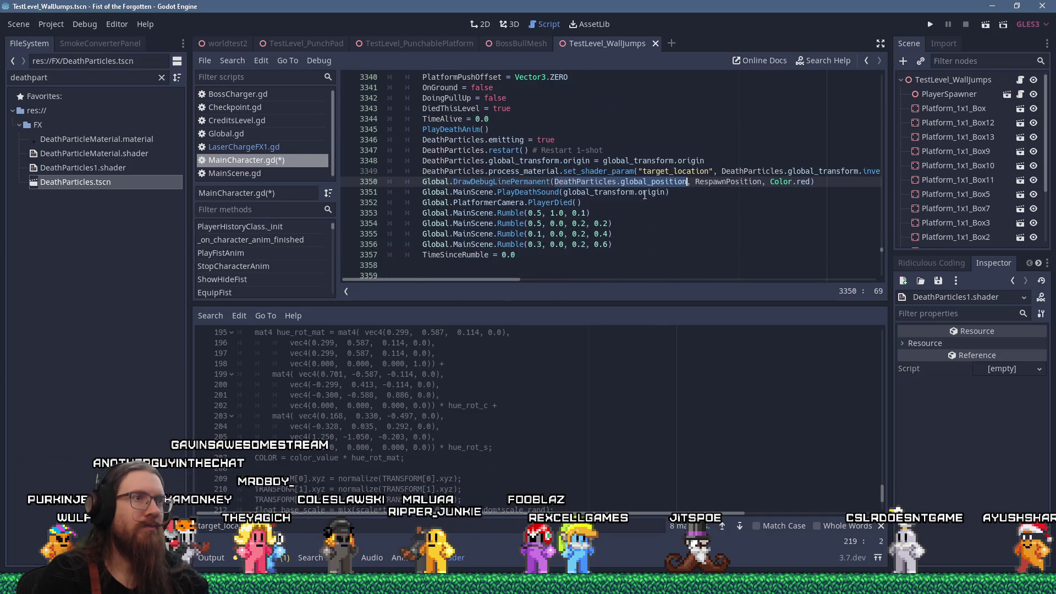
key("Delete")
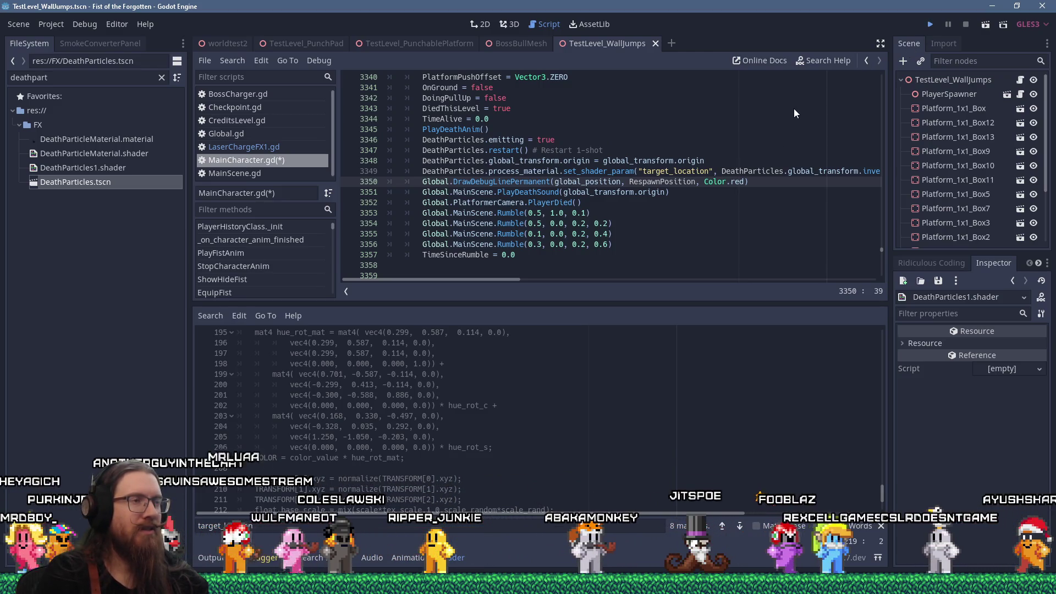
key("ctrl+s")
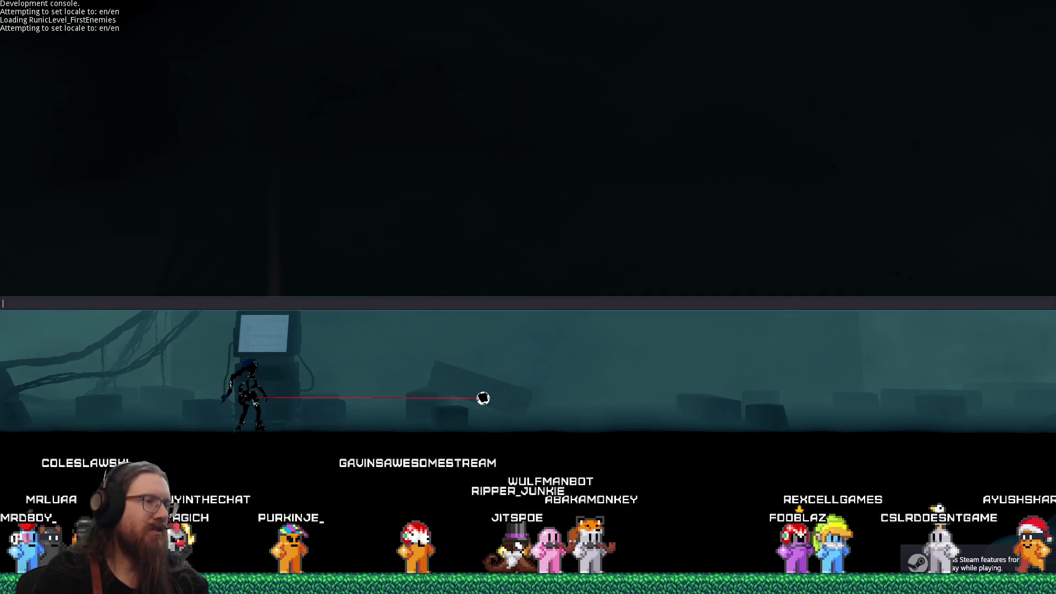
Step: Close and reopen the in-game development console to check the red debug line
key("grave")
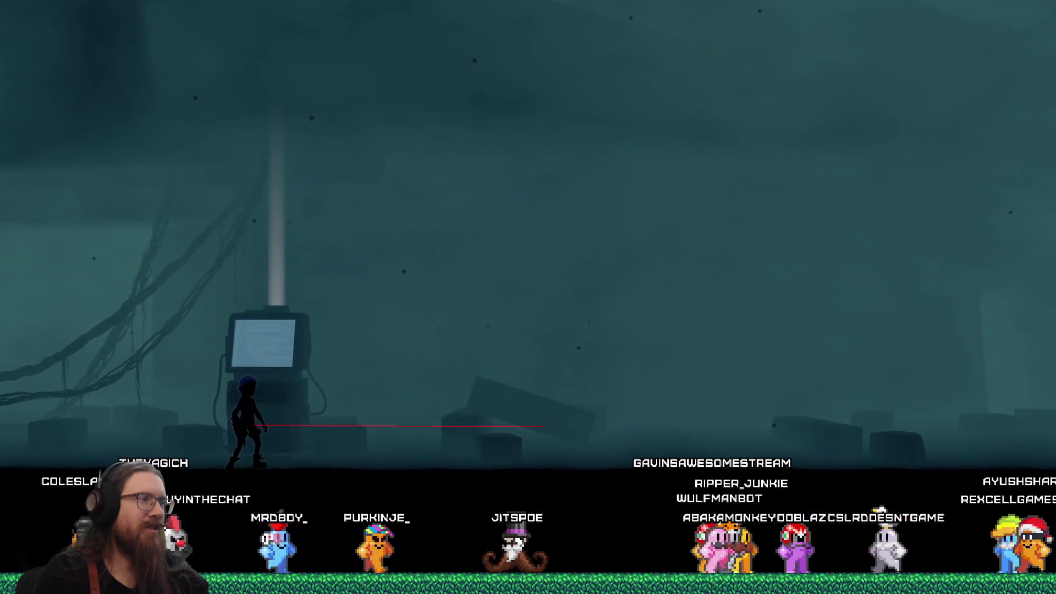
key("grave")
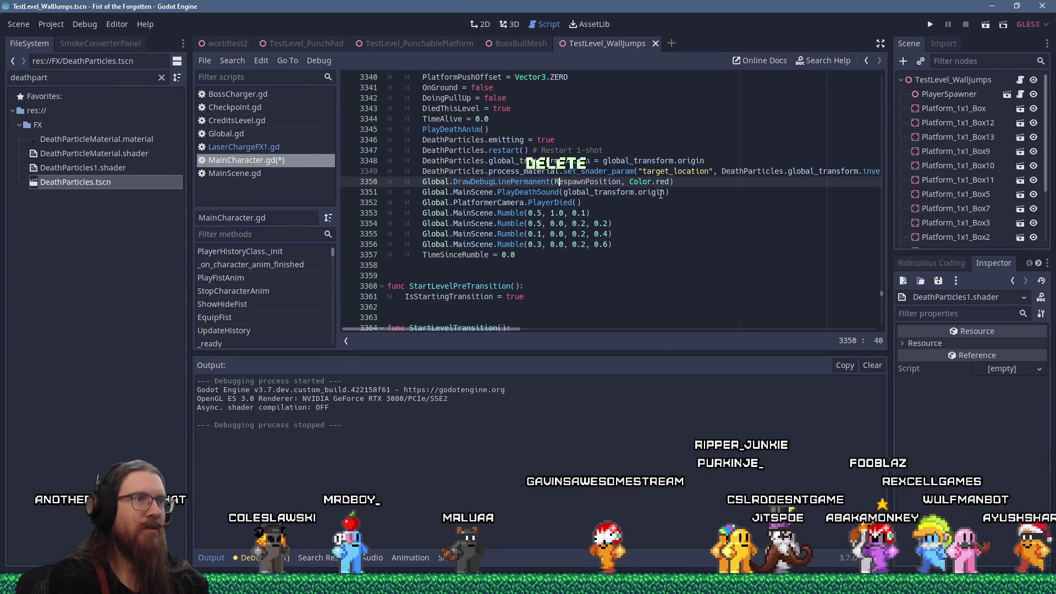
Step: Change line 3350 to DrawDebugLinePermanent(RespawnPosition, RespawnPosition + Vector3.UP, Color.red), then save and relaunch
key("Right")
key("Right")
key("Right")
type("RespawnPo")
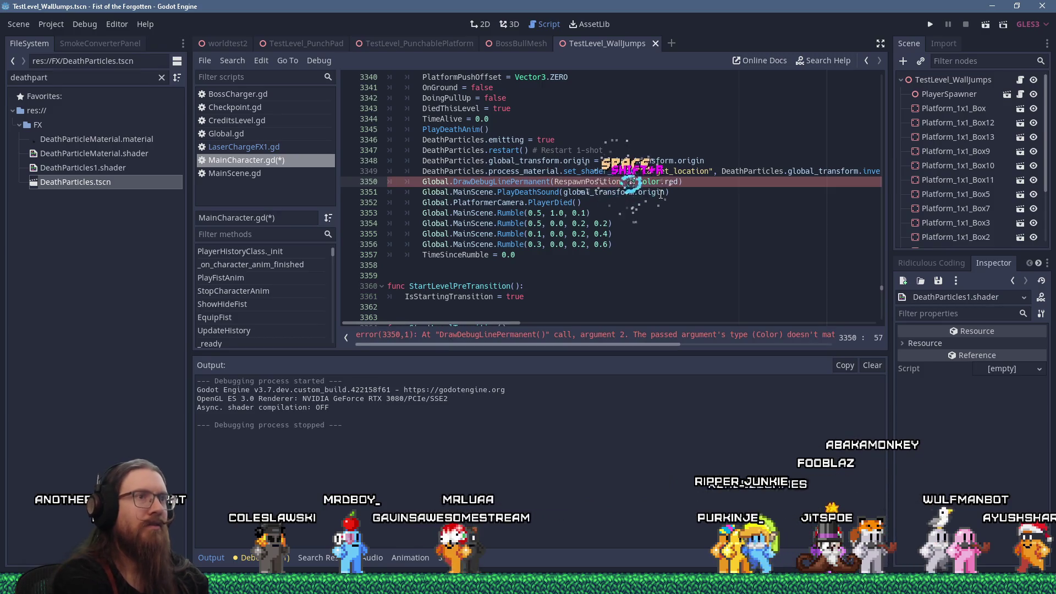
type("sition :")
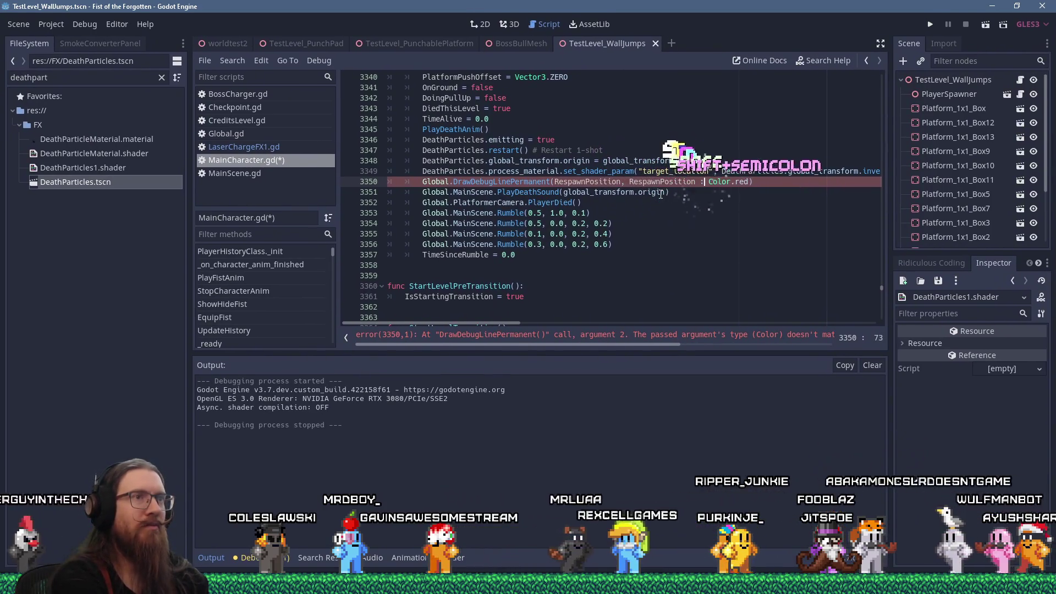
key("BackSpace")
type("+ V")
type("ector3.UP")
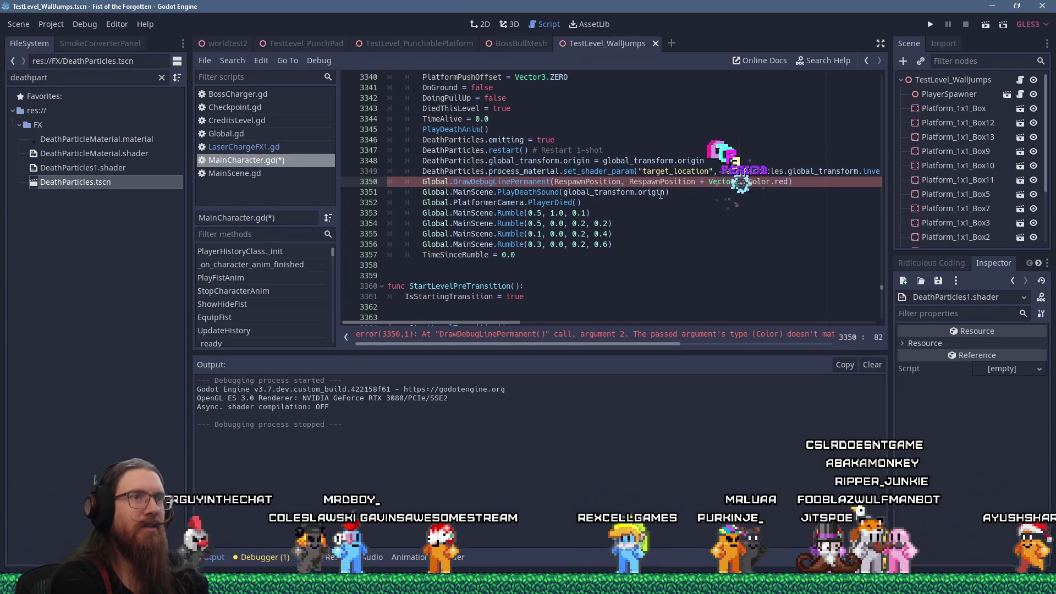
type(",")
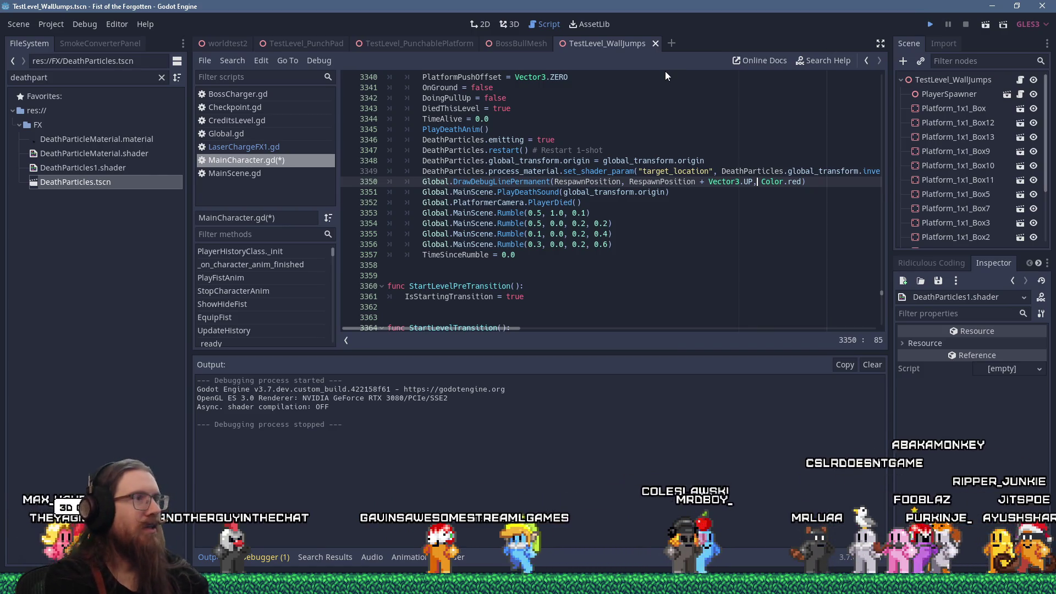
key("ctrl+s")
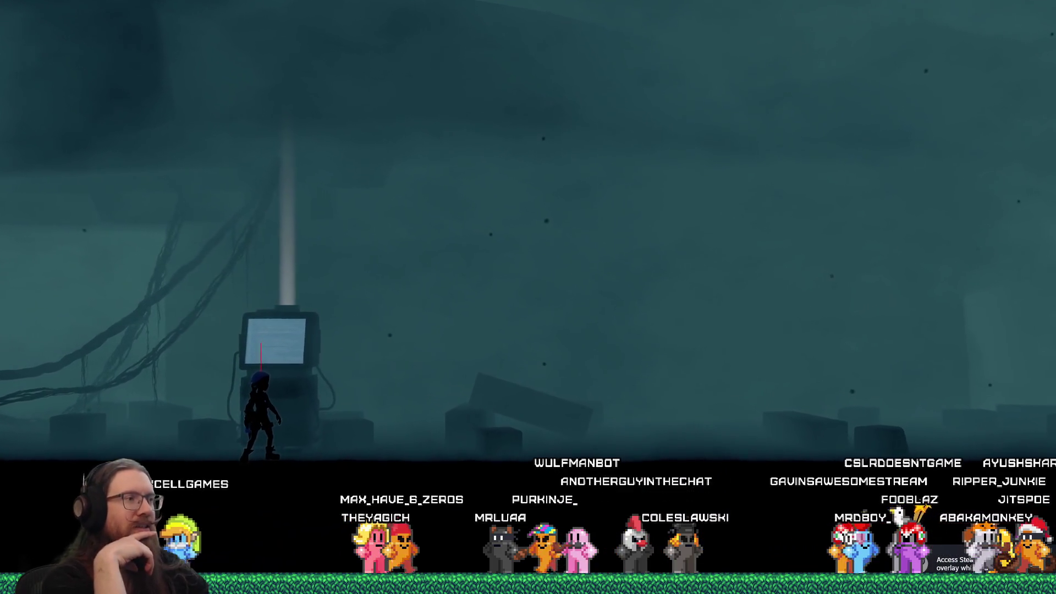
Step: Open the in-game console while the short red vertical line marks the respawn point
key("grave")
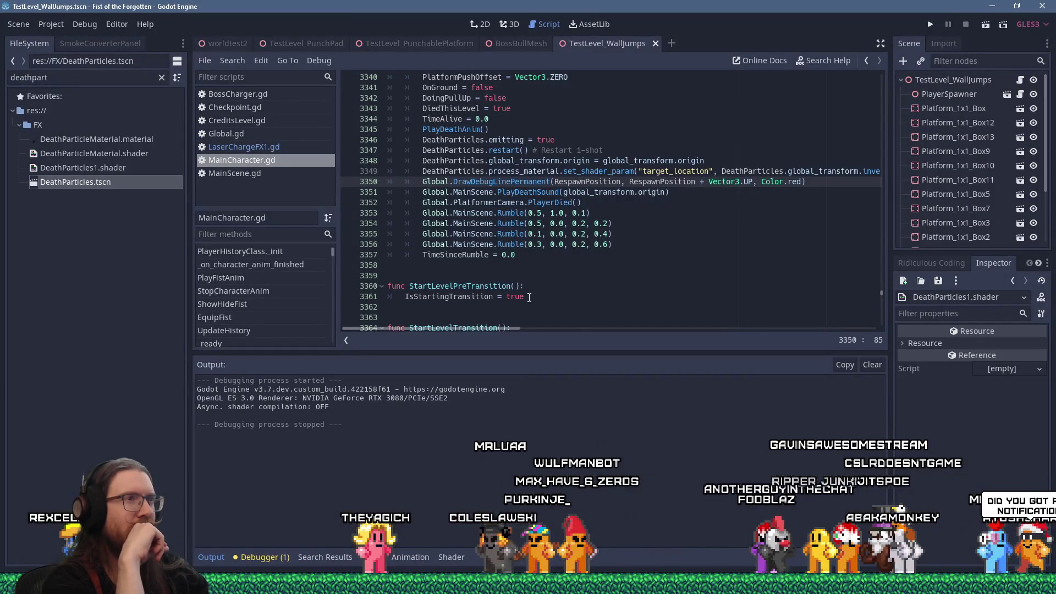
Step: Search all project files for target_location using Find in Files
double_click(676, 171)
left_click(220, 59)
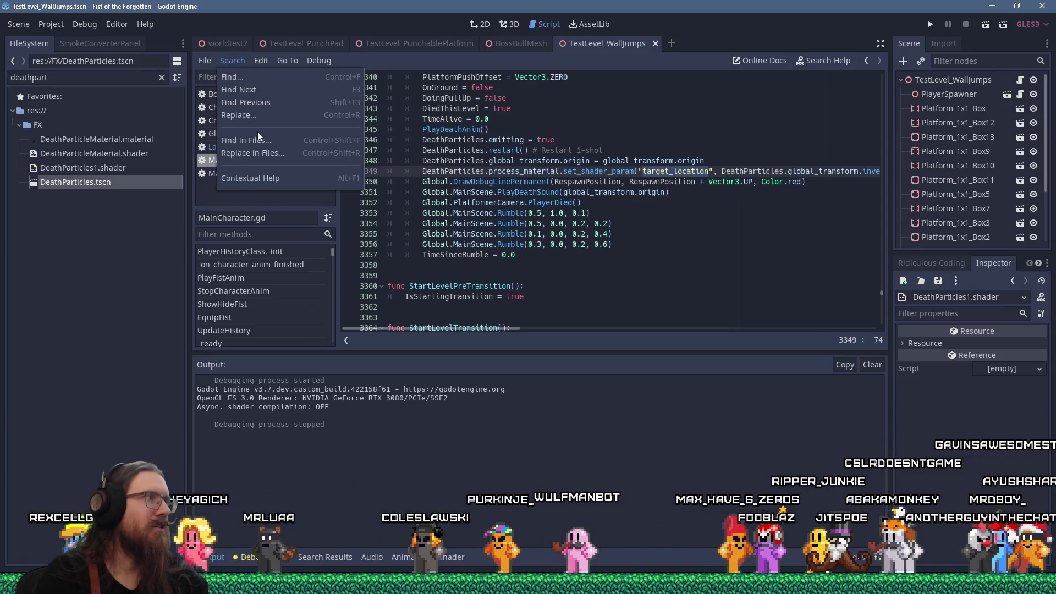
left_click(256, 134)
left_click(533, 326)
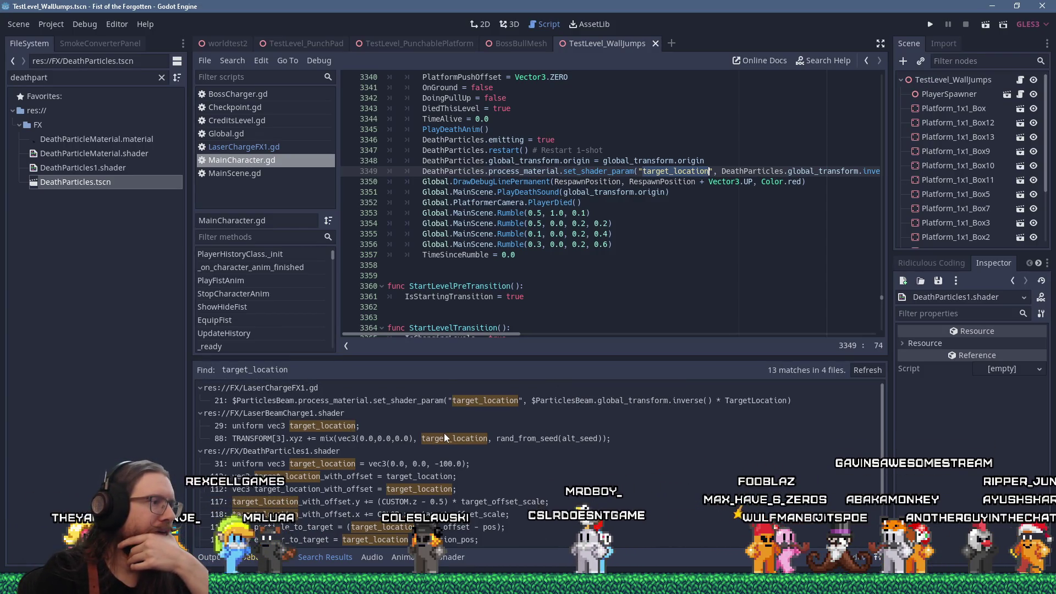
scroll(395, 428, "down", 1)
scroll(393, 429, "down", 3)
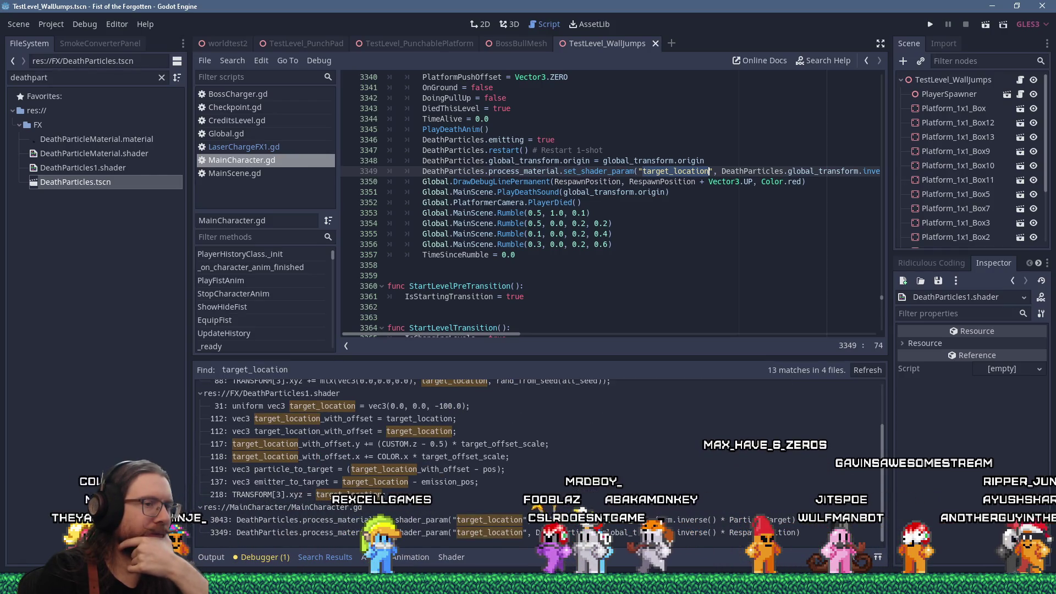
Step: Open the line 3043 result in MainCharacter.gd and set a breakpoint there
left_click(352, 520)
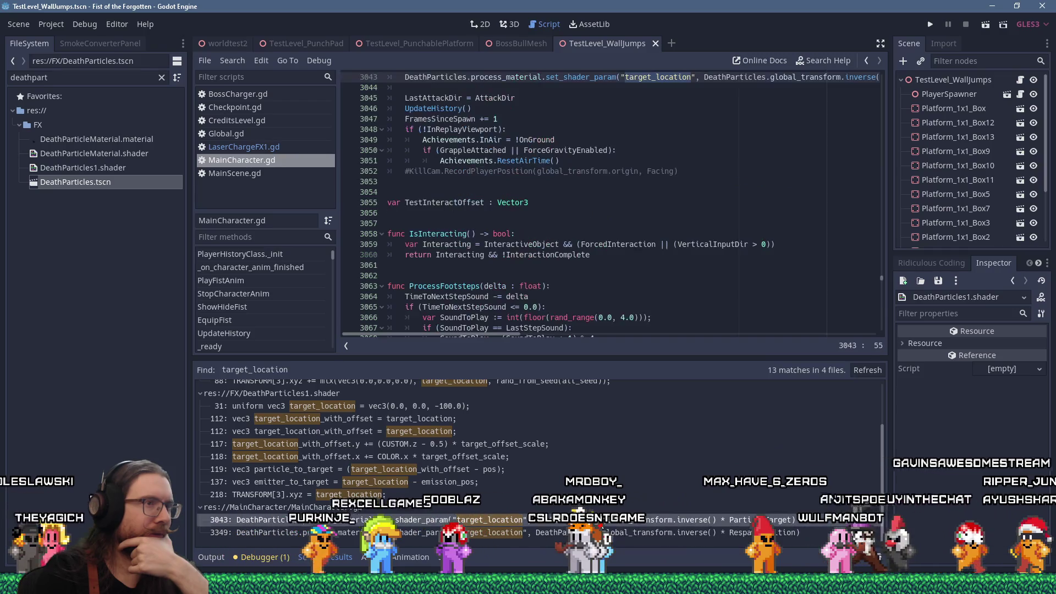
scroll(518, 309, "up", 4)
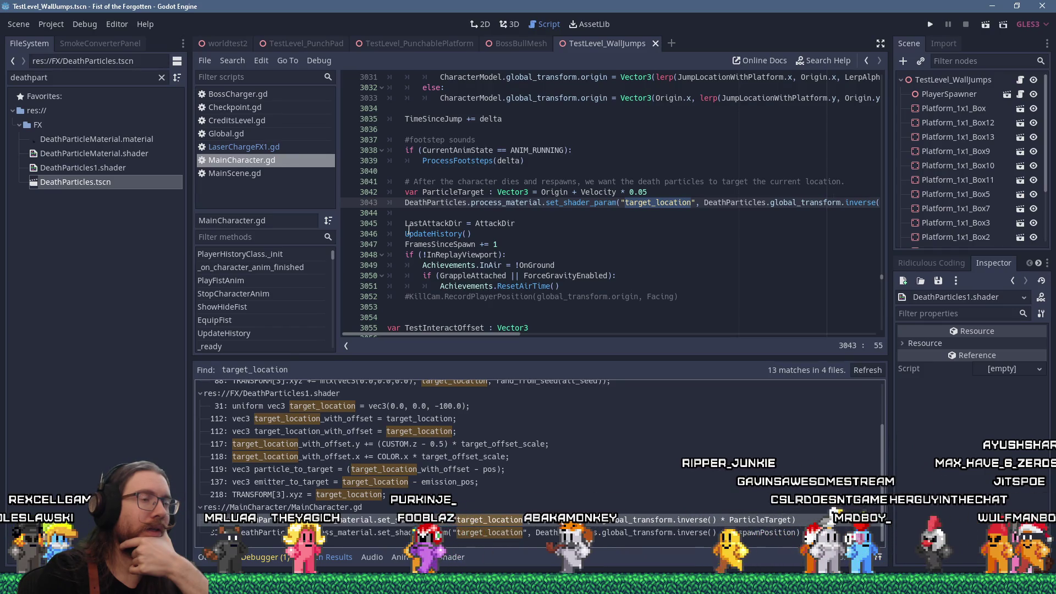
scroll(409, 229, "up", 15)
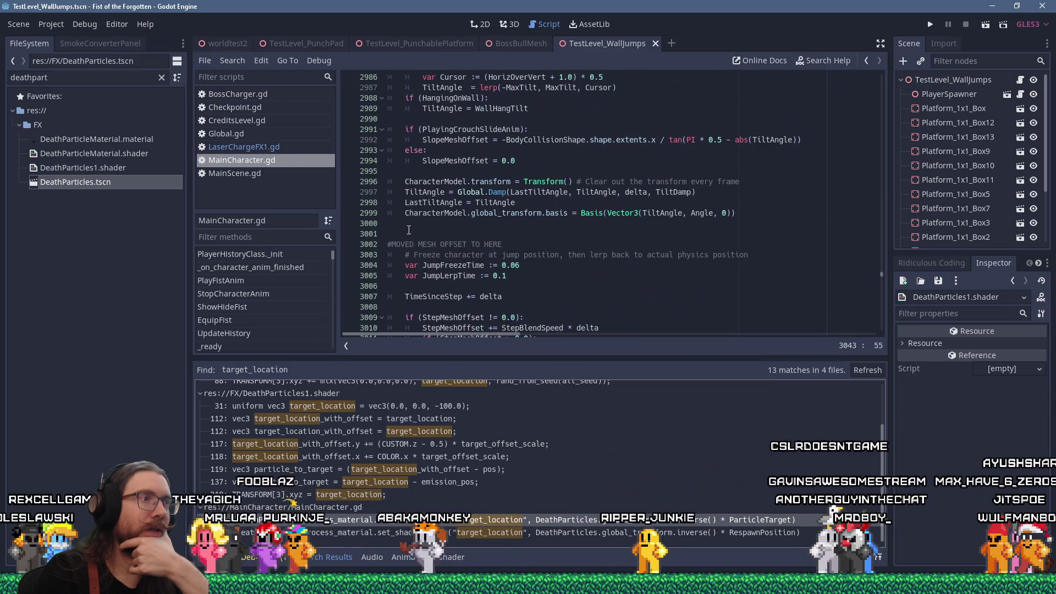
scroll(409, 230, "up", 20)
scroll(409, 230, "up", 15)
scroll(425, 245, "down", 20)
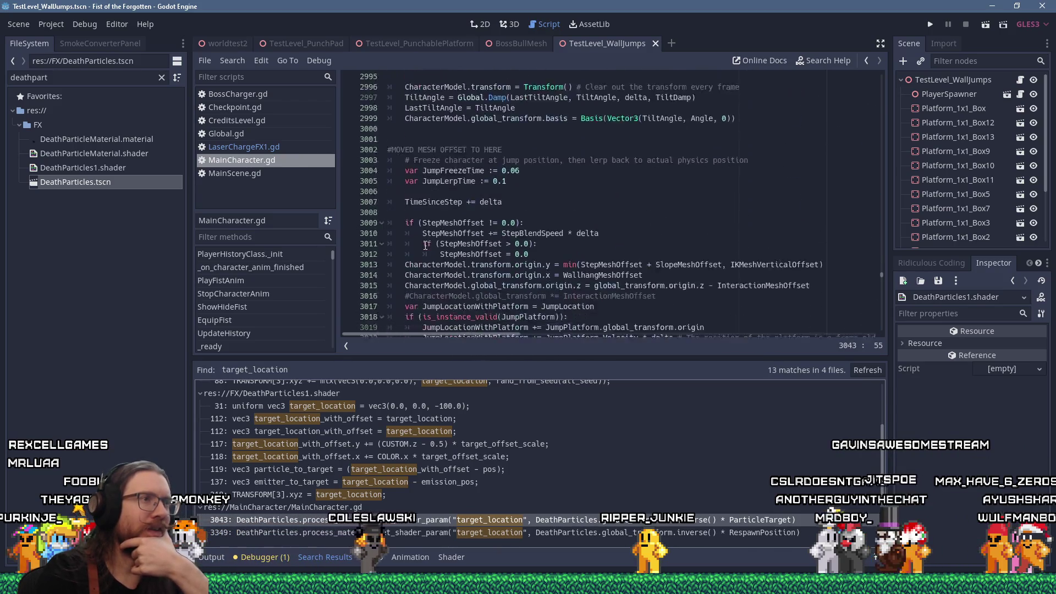
scroll(425, 246, "down", 12)
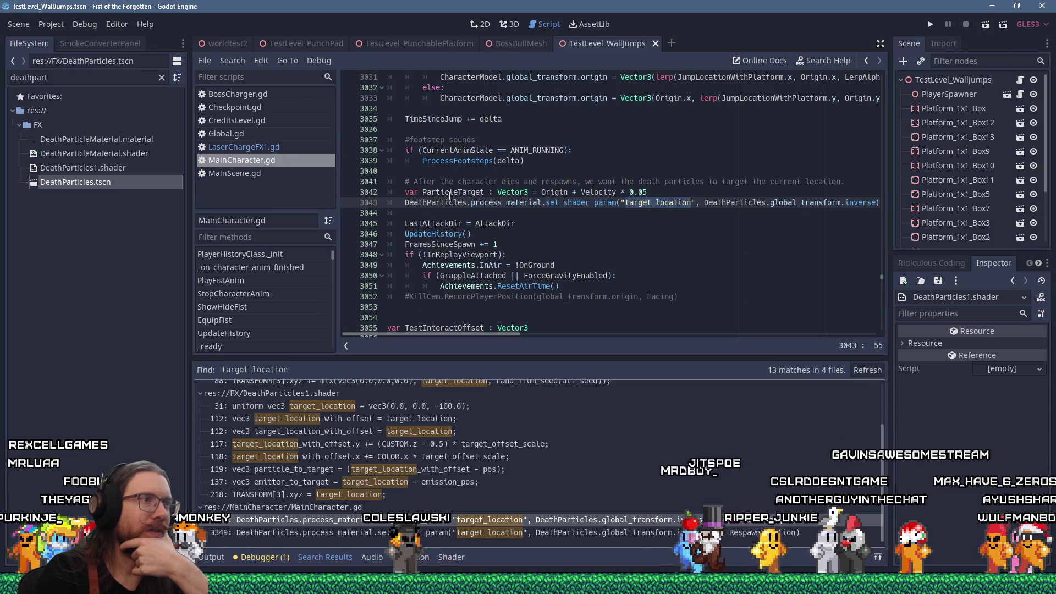
left_click(458, 203)
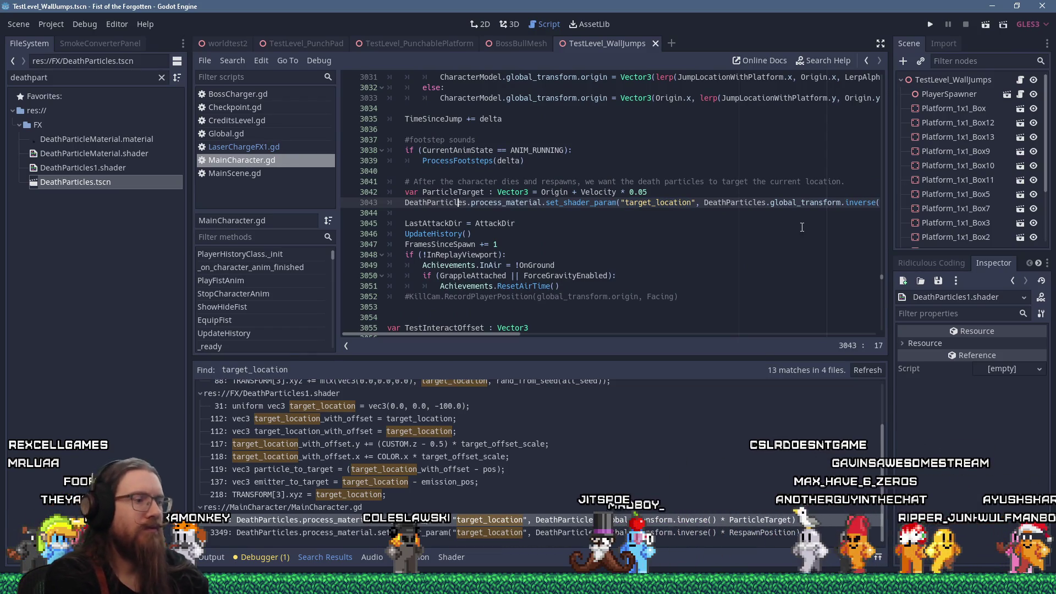
key("F9")
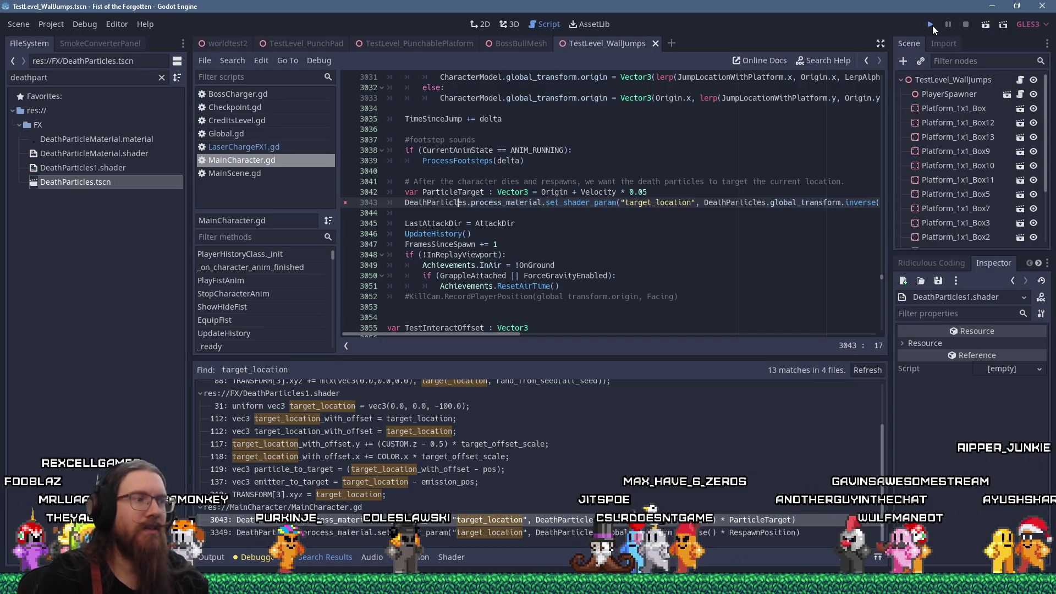
Step: Run the game, continue past the line 3043 breakpoint, and add a blank line below it
left_click(932, 26)
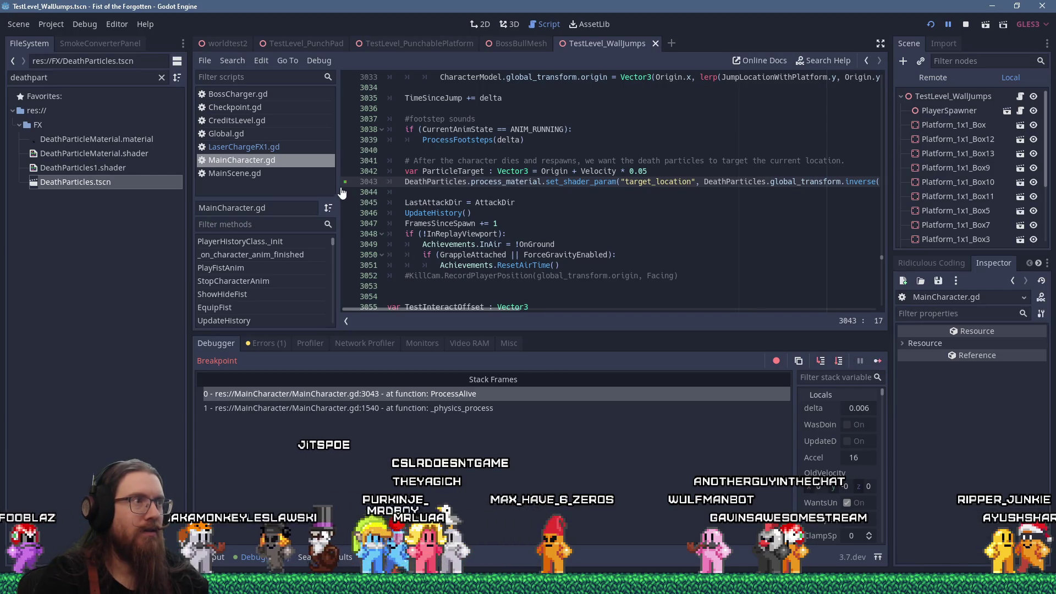
left_click(877, 362)
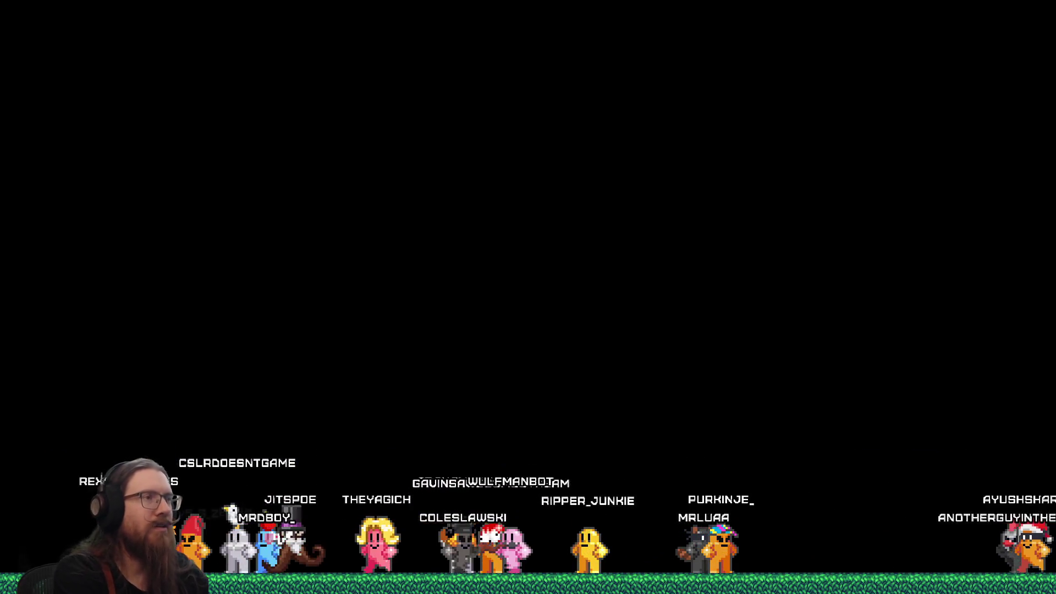
key("Return")
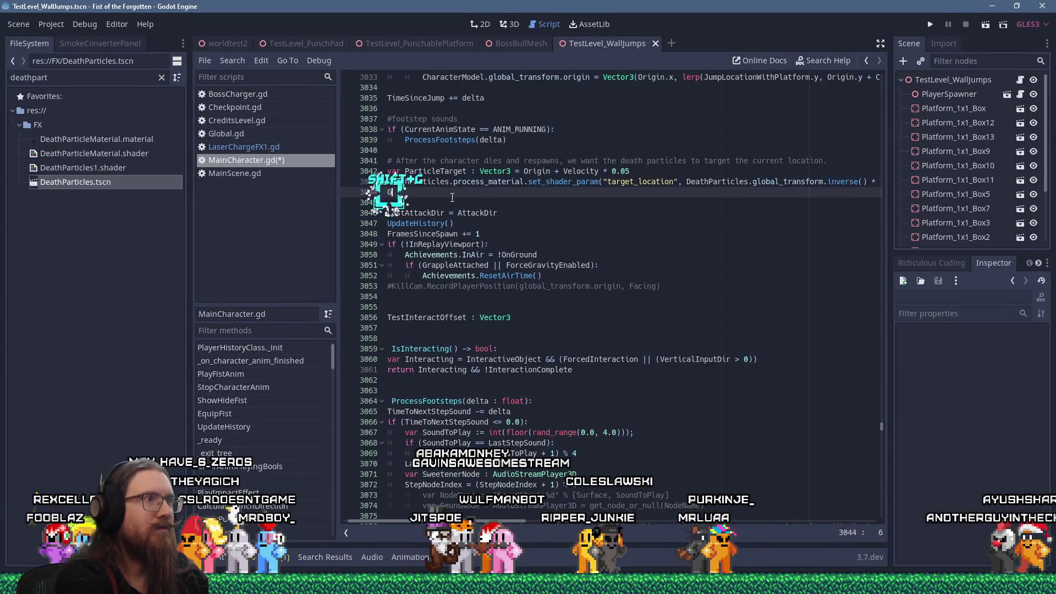
Step: Start line 3044 with Global.DrawDebugLine, removing a stray quote mark
type("lobal.DrawDebug")
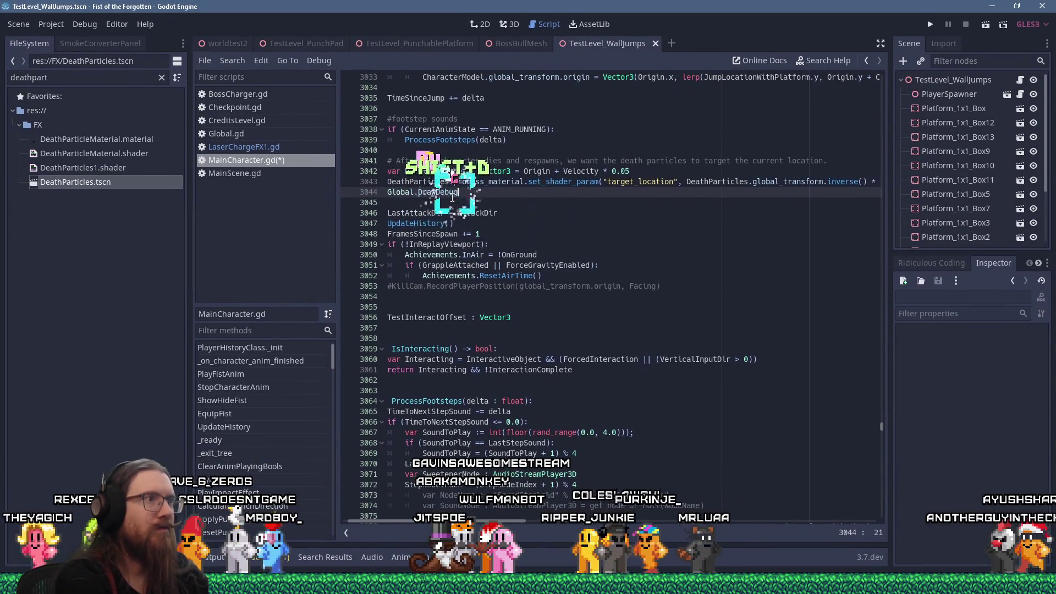
type("Line(\"")
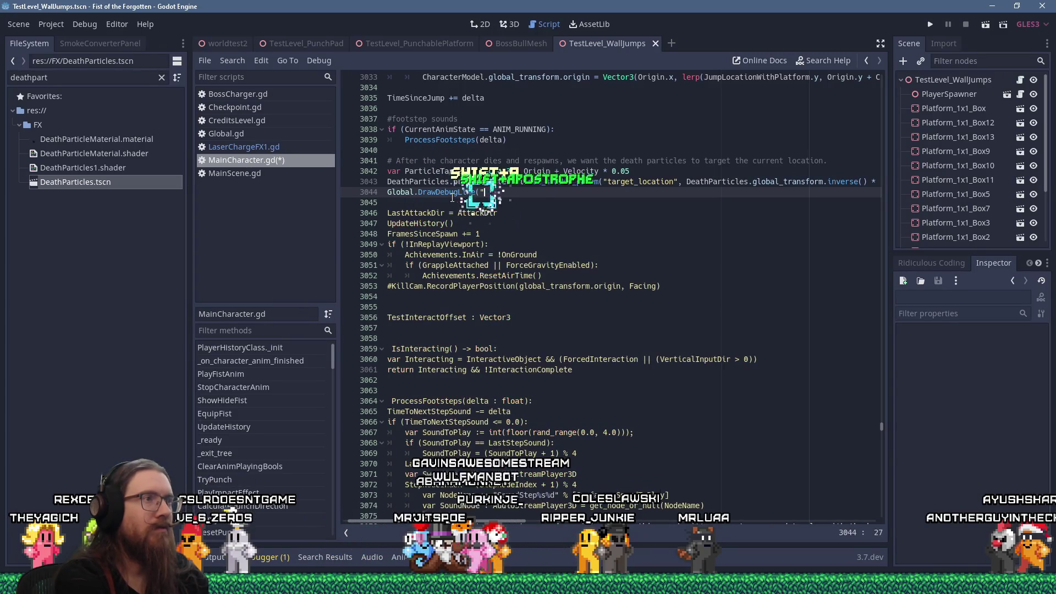
key("shift+BackSpace")
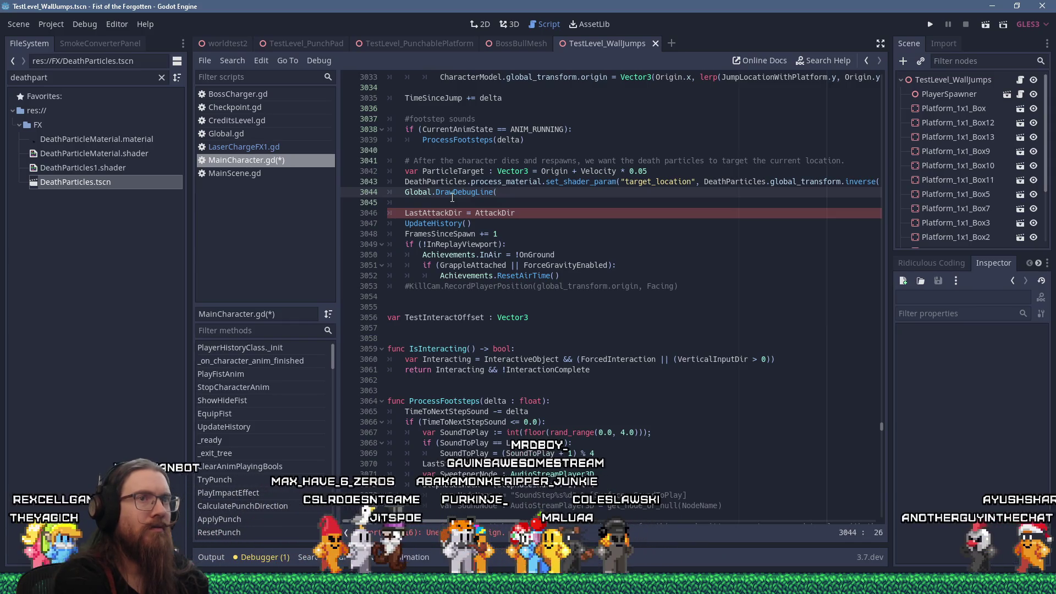
key("Up")
key("End")
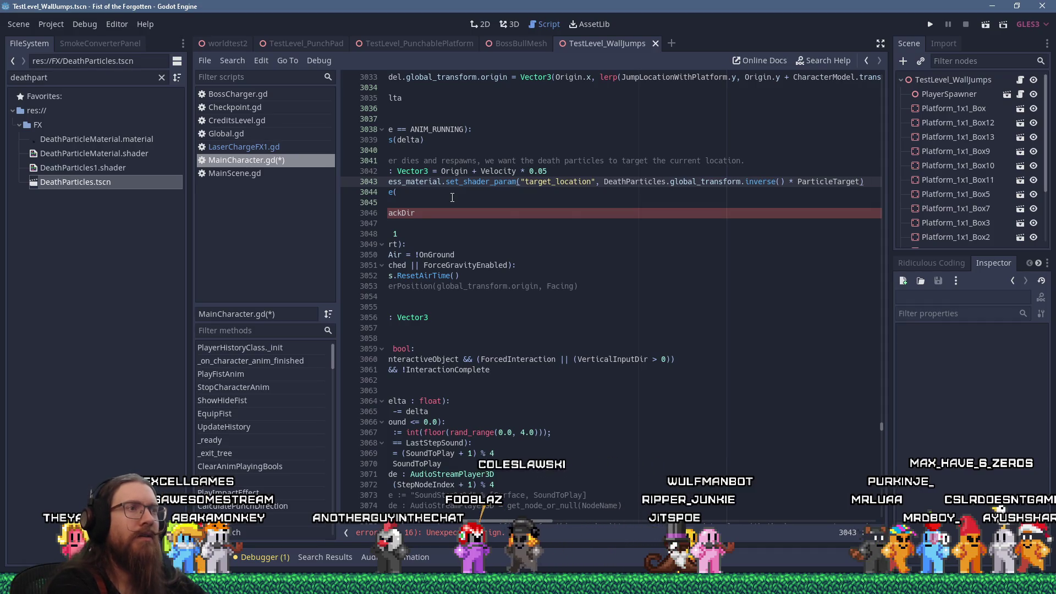
Step: Complete the call with ParticleTarget, ParticleTarget + Vector3.UP and Color.green, then save
left_click(452, 198)
type("rti")
key("Return")
type(", ParT")
key("Return")
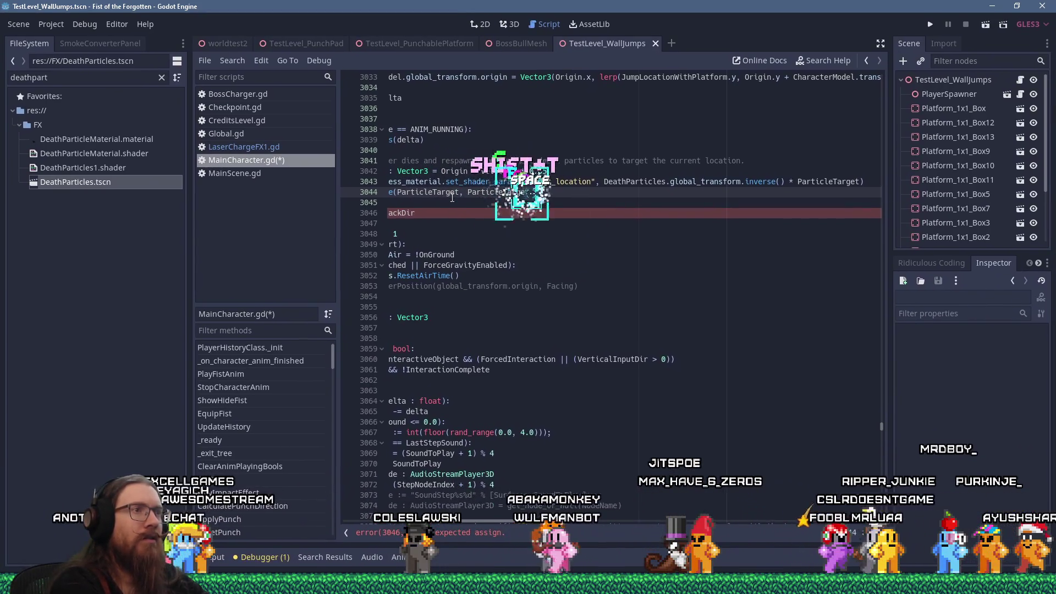
type("+ Vector33")
key("BackSpace")
type(".up")
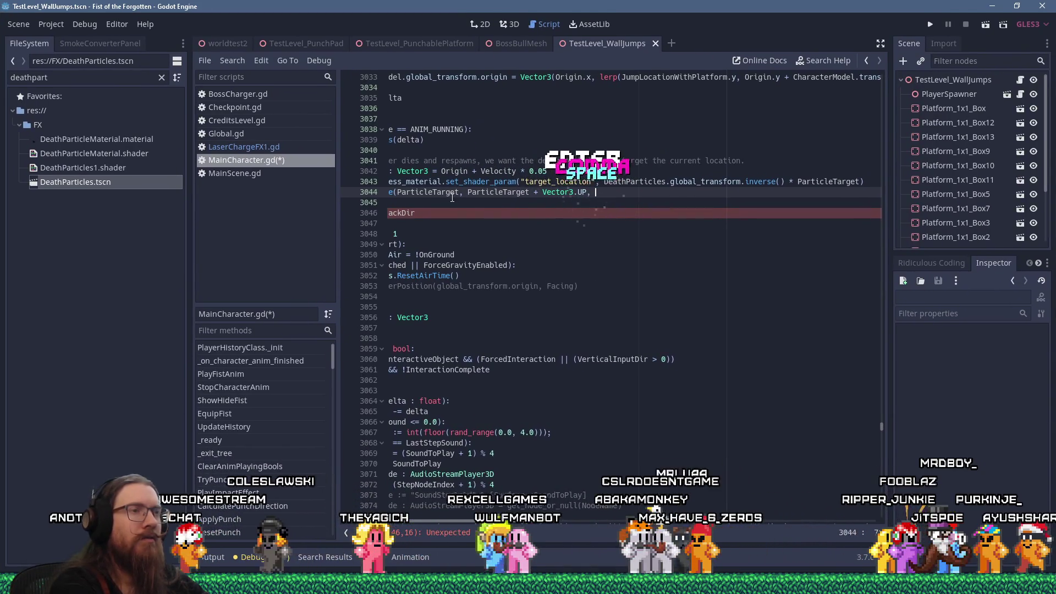
type("Color.green")
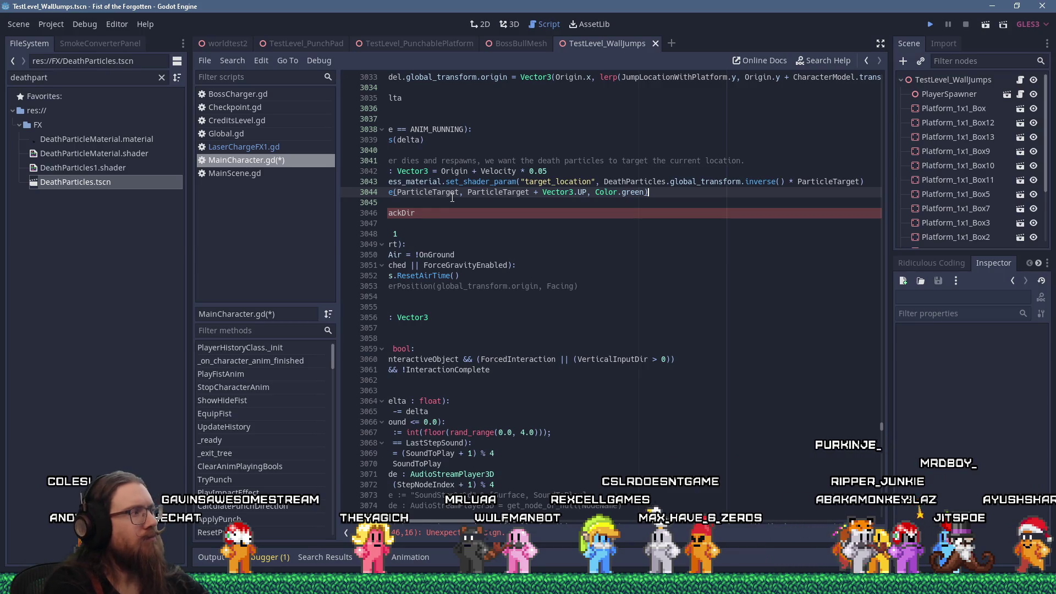
key("ctrl+s")
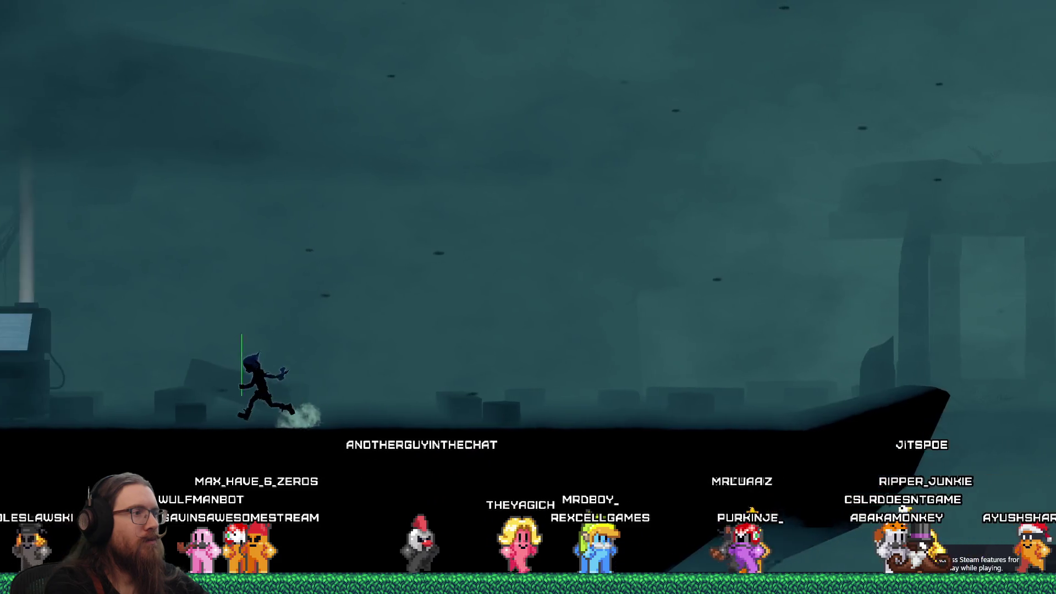
Step: Run the character left past the terminal until it dies, then open the development console
key("a")
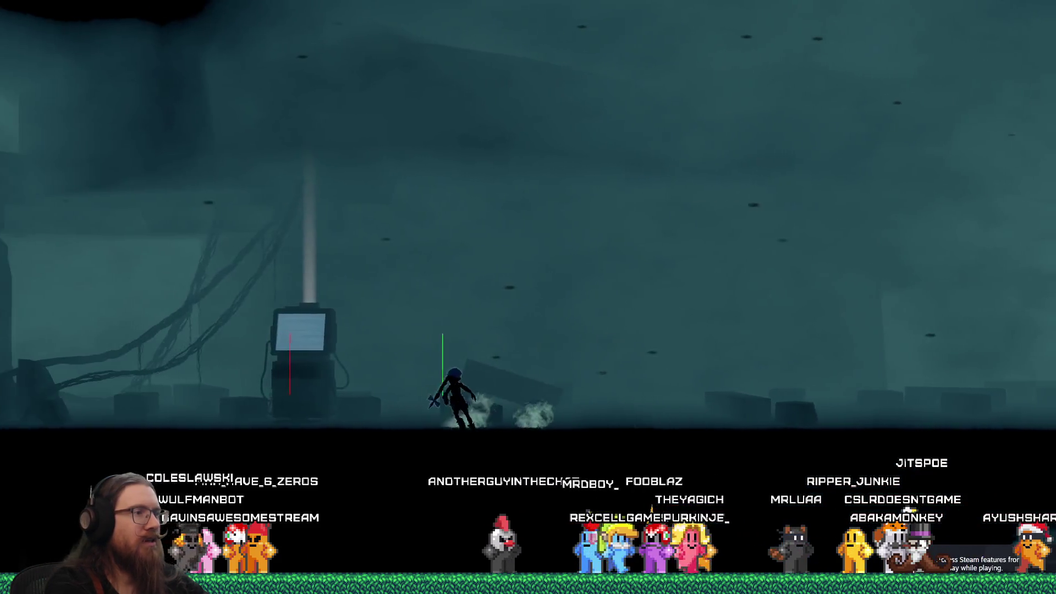
key("d")
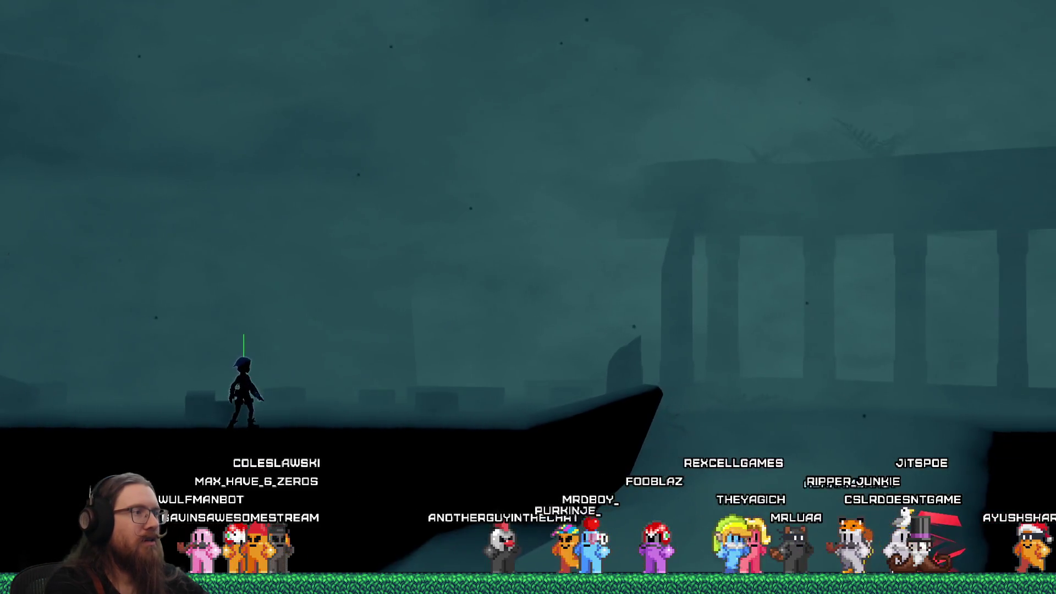
key("d")
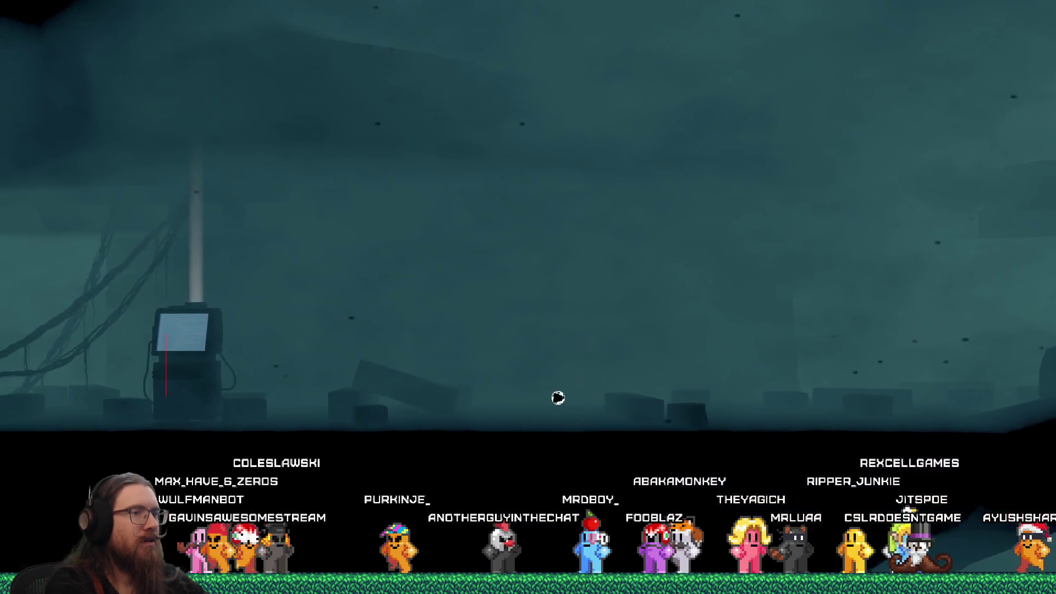
key("a")
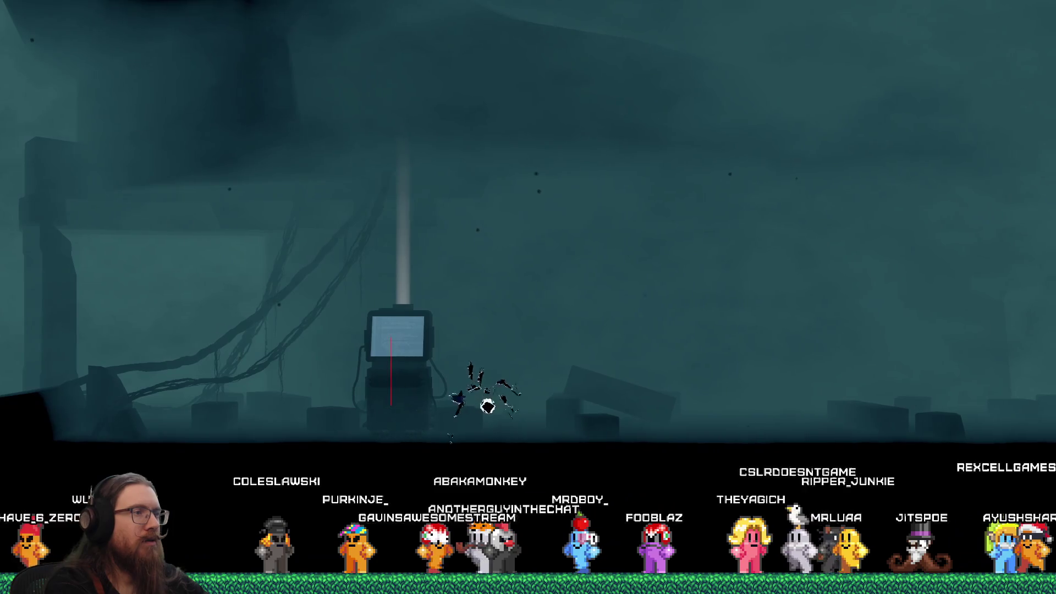
key("a")
key("grave")
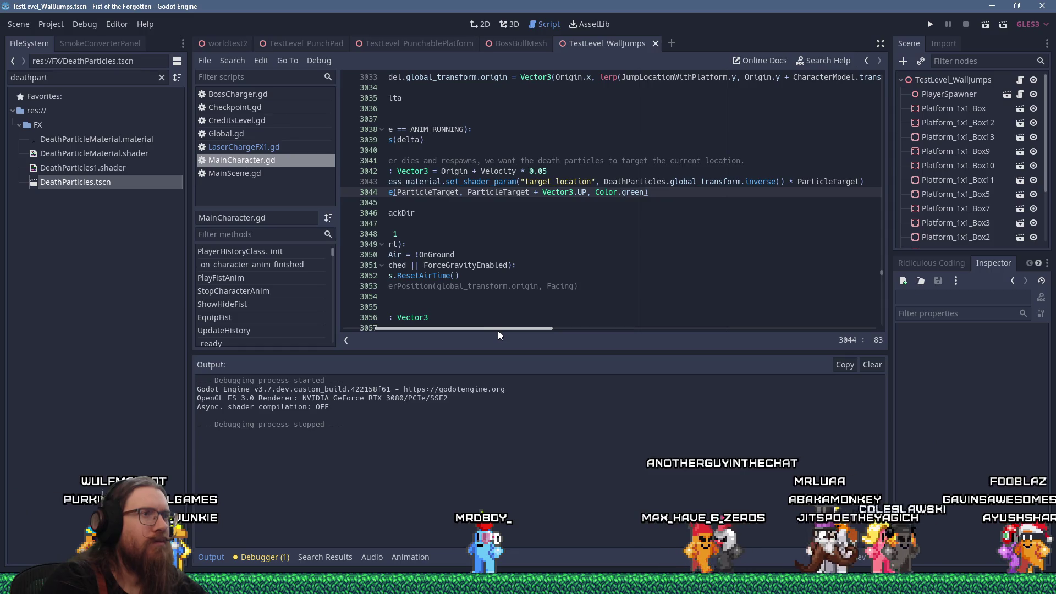
Step: Search the script for "target" to find the target_location shader parameter line
left_click_drag(501, 329, 470, 329)
left_click(605, 216)
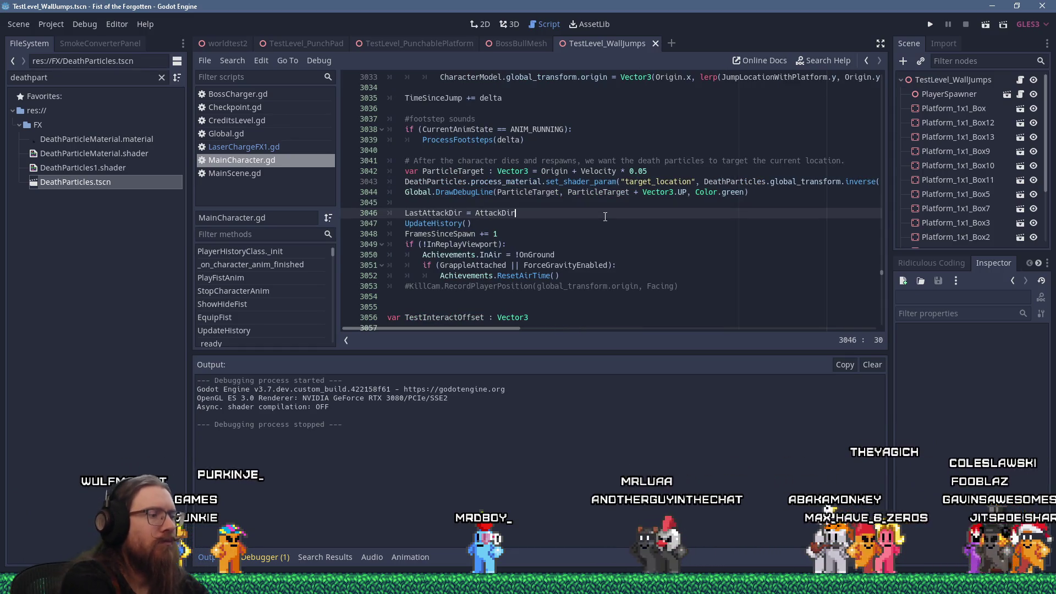
key("ctrl+f")
type("\"target_loca")
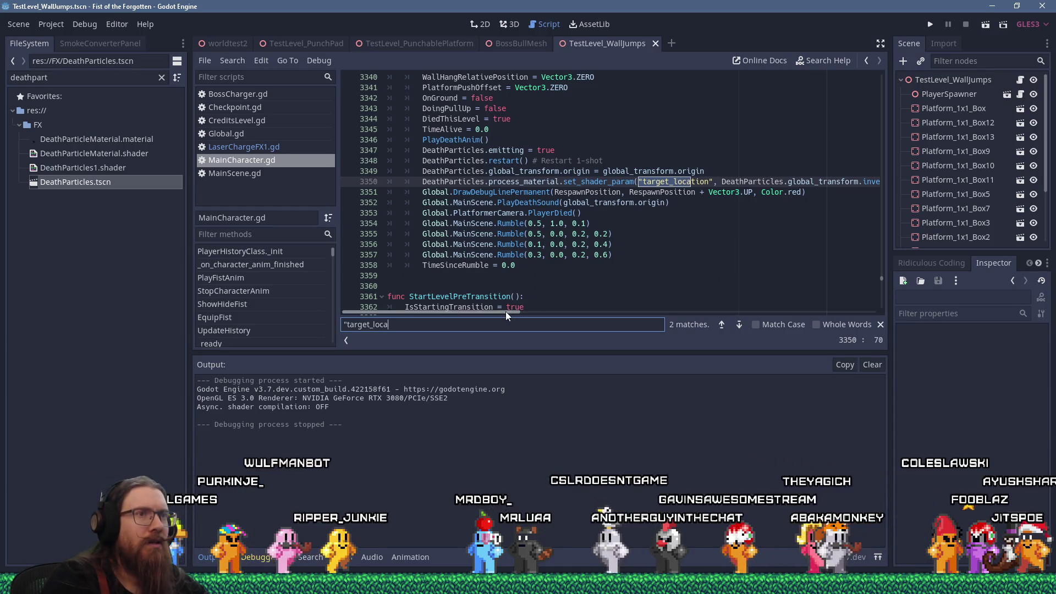
mouse_move(506, 312)
left_mouse_down()
mouse_move(563, 313)
mouse_move(513, 311)
left_mouse_up()
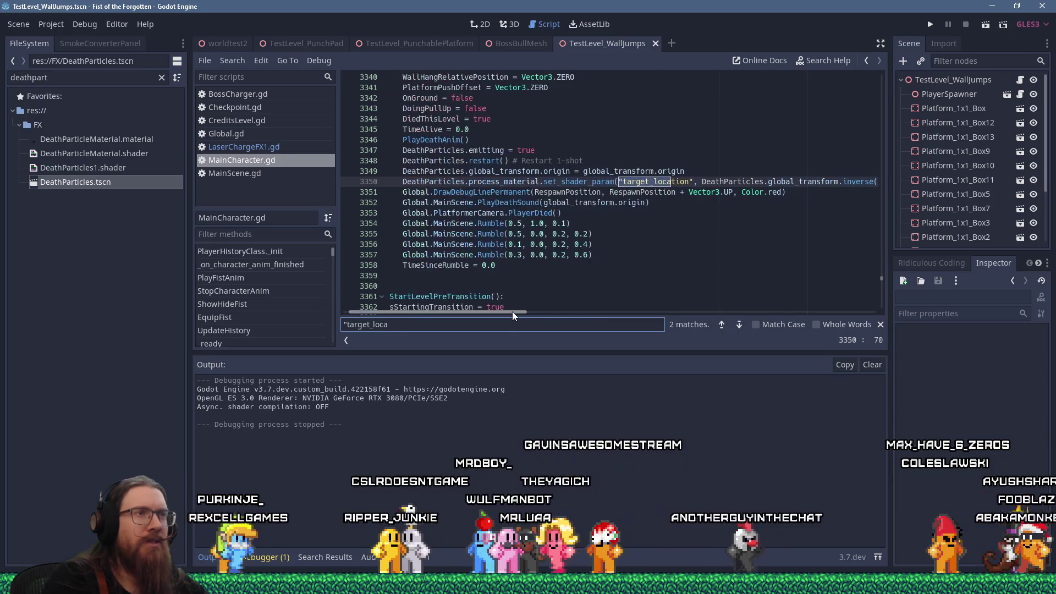
Step: Comment out line 3350 with # and paste a copy of the call below it
left_click(403, 182)
type("//")
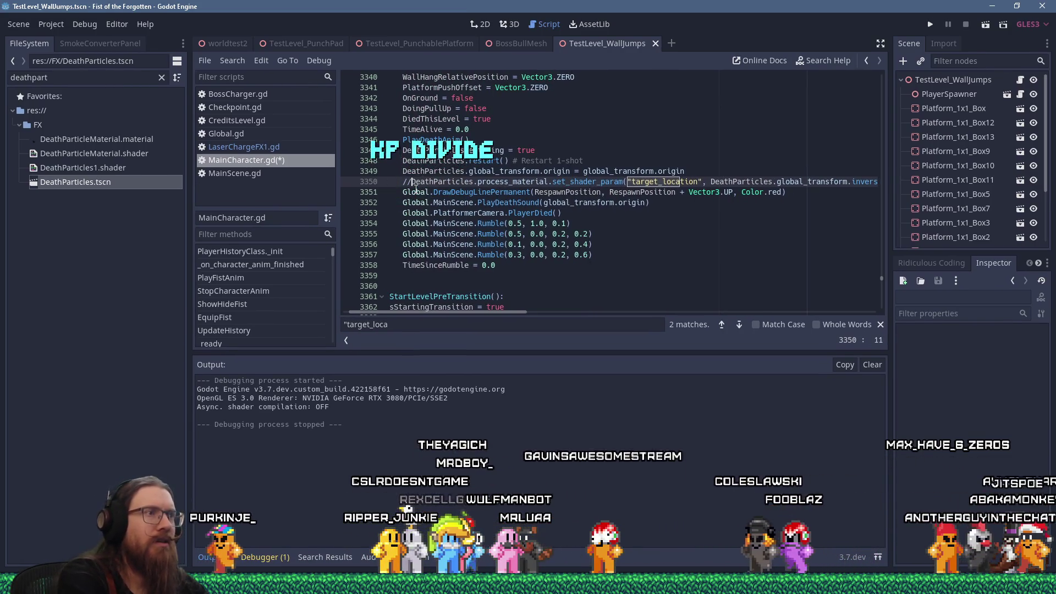
key("BackSpace")
key("BackSpace")
type("#")
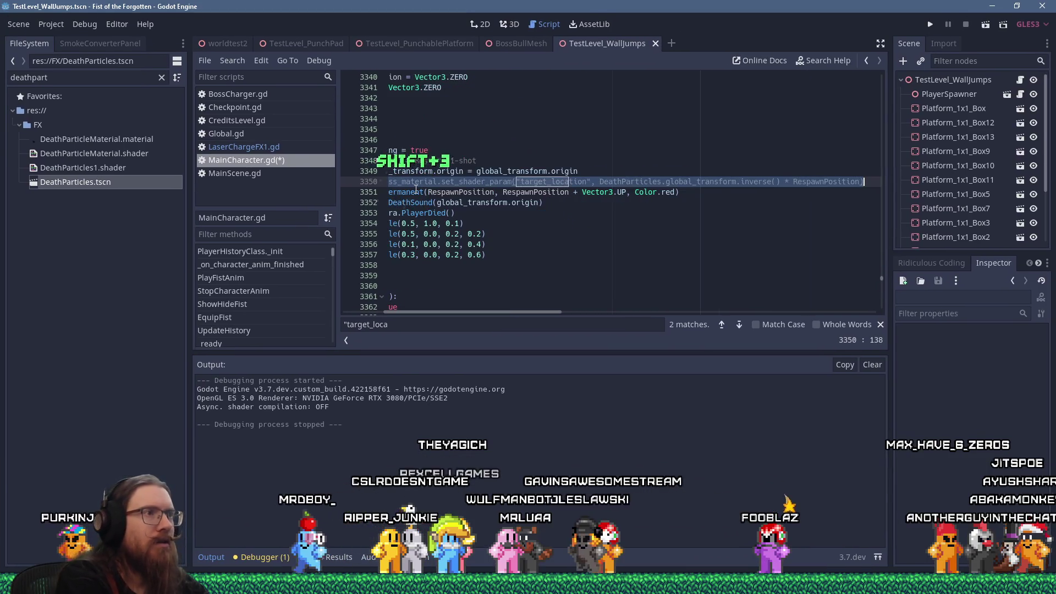
key("End")
key("Return")
type("DeathParticles.process_material.set_shader_param(\"target_location\", DeathParticles.global_transform.inverse() * RespawnPosition)")
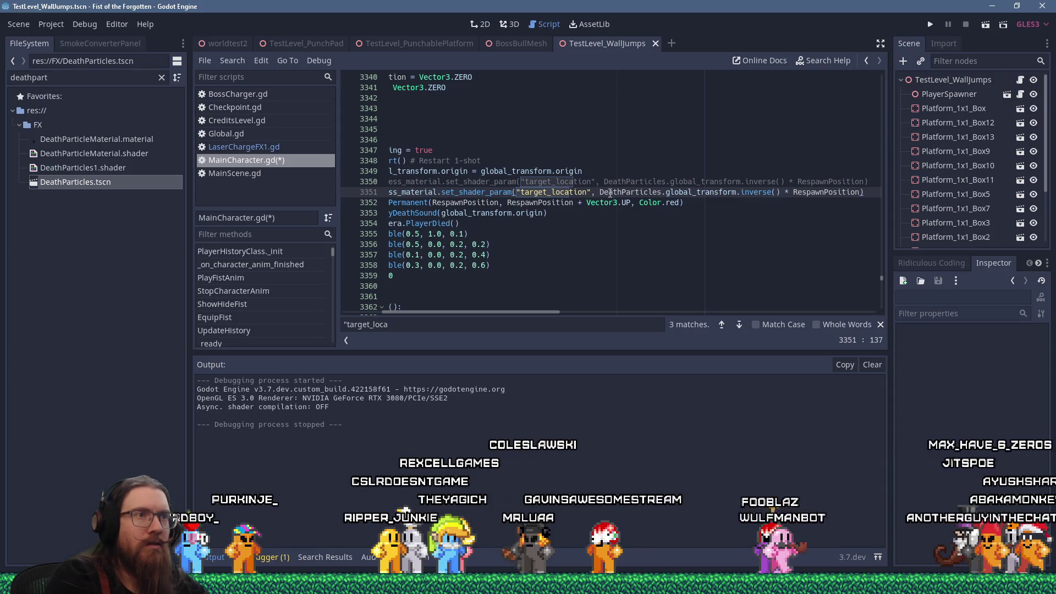
Step: Drop the transform-inverse multiplication so line 3351 passes plain RespawnPosition, save, and run the game
left_click_drag(602, 192, 794, 192)
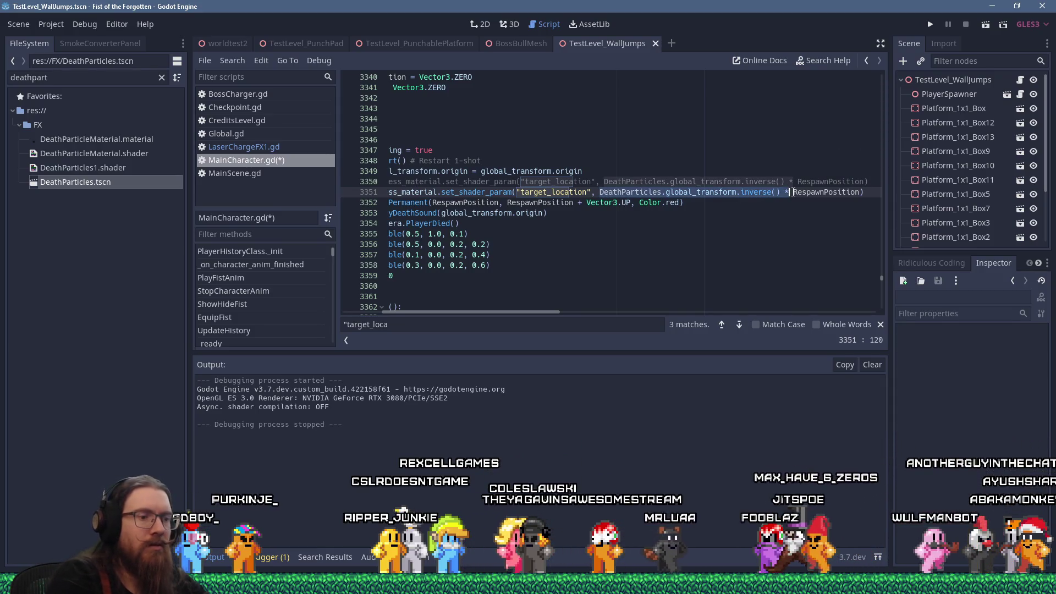
key("Delete")
key("ctrl+s")
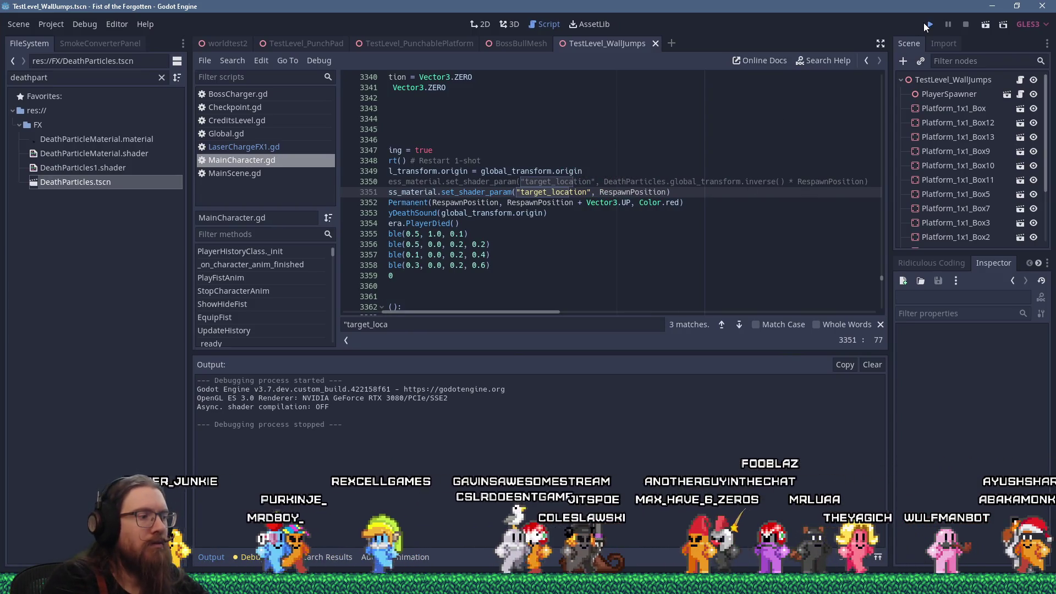
left_click(927, 25)
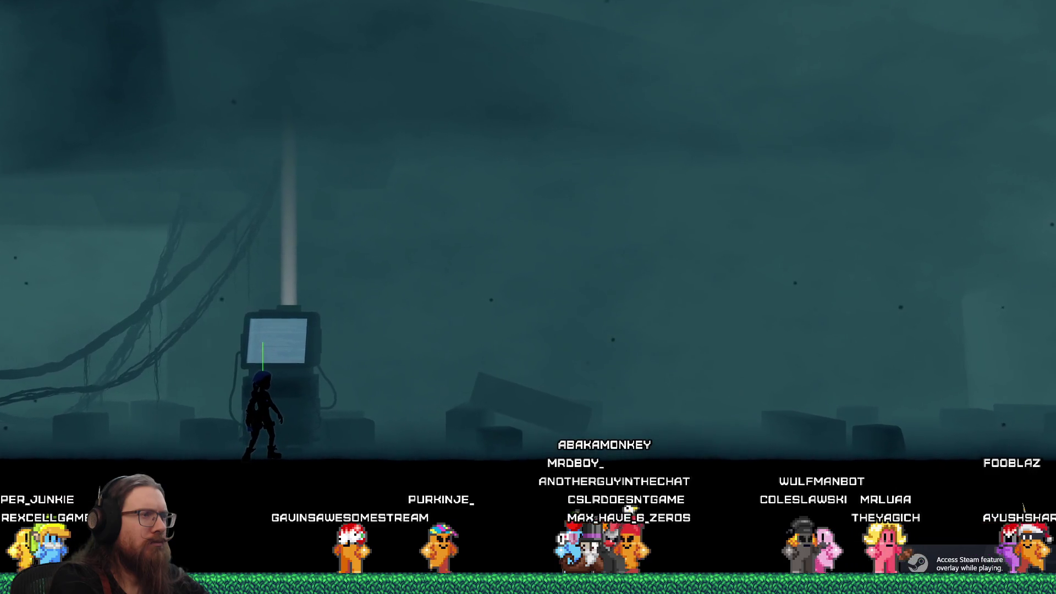
key("Right")
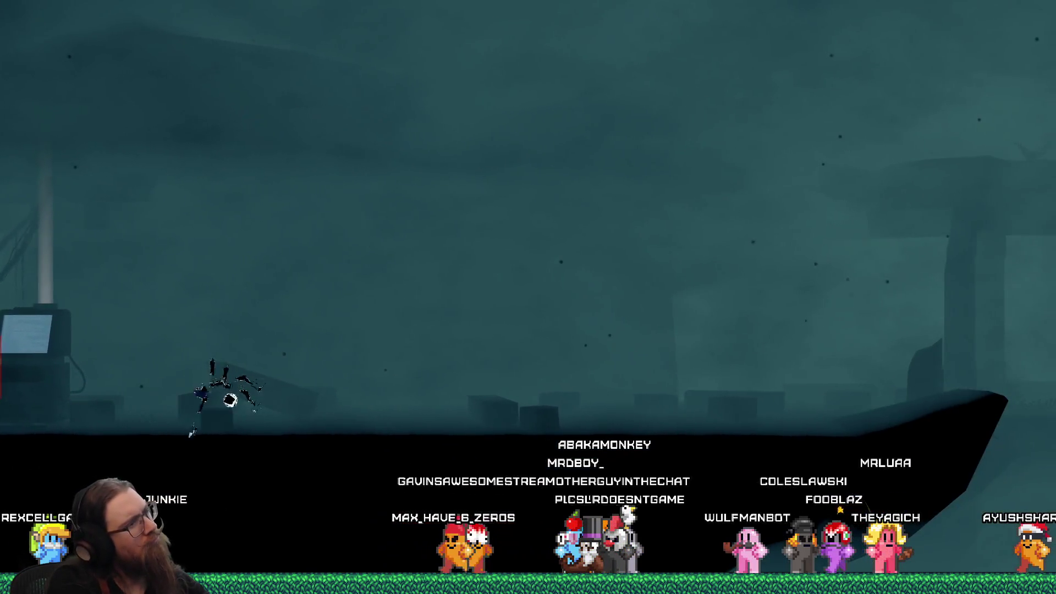
key("grave")
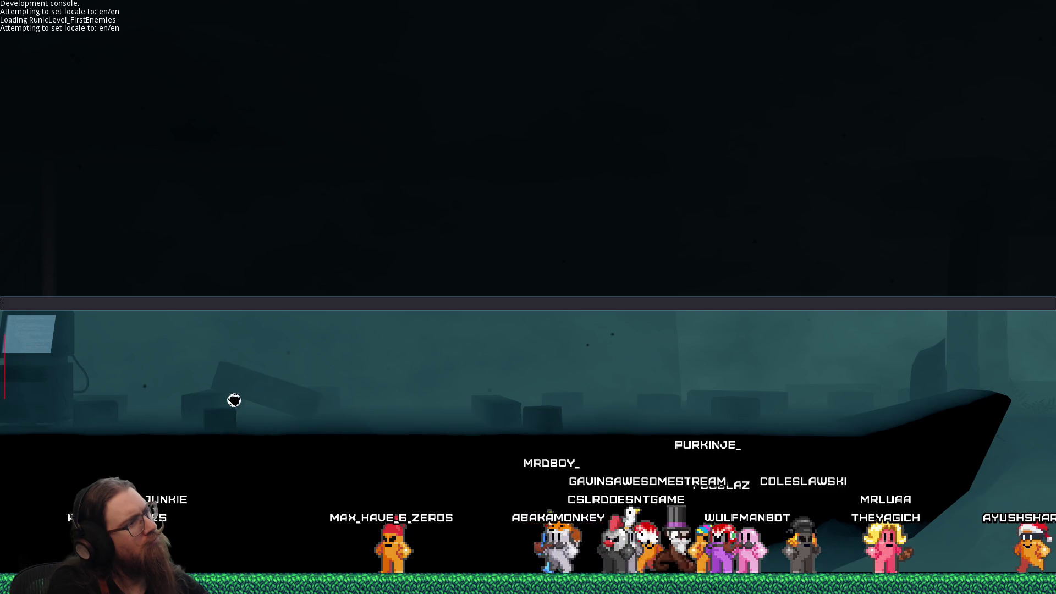
type("quit")
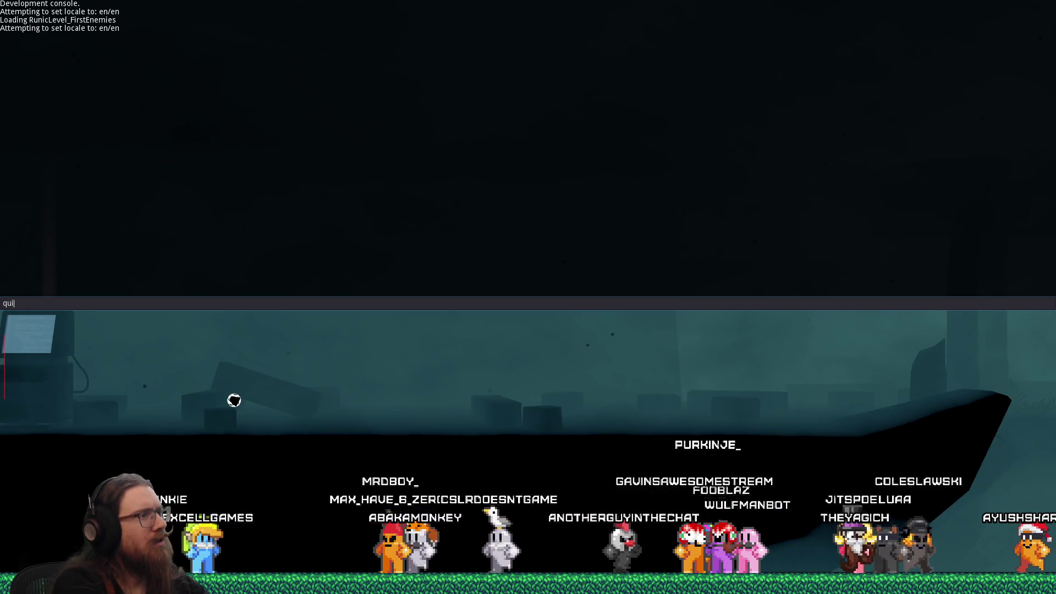
key("Return")
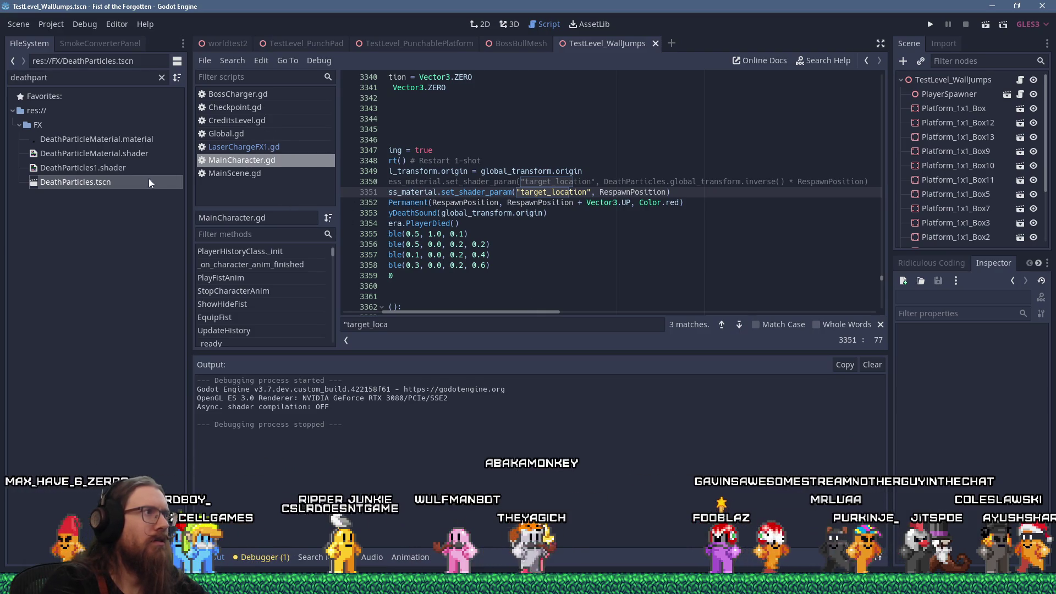
Step: Open DeathParticles1.shader and jump to its first target_location match
double_click(110, 169)
left_click(519, 352)
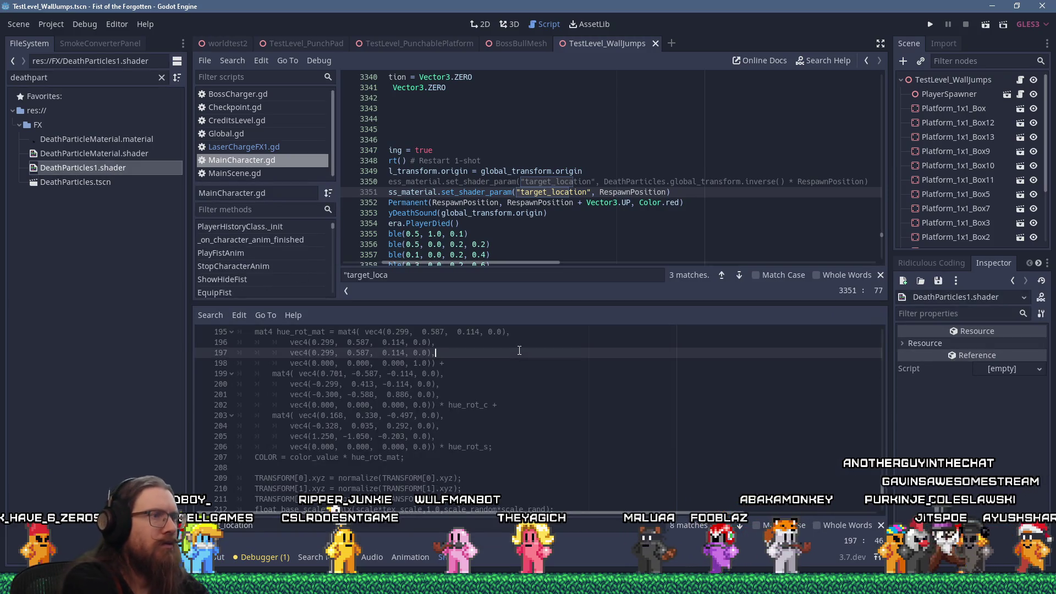
key("ctrl+f")
key("Return")
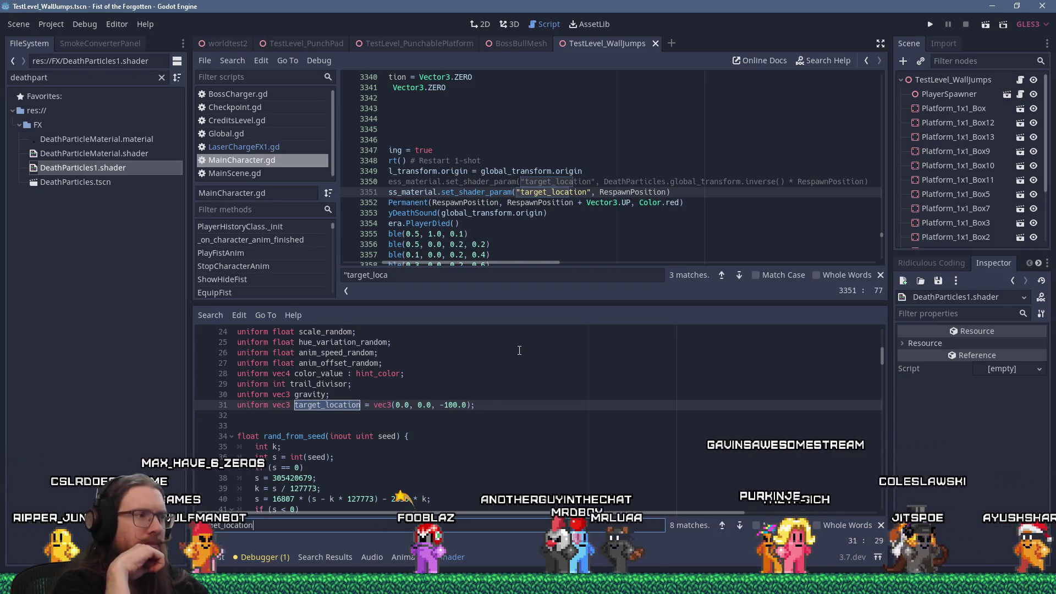
Step: Move to the next target_location match and read the damp_vec_to_zero velocity code around it
key("Return")
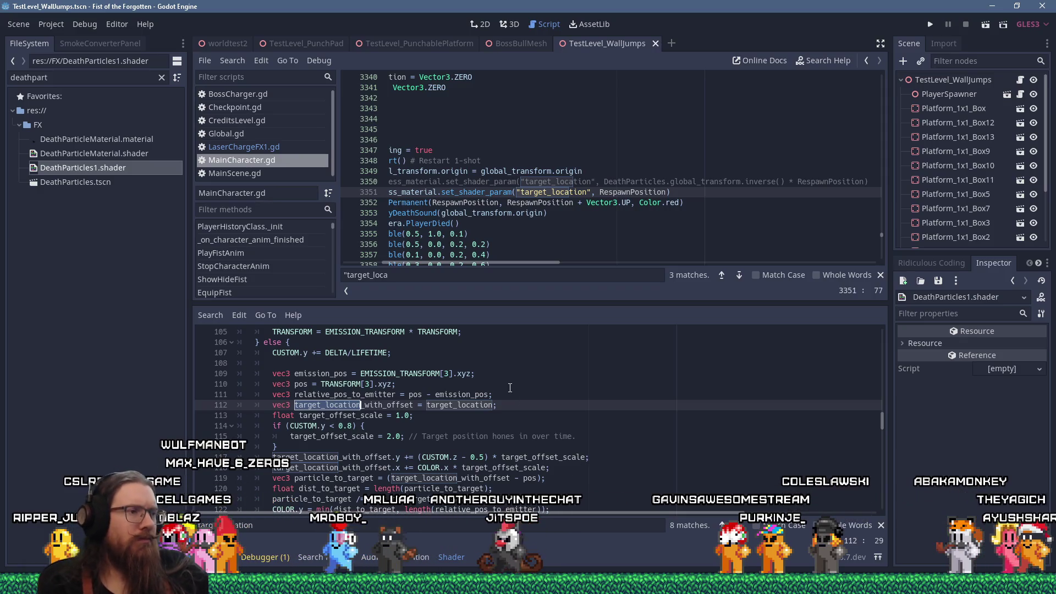
scroll(494, 422, "up", 15)
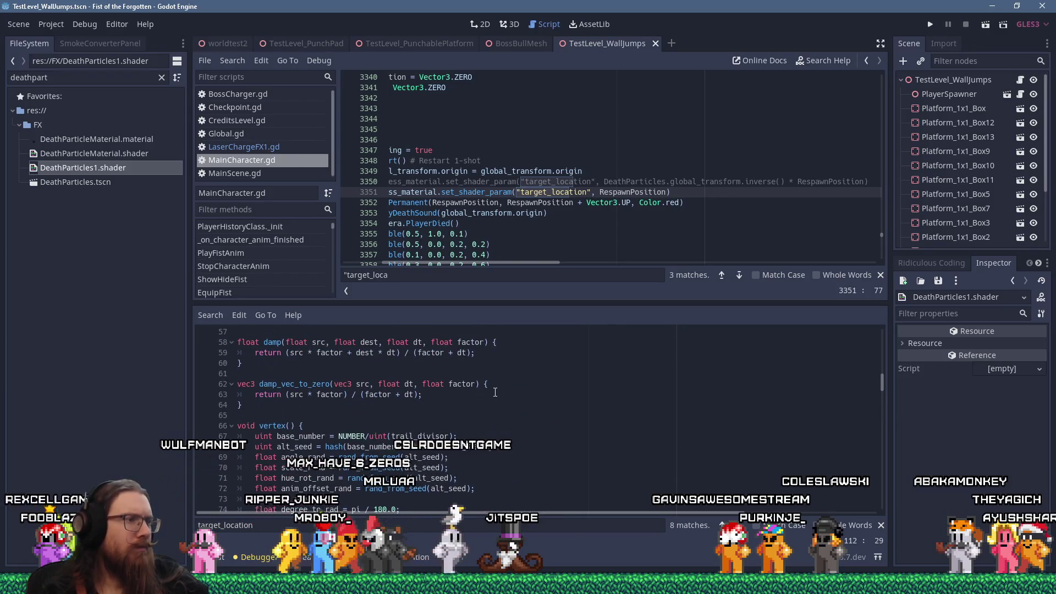
scroll(495, 392, "down", 20)
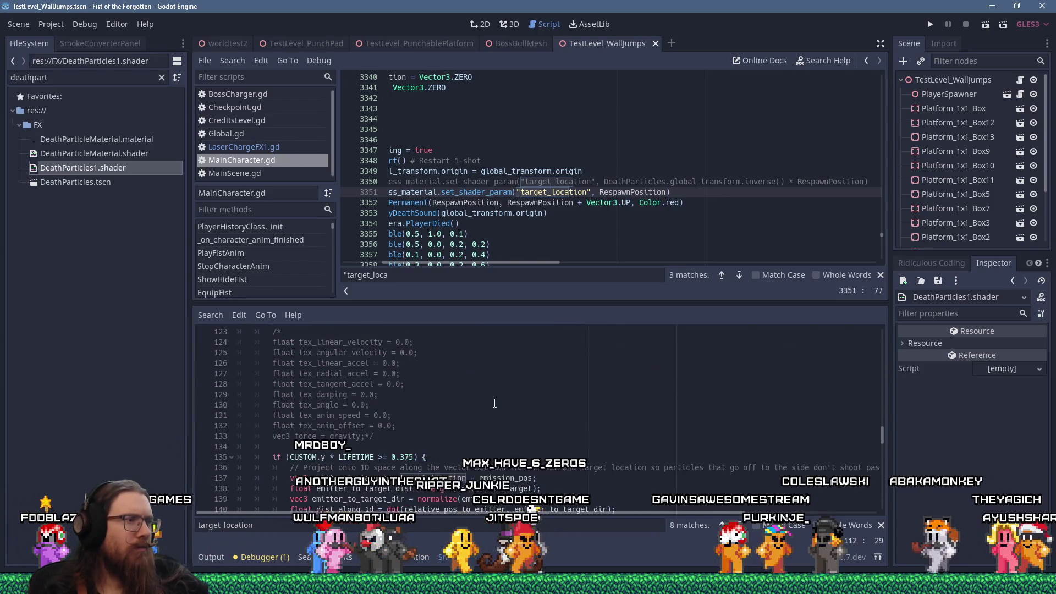
scroll(494, 404, "down", 20)
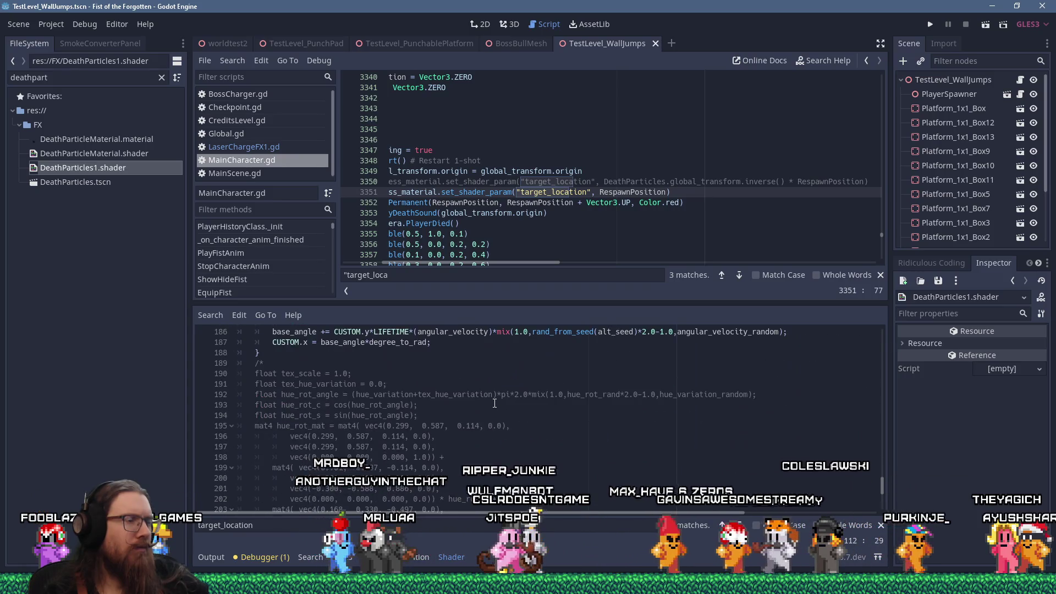
scroll(494, 404, "up", 8)
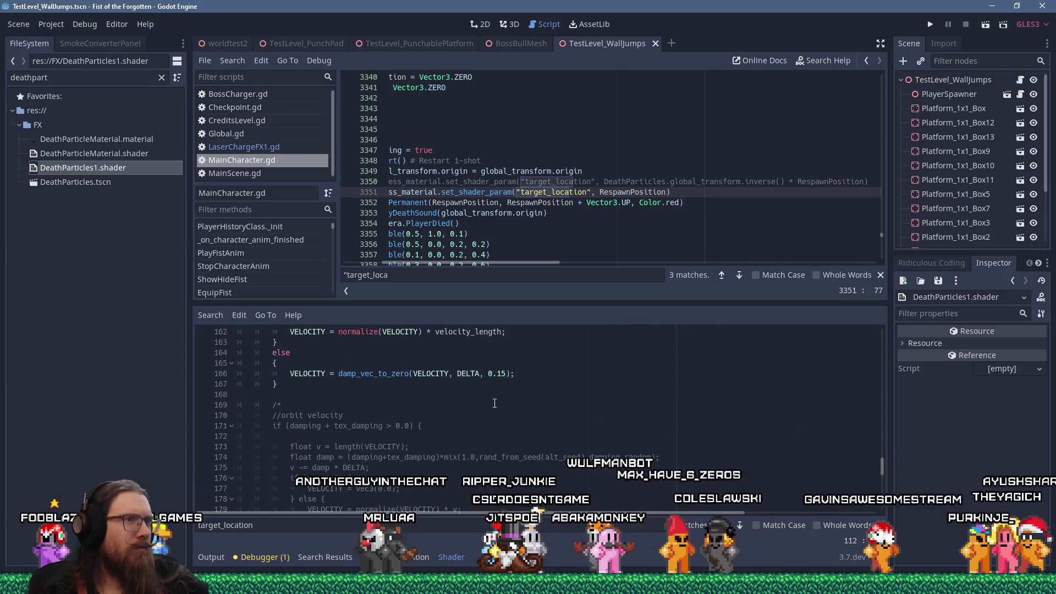
left_click_drag(502, 262, 434, 259)
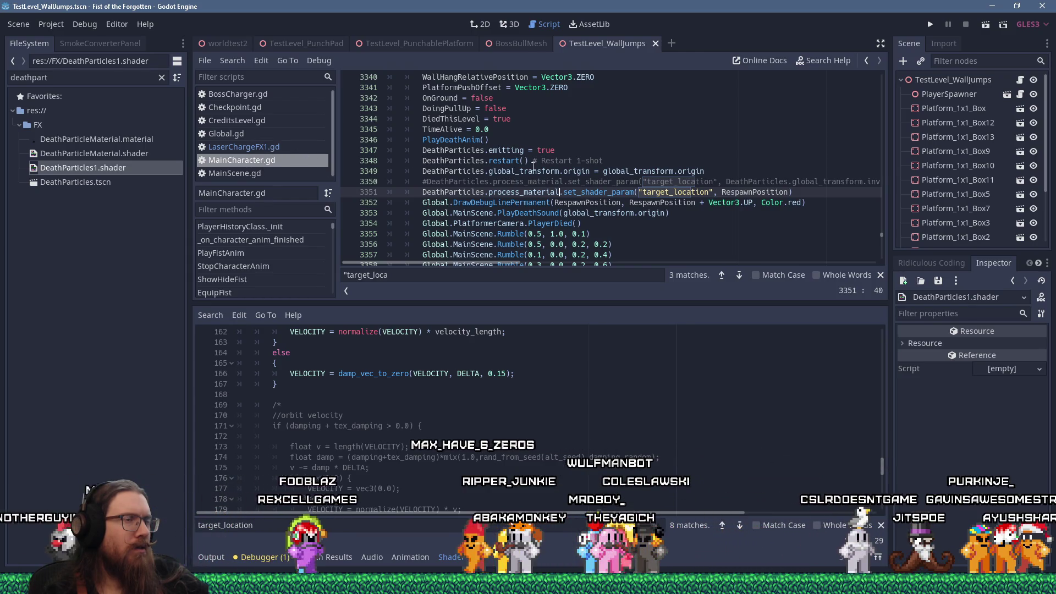
Step: Go to line 3351's set_shader_param call, trying then undoing a comment prefix
left_click(578, 173)
left_click(516, 192)
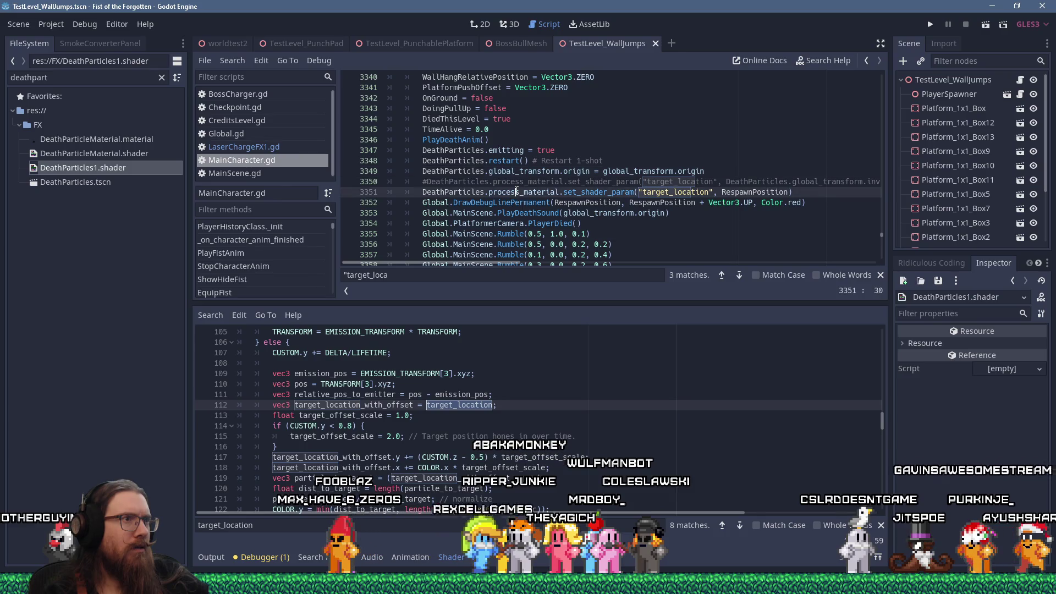
scroll(517, 191, "up", 8)
scroll(516, 190, "down", 9)
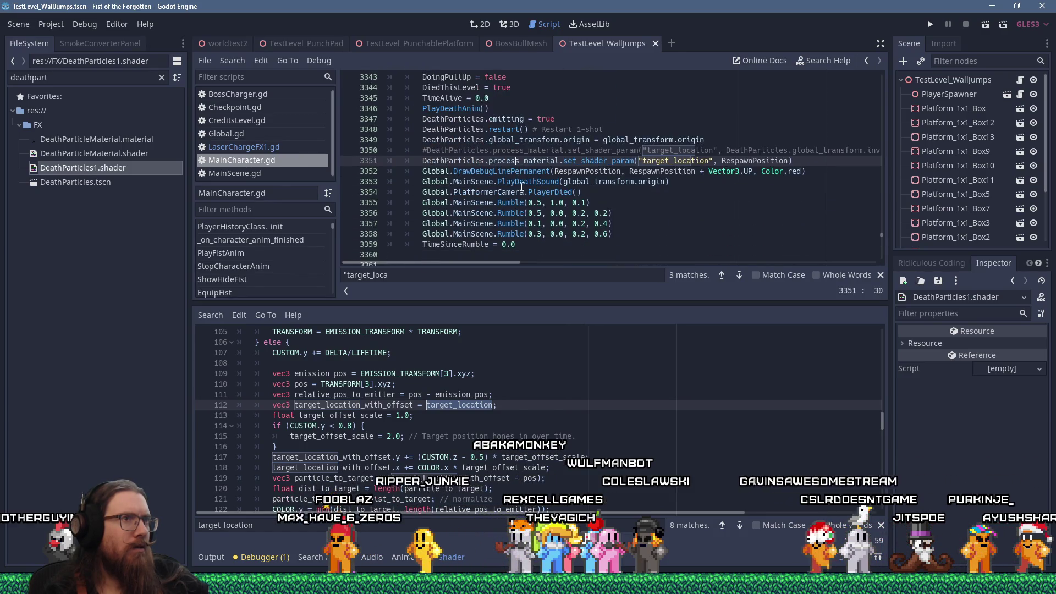
key("End")
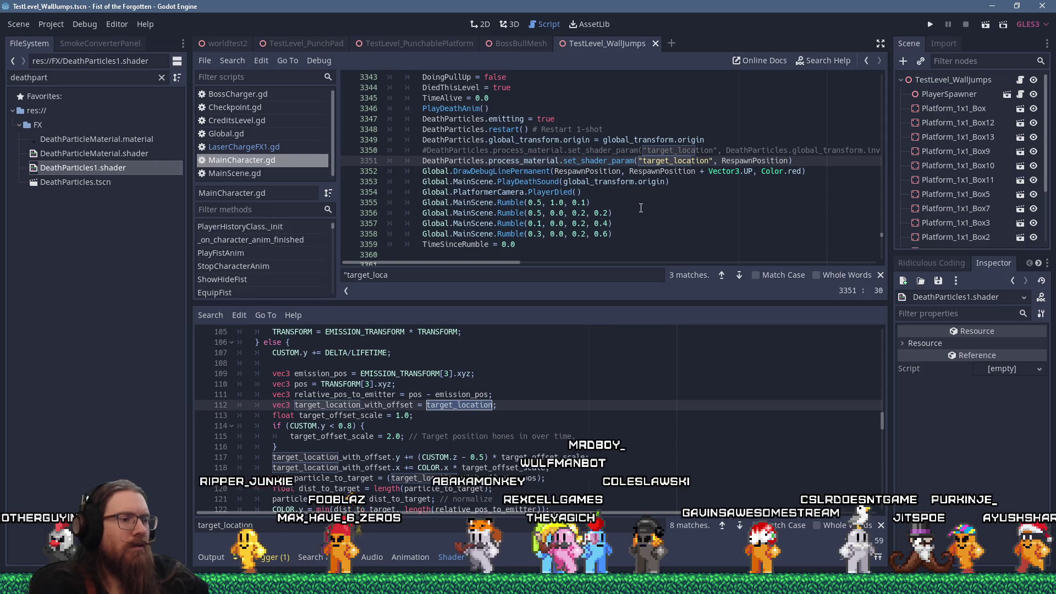
key("Home")
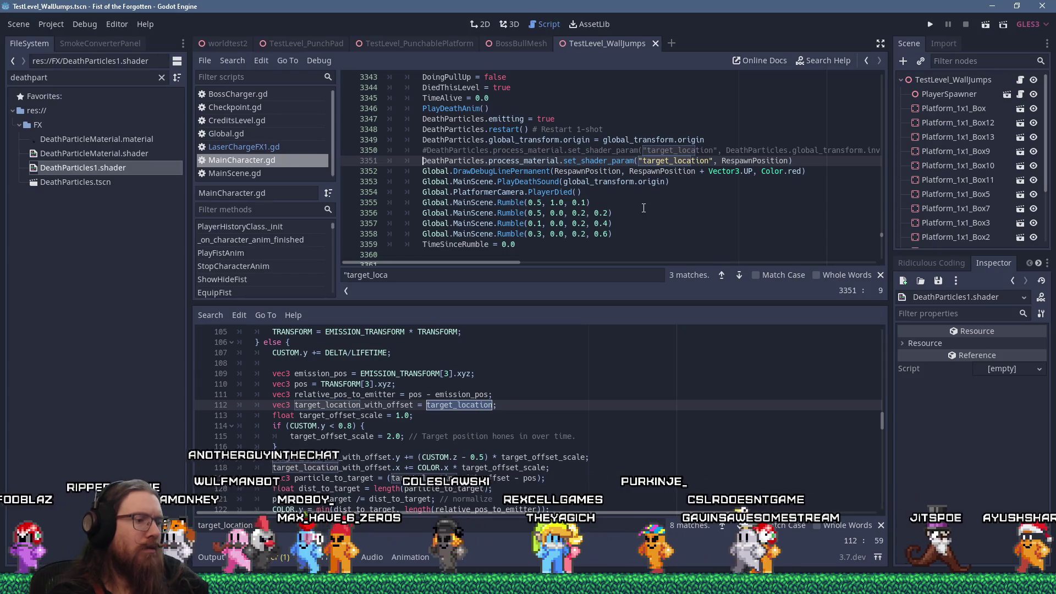
type("//")
key("BackSpace")
key("BackSpace")
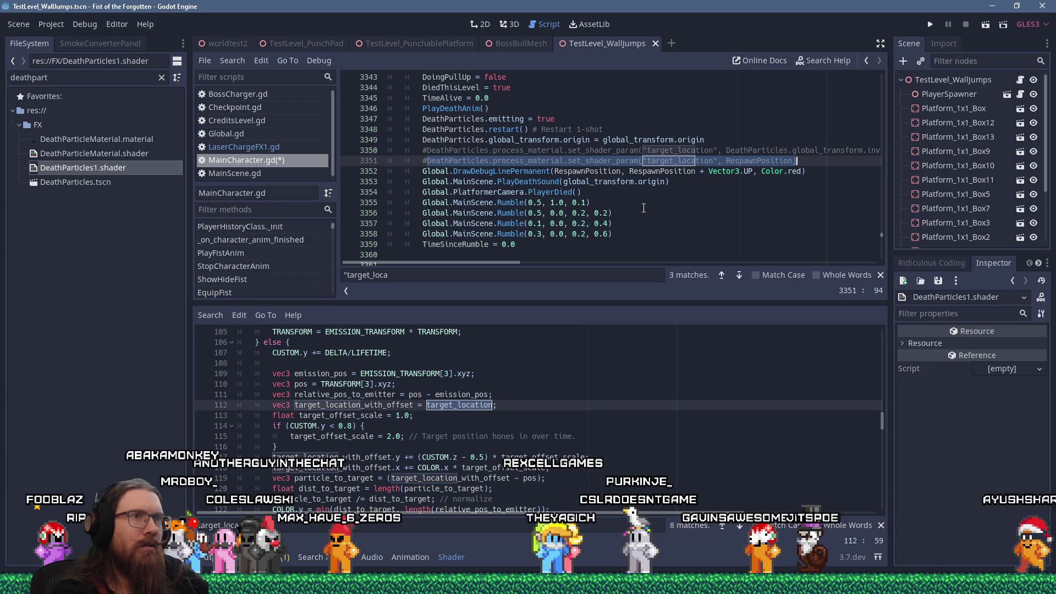
key("ctrl+z")
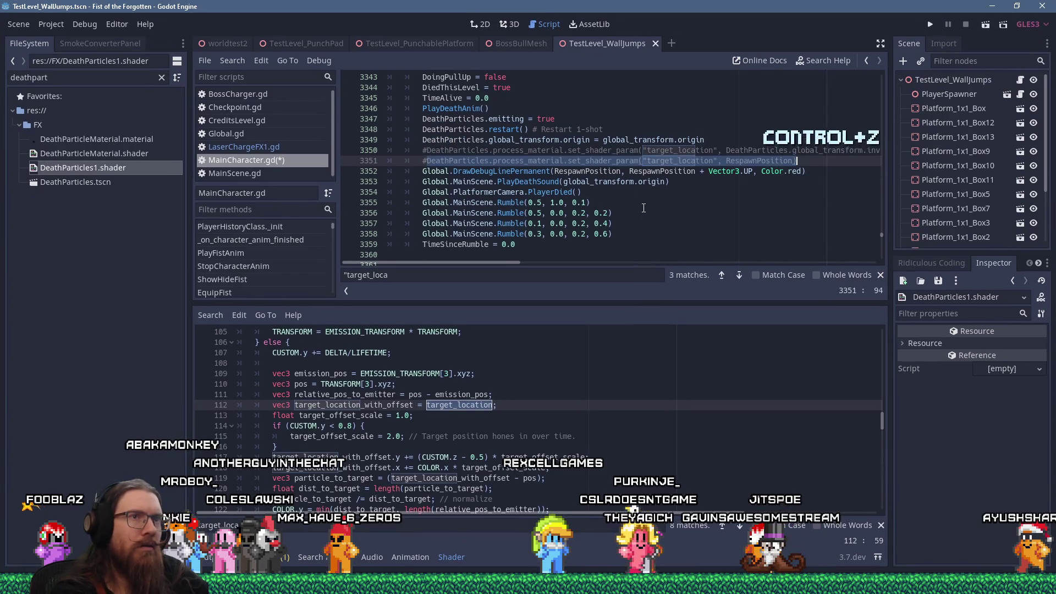
Step: Replace RespawnPosition with Vector3.UP on line 3351 and save MainCharacter.gd
key("Home")
key("Delete")
key("End")
key("Left")
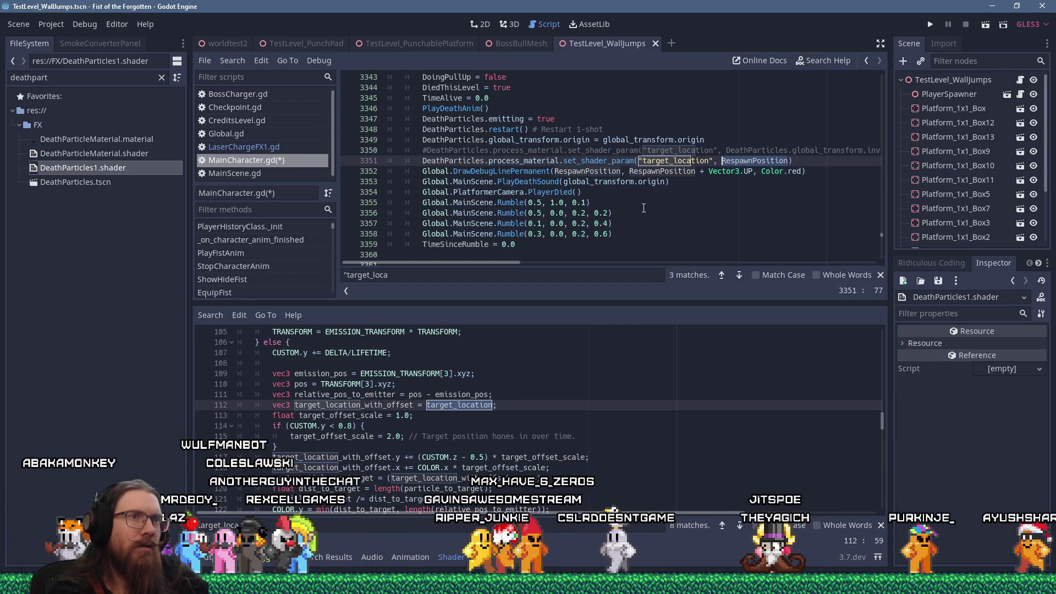
type("Vector3.UP")
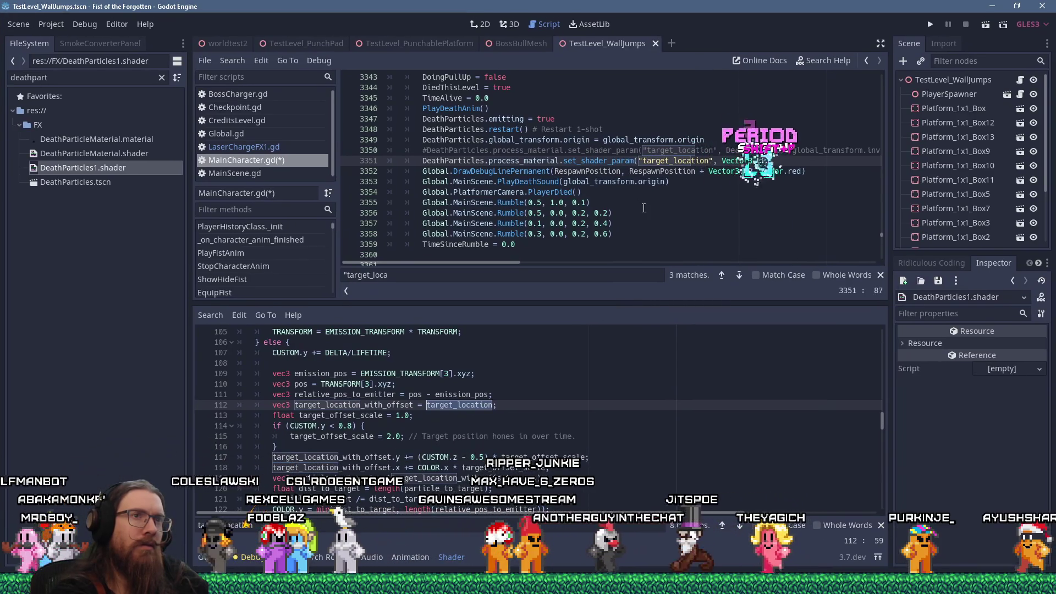
key("ctrl+s")
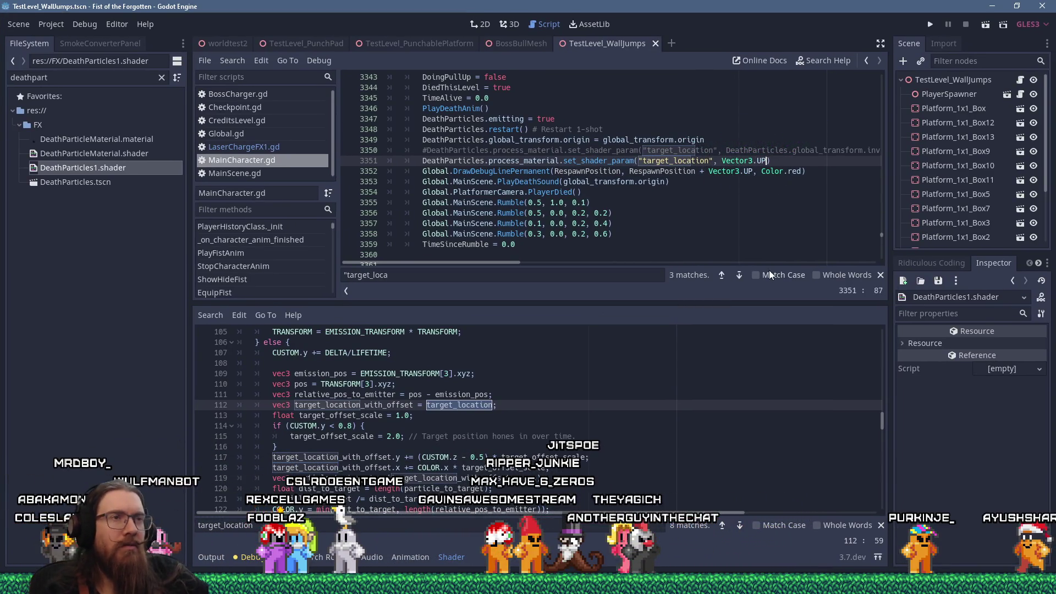
Step: Run Fist of the Forgotten to test the Vector3.UP target, then quit through the console
left_click(929, 29)
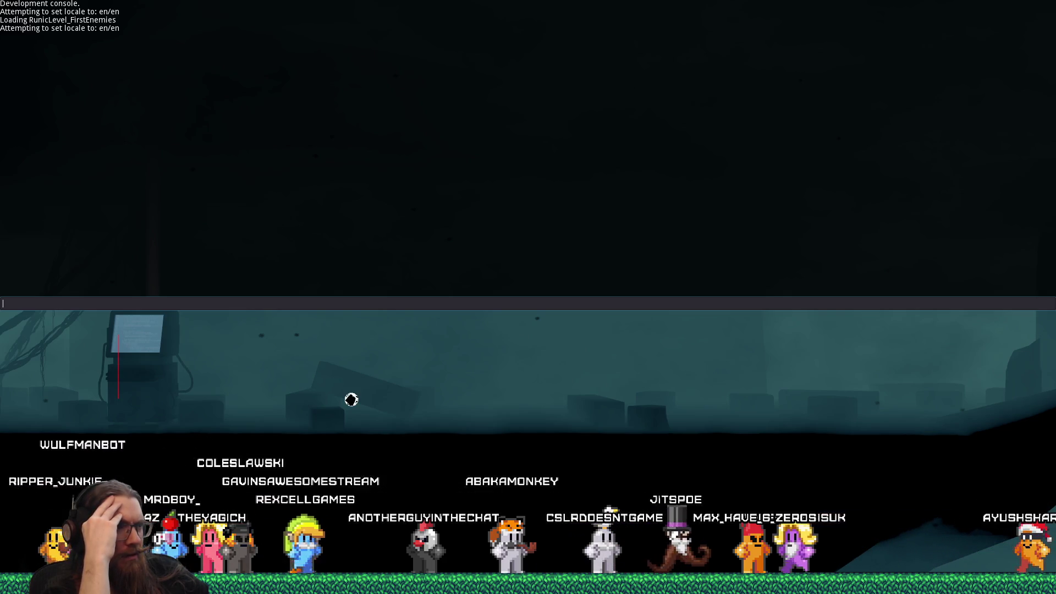
key("grave")
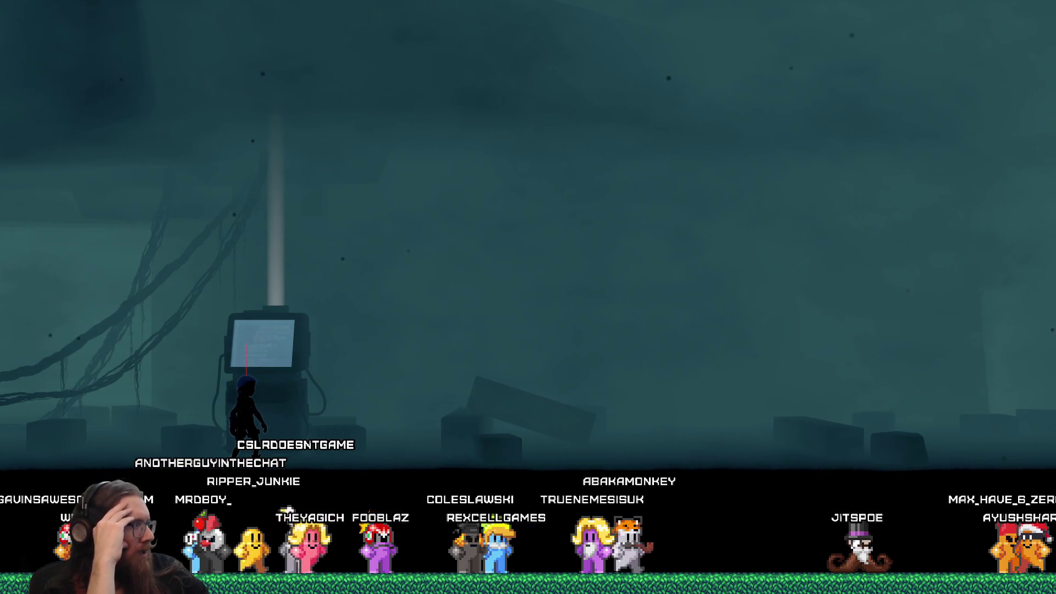
key("grave")
type("qui")
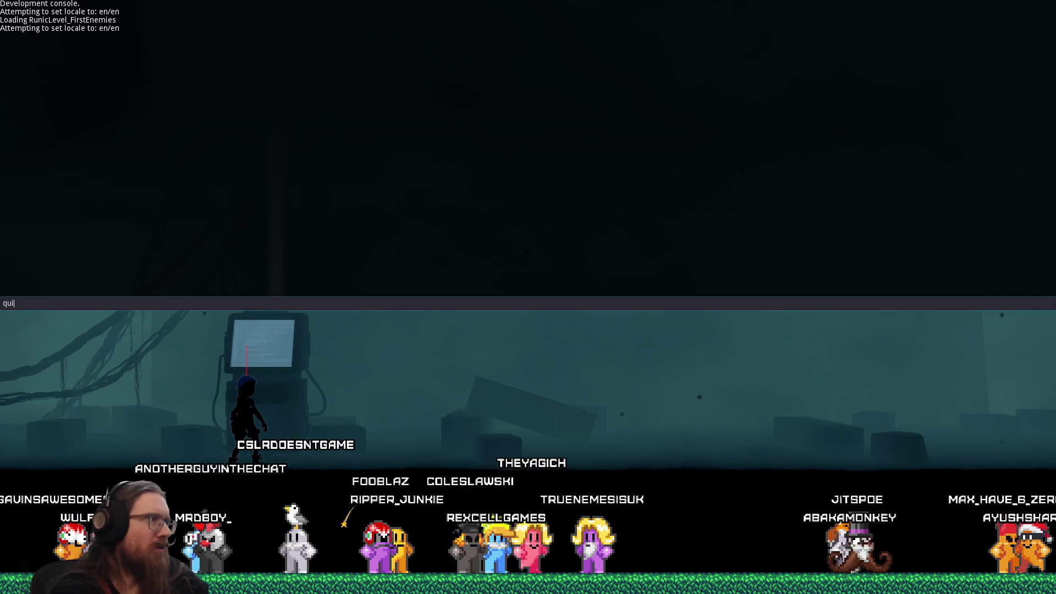
type("t")
key("Return")
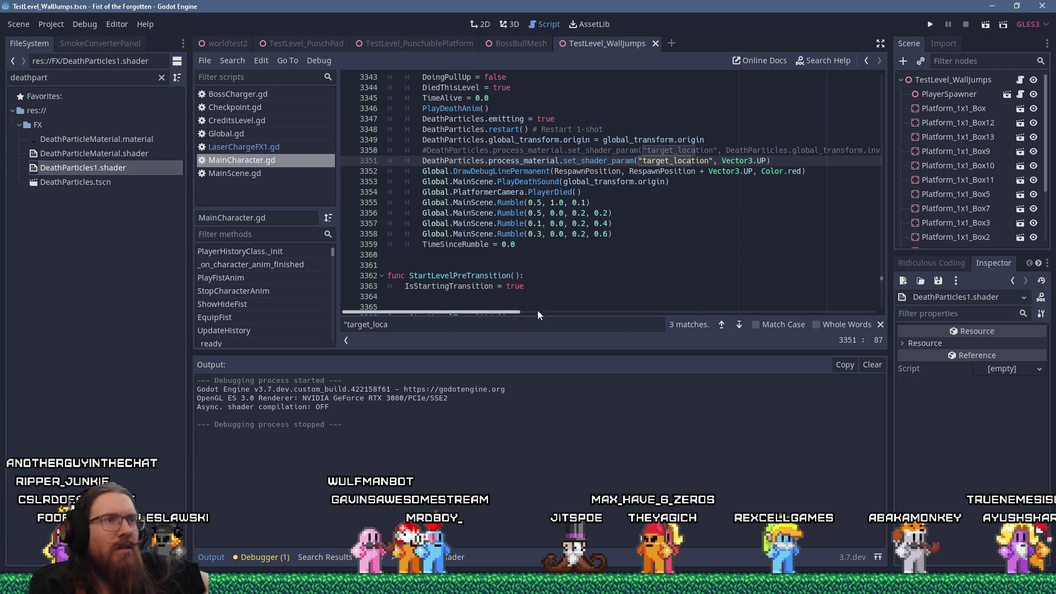
Step: Show the Debugger's Errors tab listing the unused 'in_replay_viewport' warning in CastBox
key("ctrl+Right")
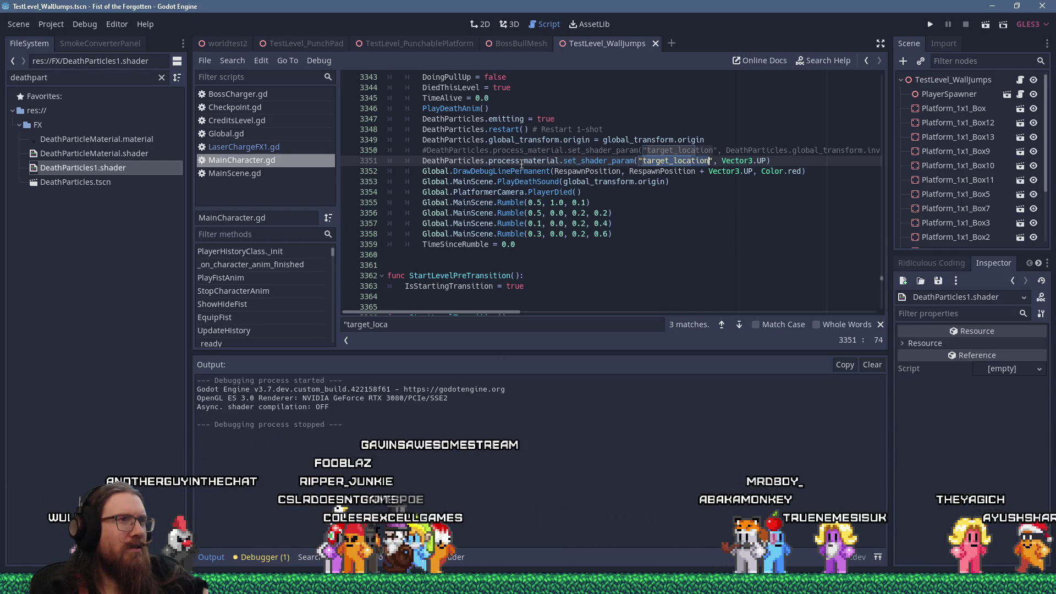
left_click(308, 558)
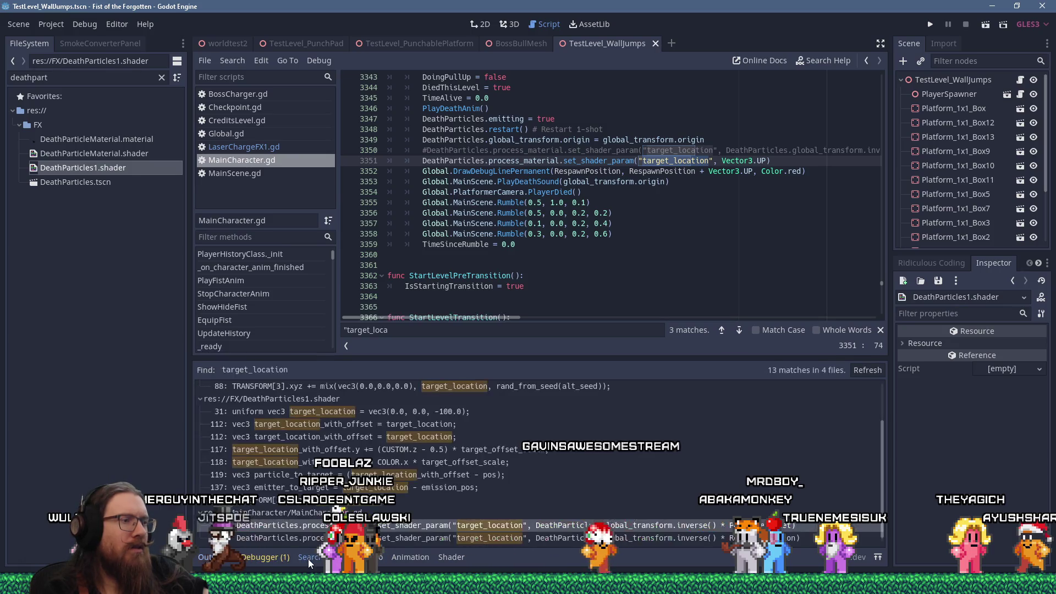
left_click(263, 557)
left_click(275, 342)
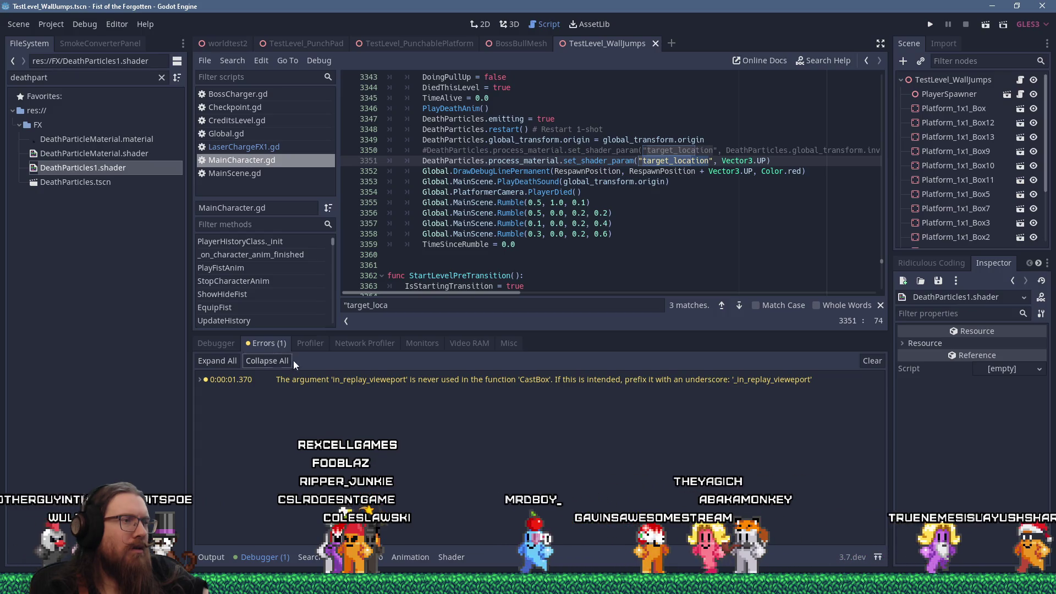
Step: Jump from the warning to CastBox at Global.gd line 376 and read its full lines
double_click(385, 380)
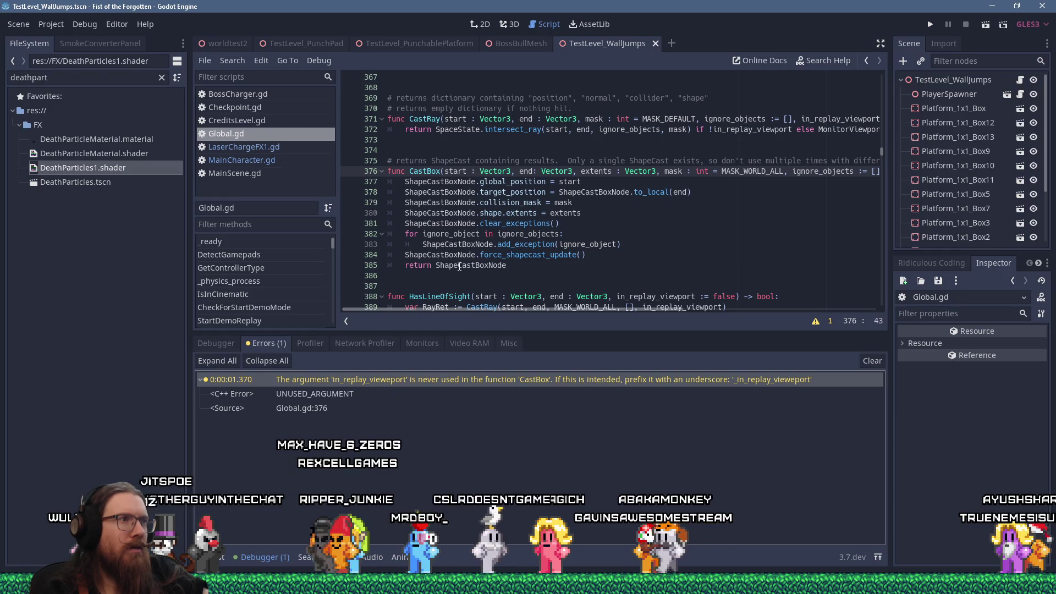
left_click_drag(453, 309, 603, 306)
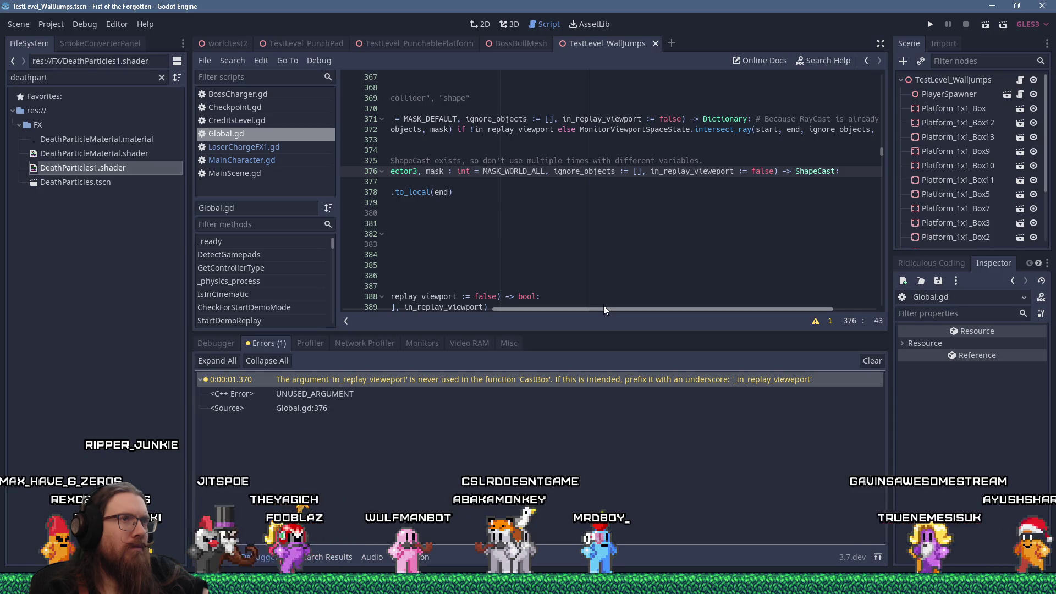
mouse_move(603, 305)
left_mouse_down()
mouse_move(633, 302)
mouse_move(453, 291)
left_mouse_up()
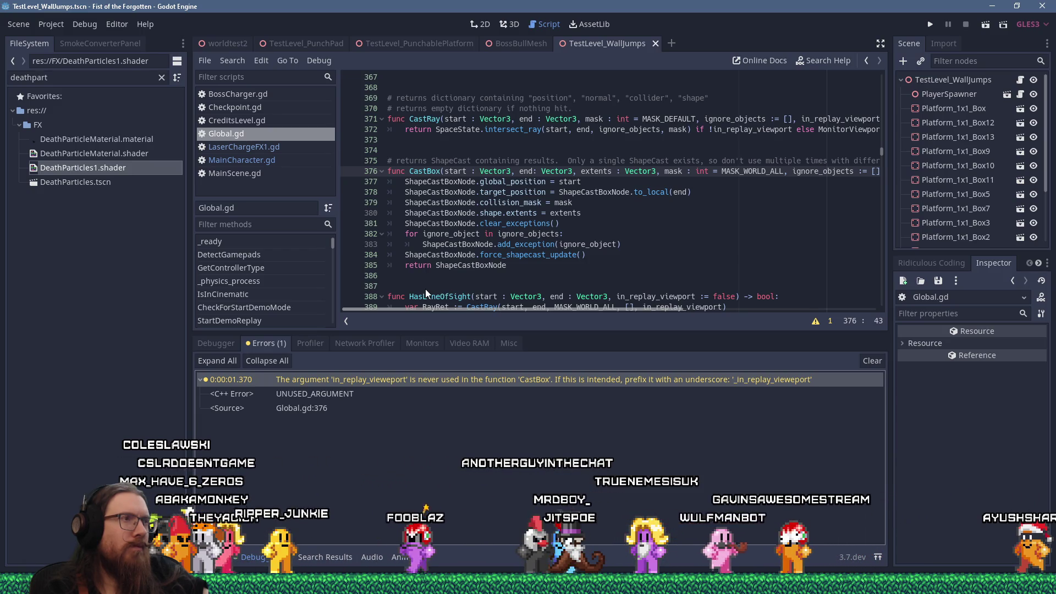
scroll(441, 290, "right", 5)
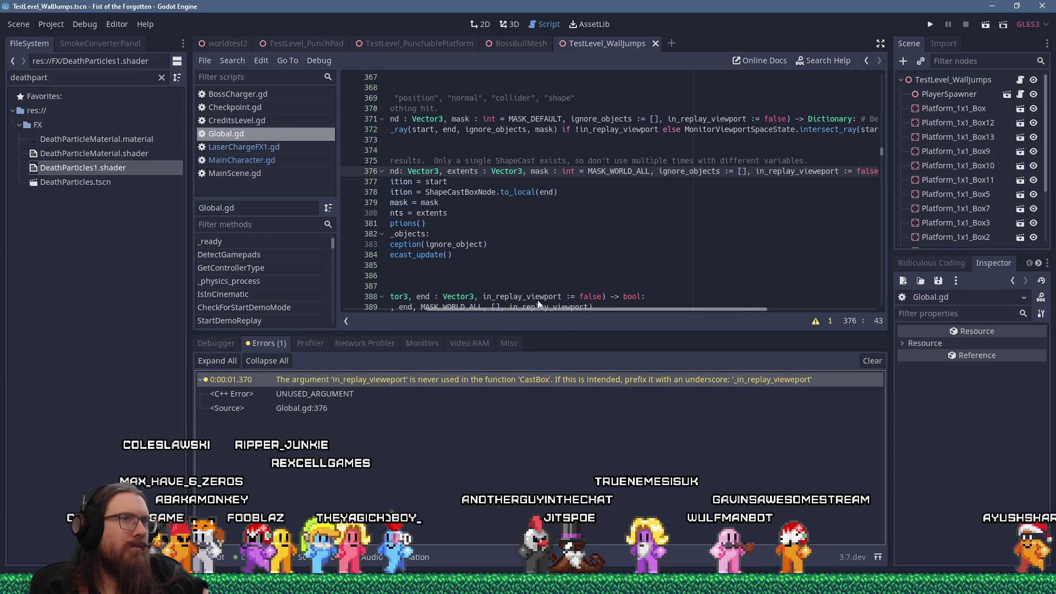
scroll(544, 302, "right", 1)
scroll(547, 300, "left", 7)
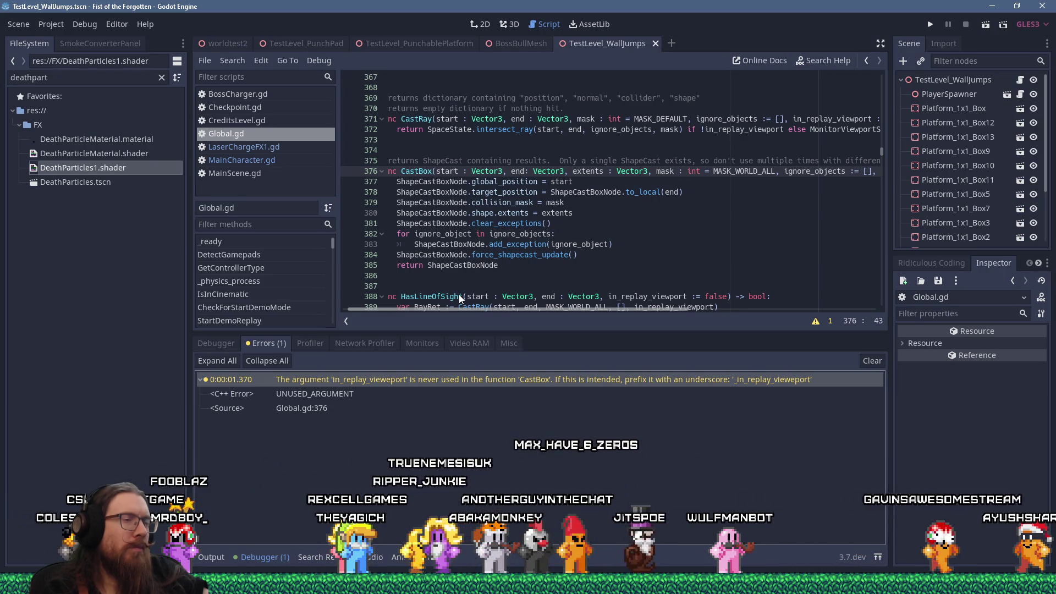
left_click_drag(460, 308, 659, 309)
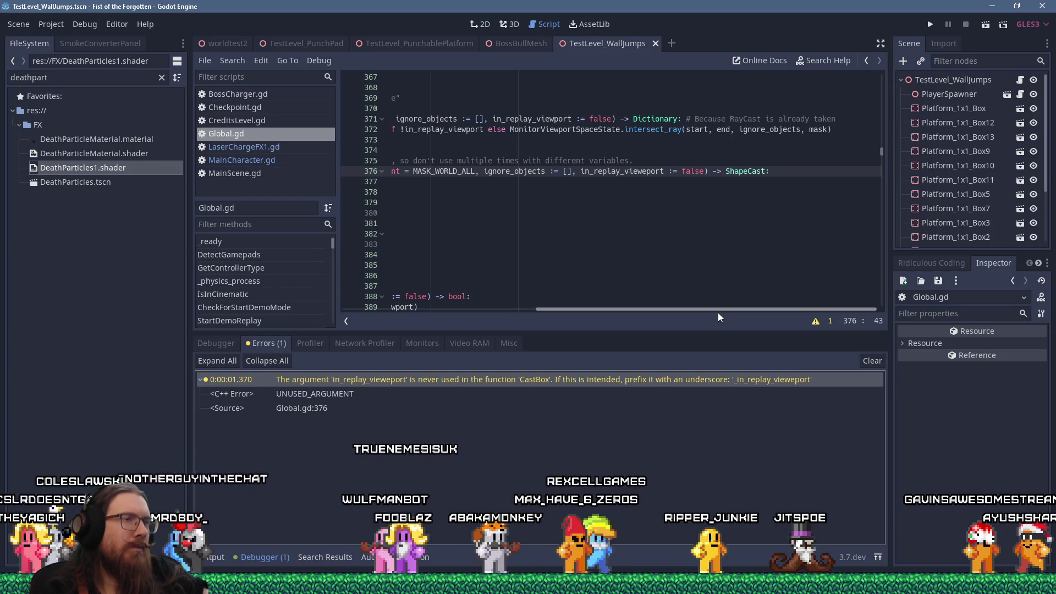
left_click_drag(718, 310, 473, 309)
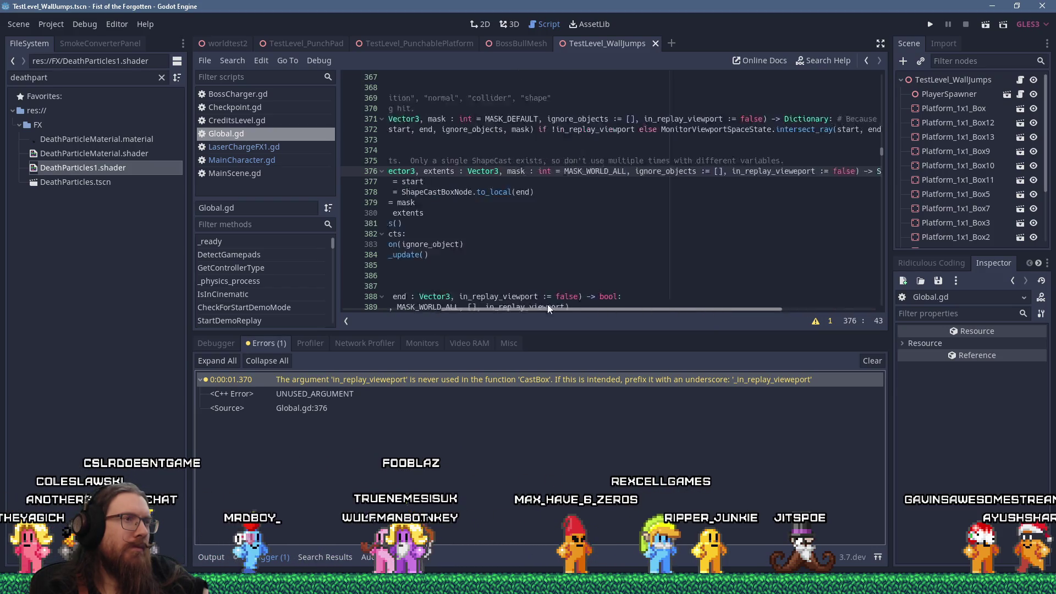